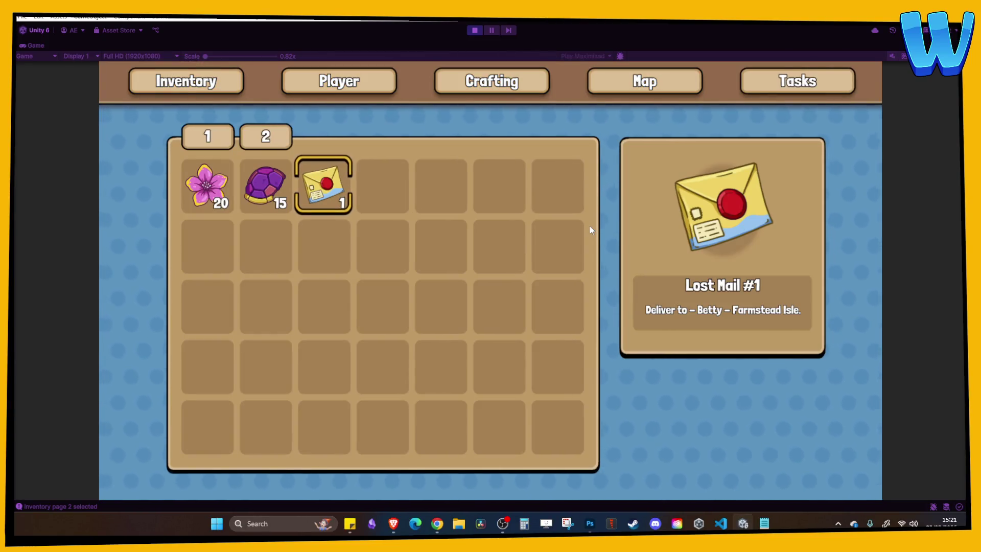
Close the inventory and walk the player left through town to talk to the postman.
key("i")
key("a")
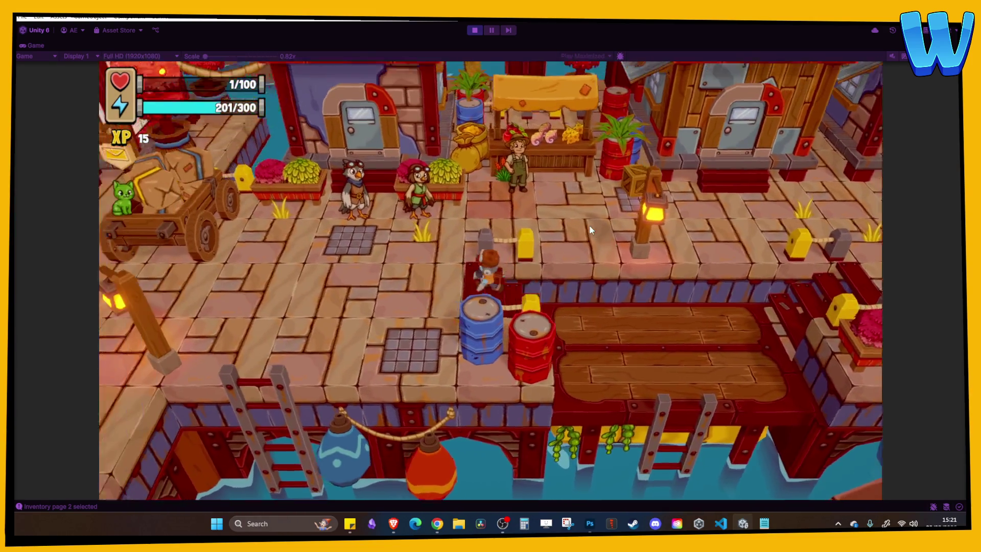
key("a")
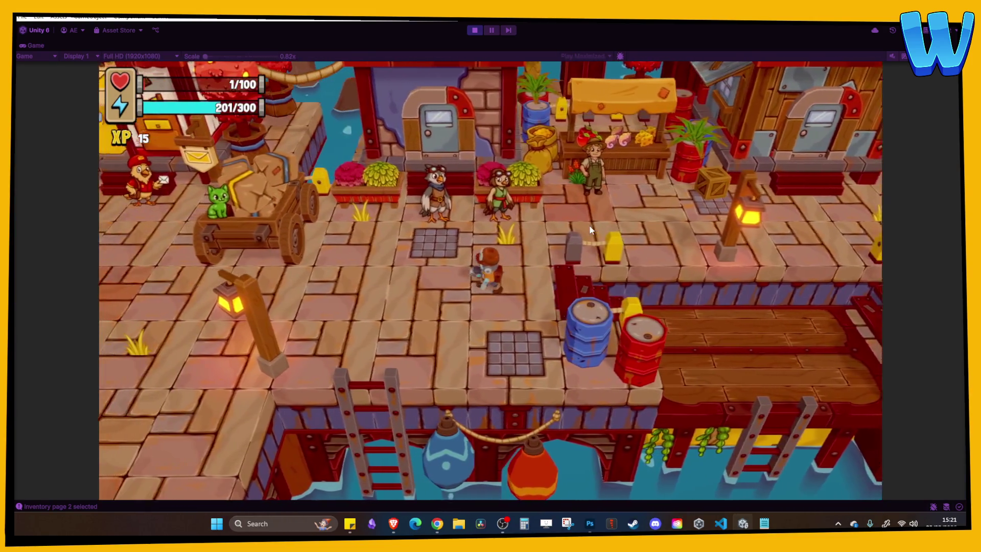
key("a")
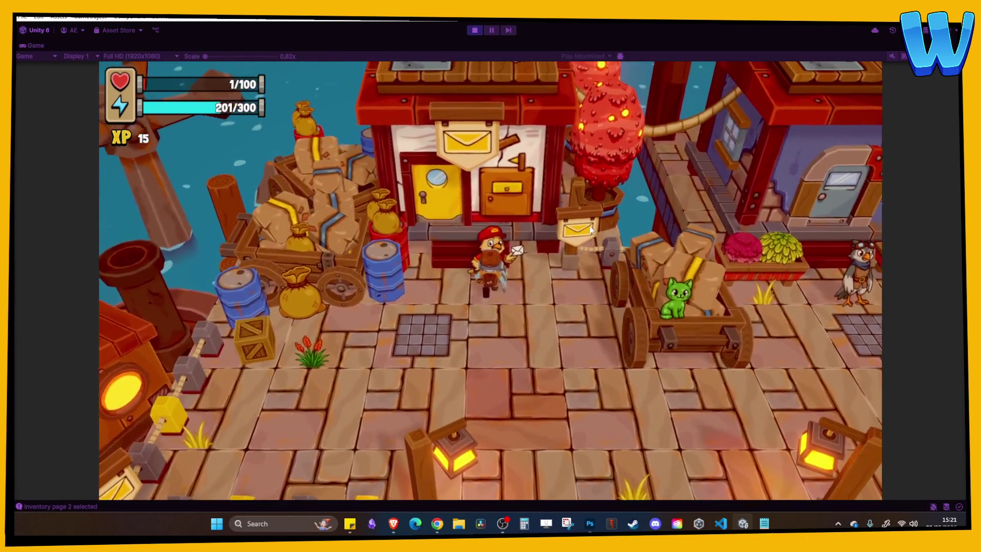
key("e")
key("e")
key("e")
key("e")
key("e")
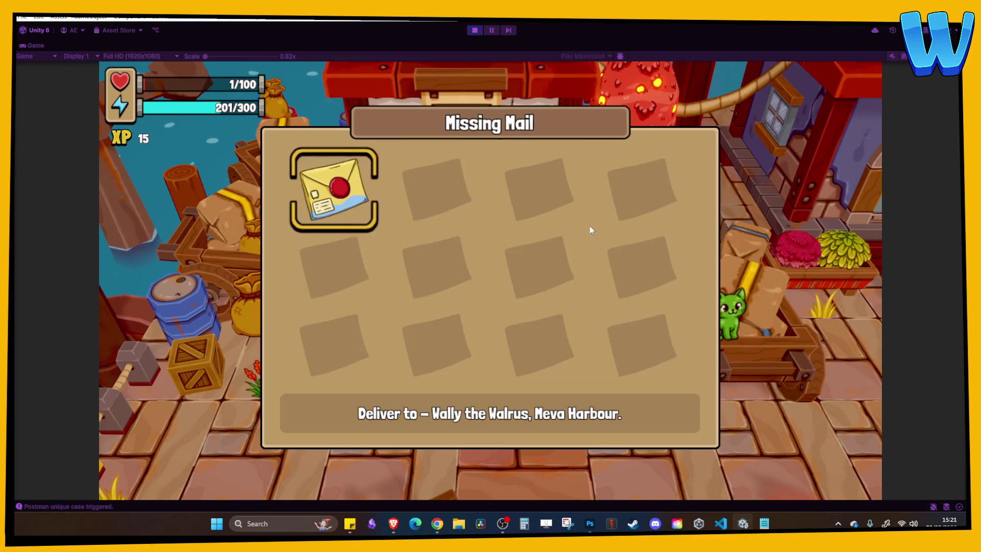
Browse the postman's Missing Mail slots, then close the panel and return to town.
key("d")
key("d")
key("a")
key("a")
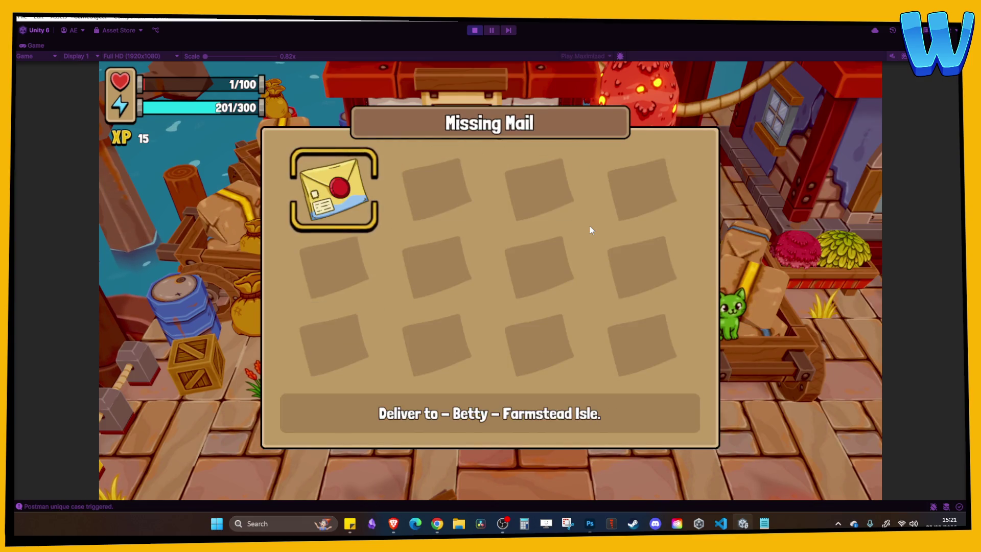
key("s")
key("d")
key("d")
key("d")
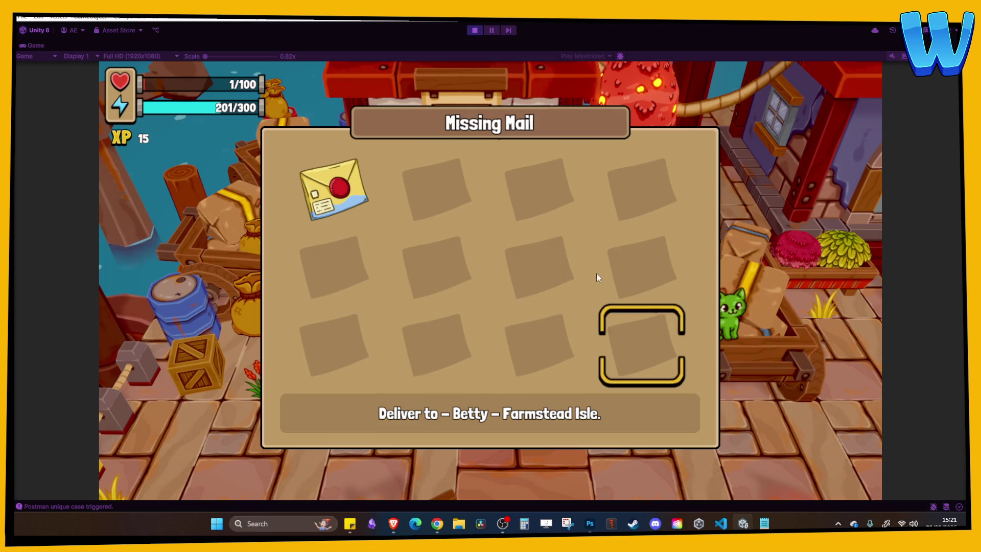
key("w")
key("a")
key("a")
key("s")
key("d")
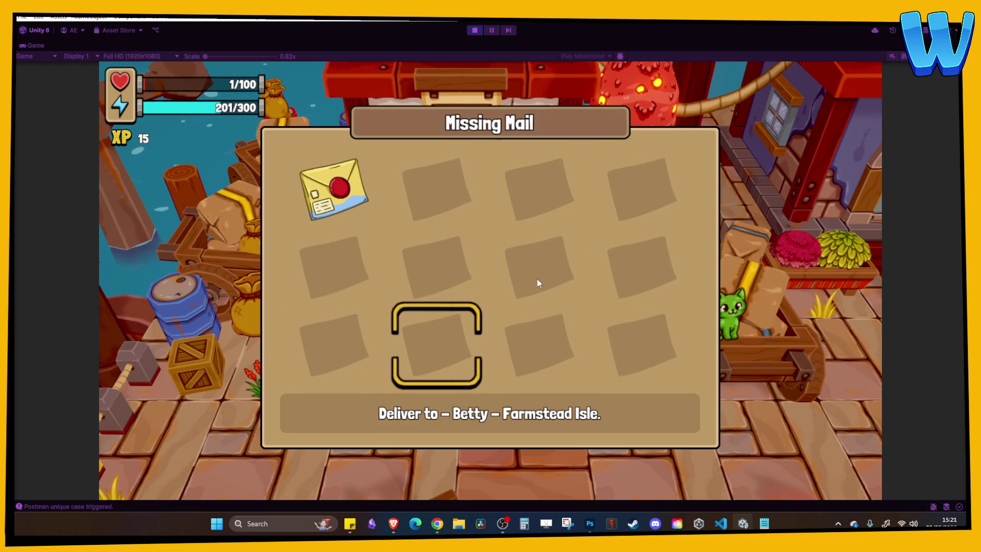
key("Escape")
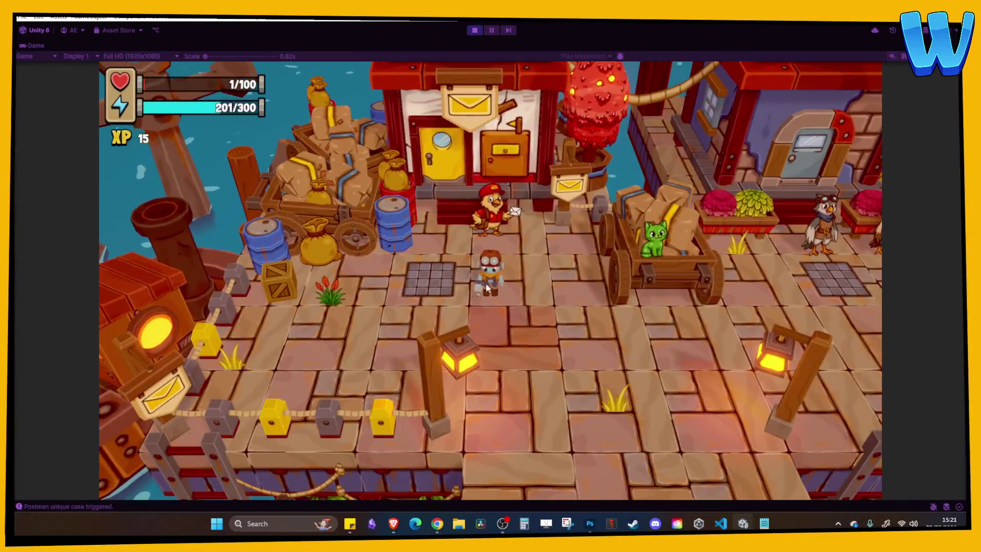
Walk the player down to the lower docks and pier, then stop Play mode.
key("s")
key("s")
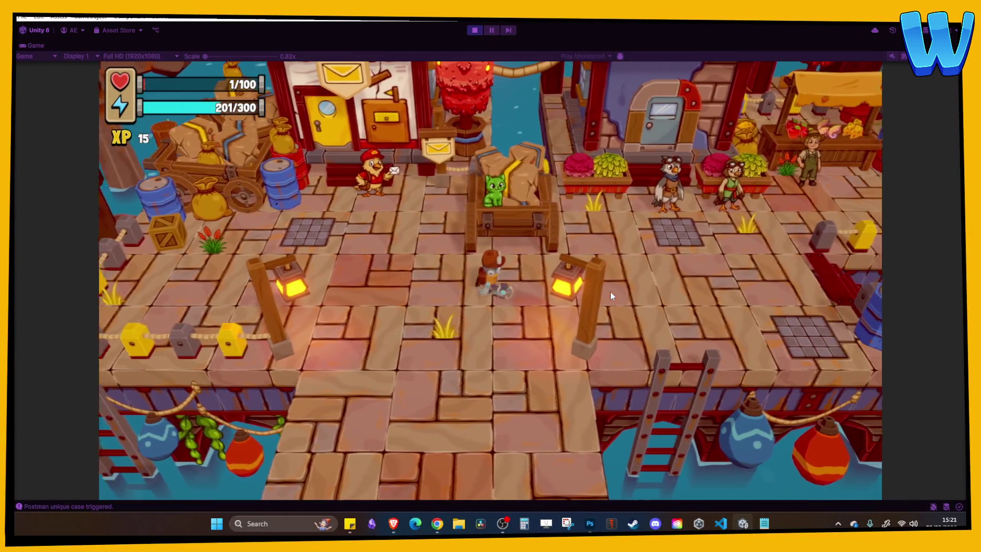
key("s")
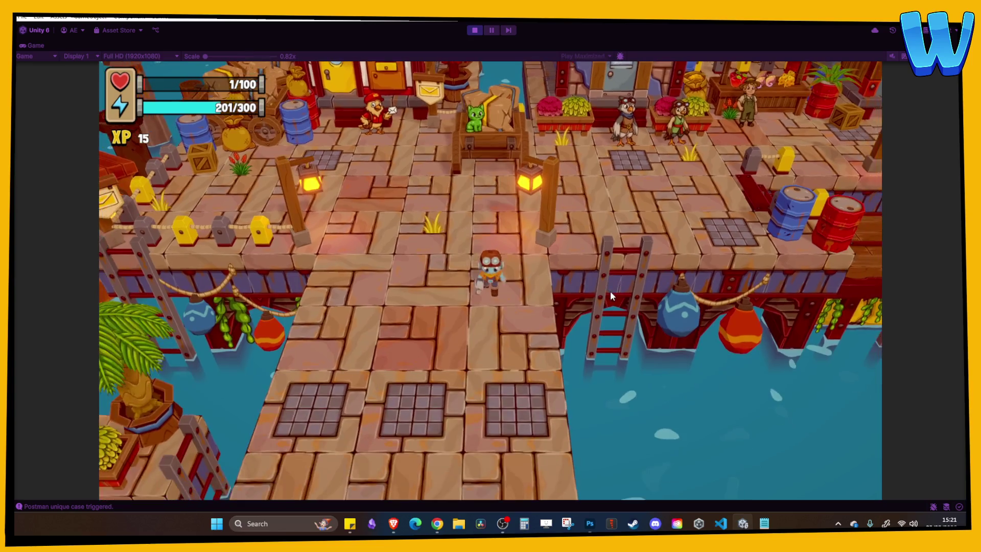
key("s")
key("ctrl+p")
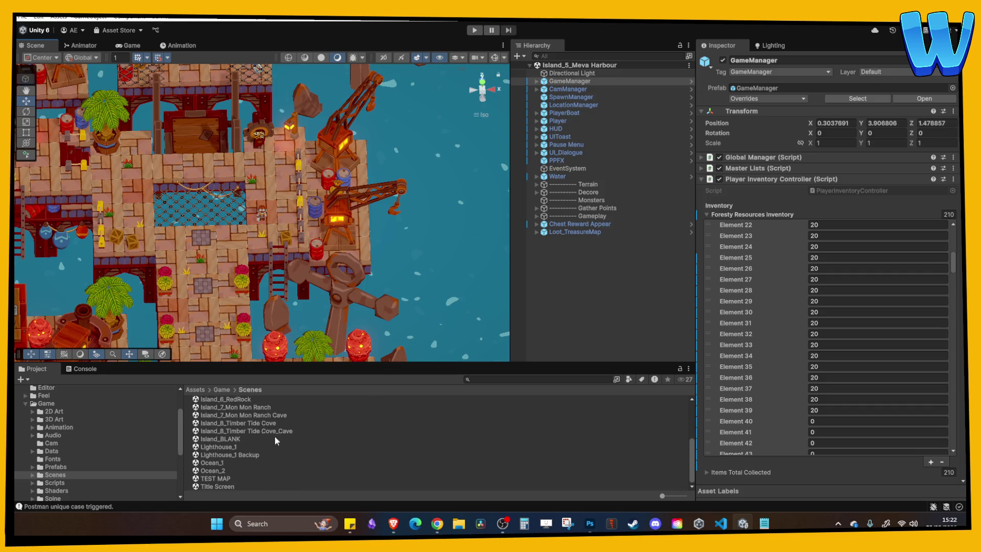
Open Lighthouse_1, then the Ocean_1 scene, and start it in Play mode.
double_click(226, 448)
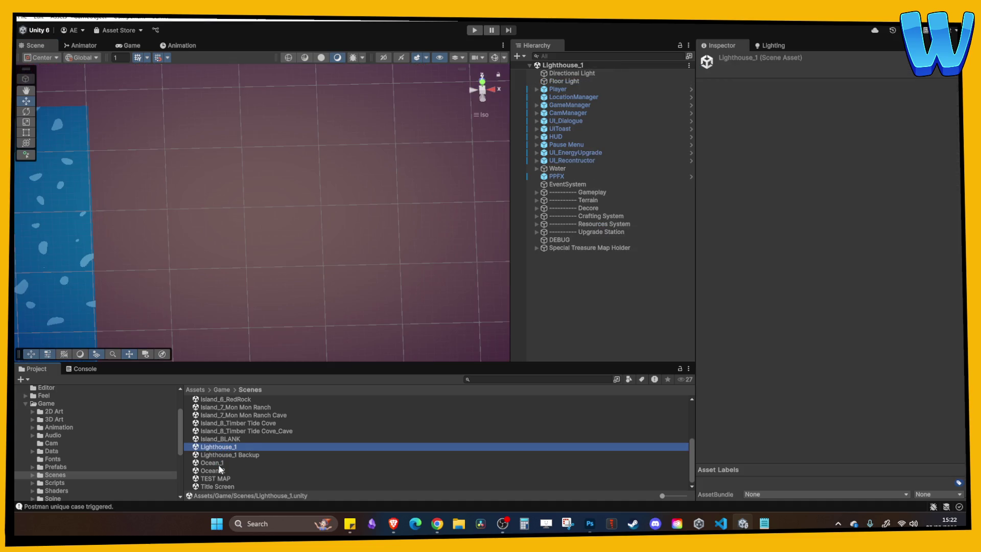
double_click(215, 462)
left_click(474, 30)
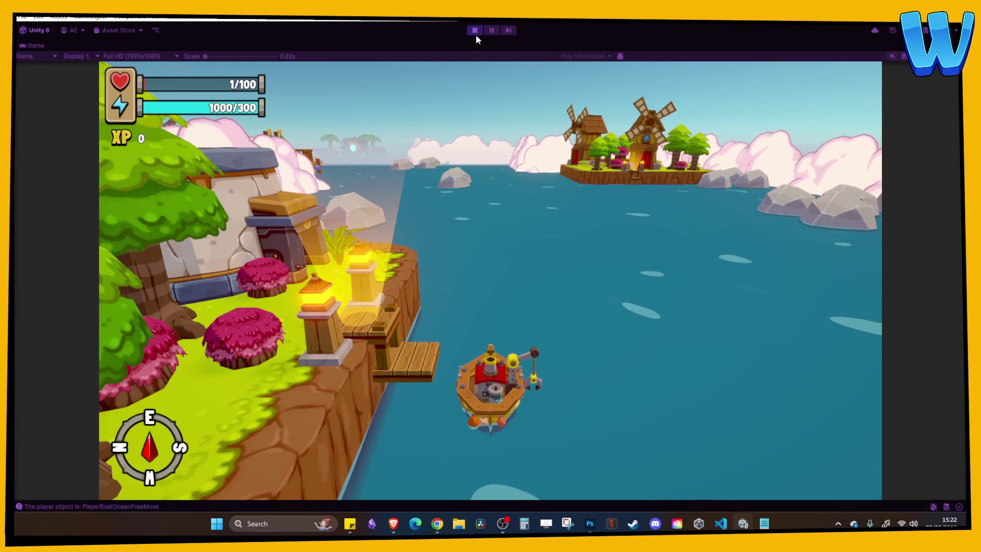
Sail the boat onto the treasure spot to collect the Battery 200 recipe, then dismiss the reward.
key("d")
key("w")
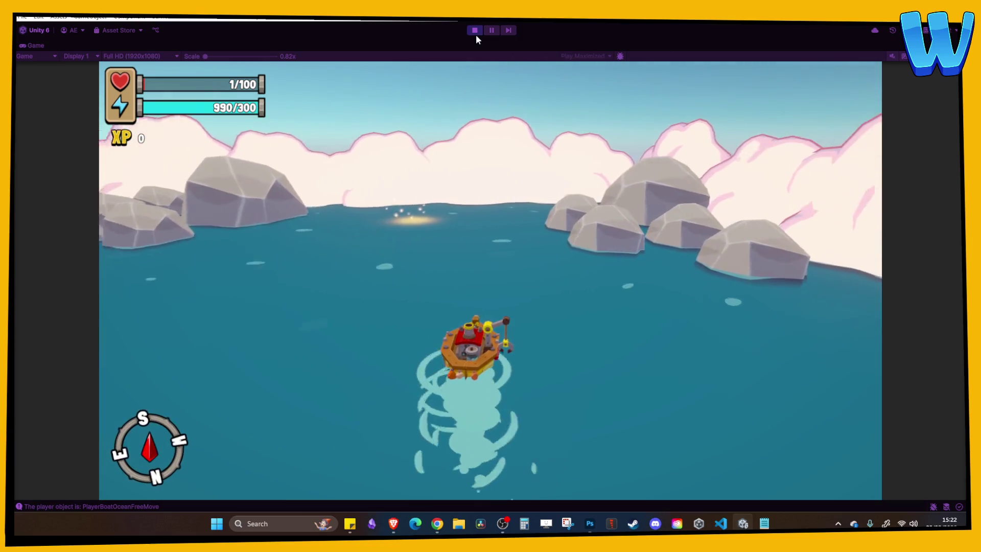
key("a")
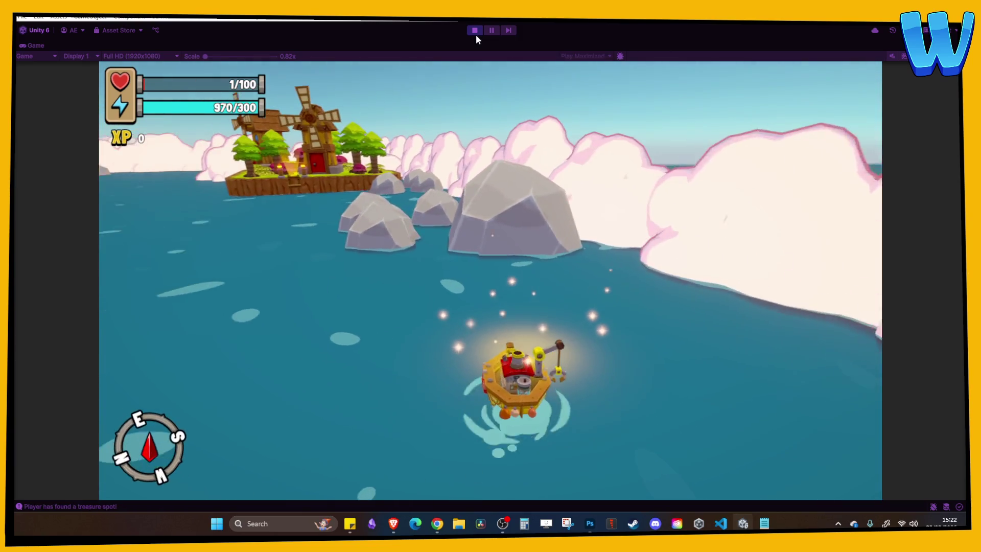
key("a")
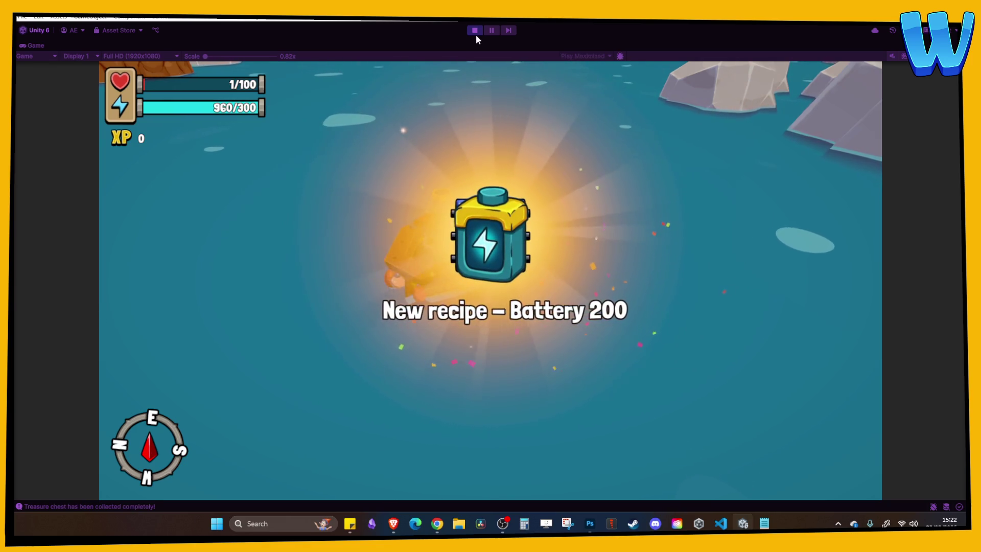
key("Tab")
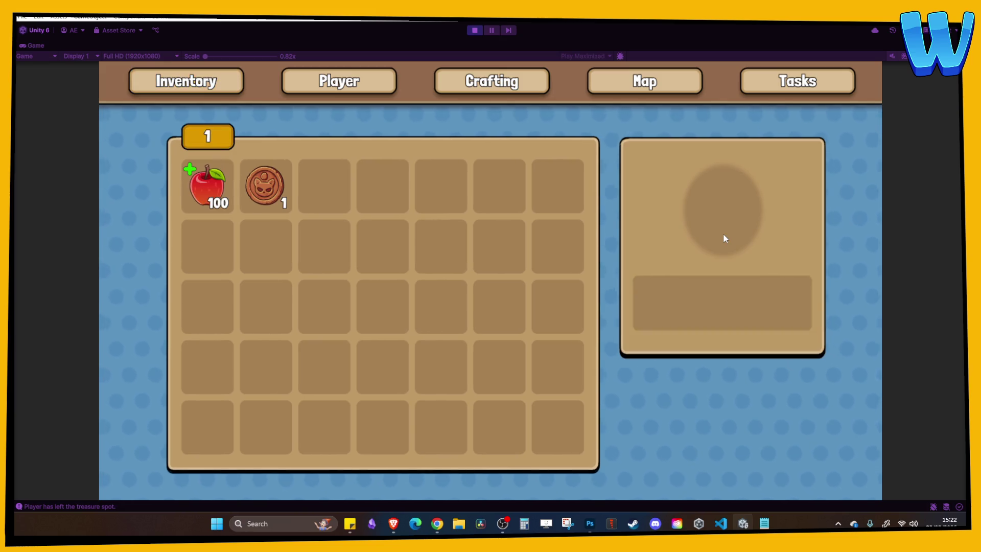
key("Tab")
Sail into Farmstead Isle's dock, walk around the windmill and crops, and bring up the Map page.
key("a")
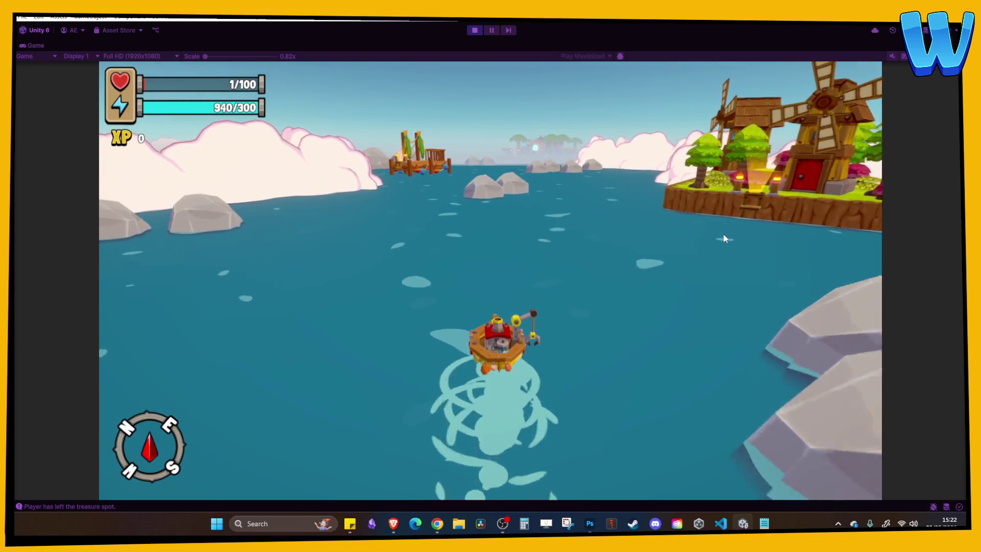
key("d")
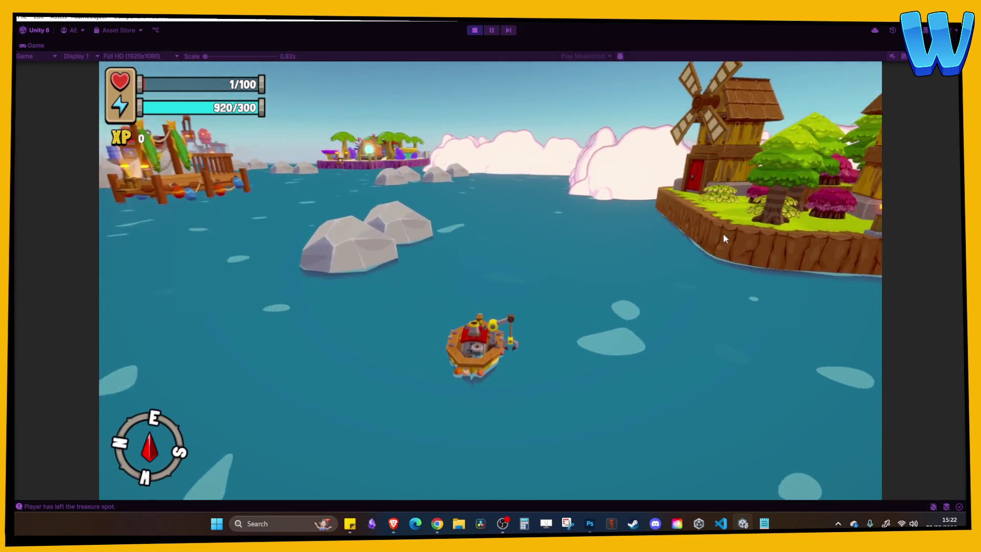
key("d")
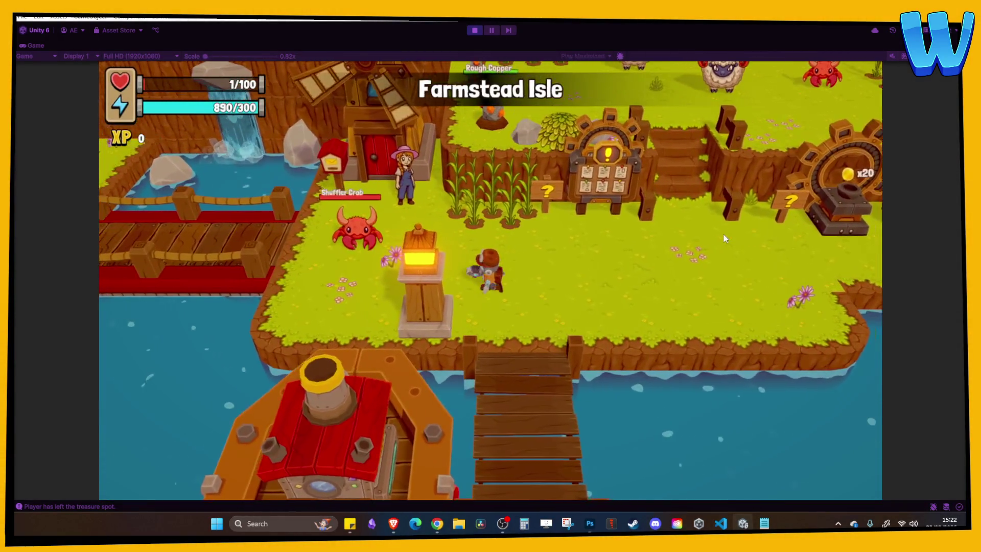
key("a")
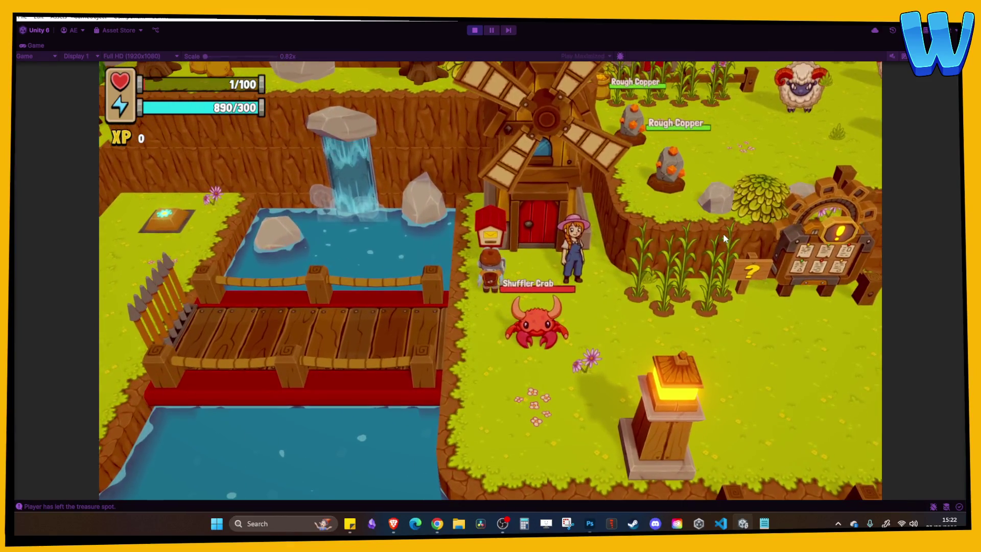
key("d")
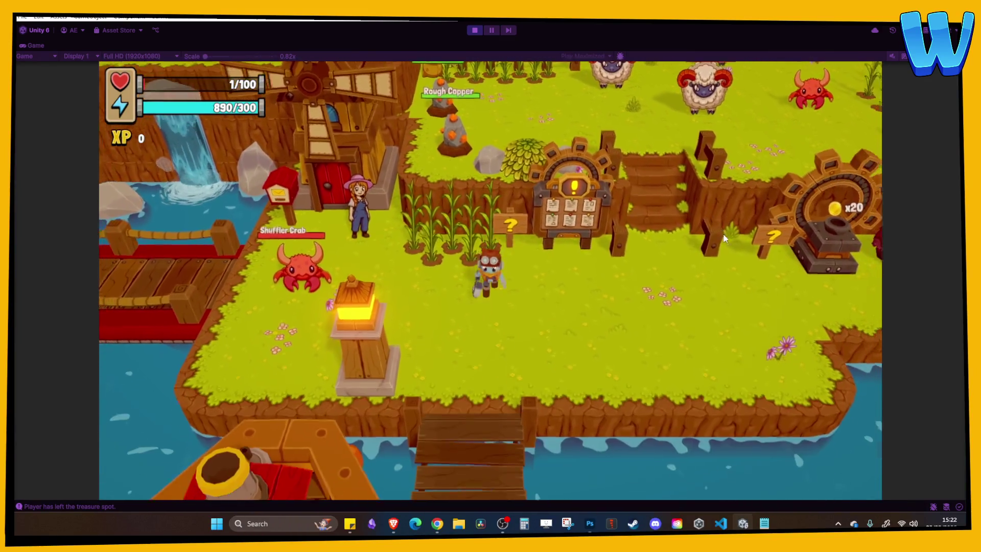
key("s")
key("Tab")
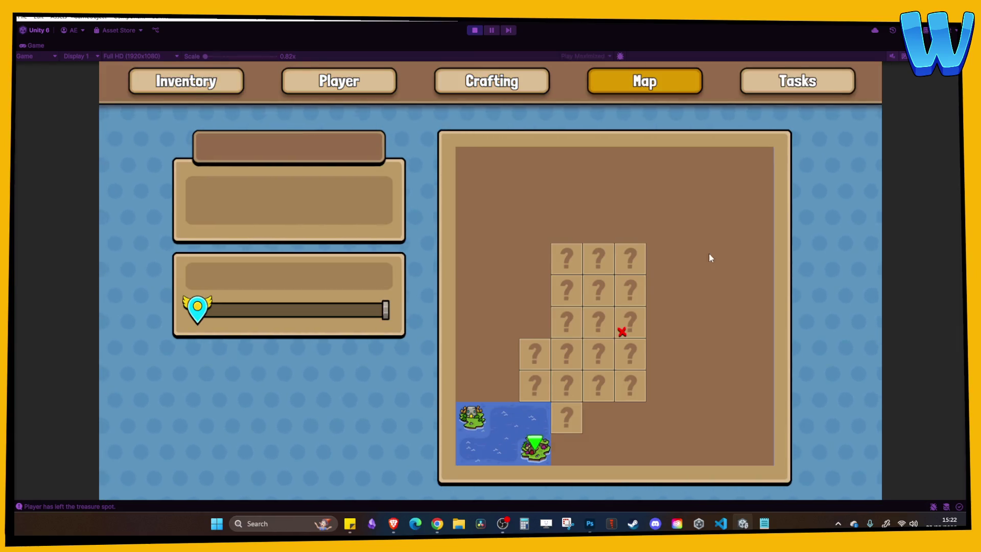
Close the map, leave the island by boat, and sail along the shore toward the distant island.
key("Tab")
key("s")
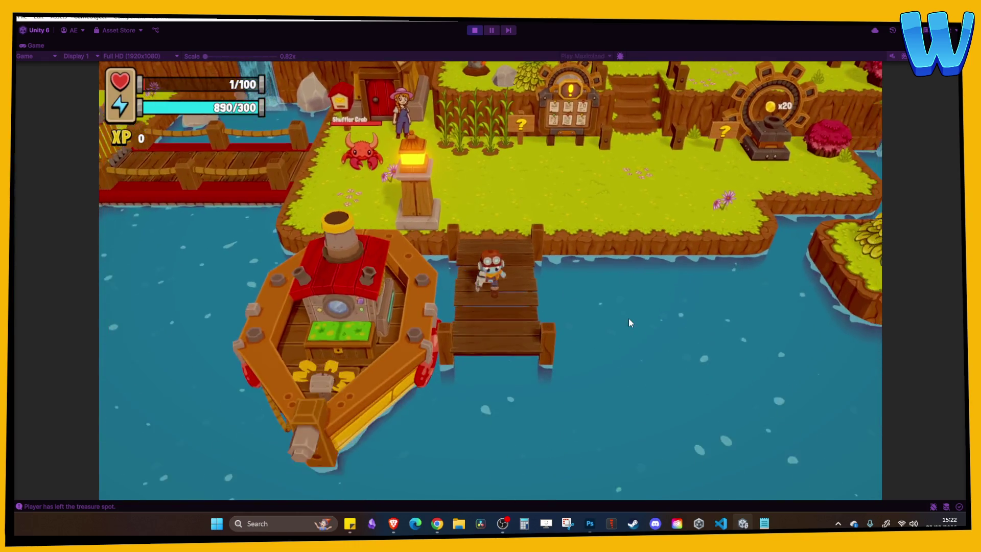
key("Return")
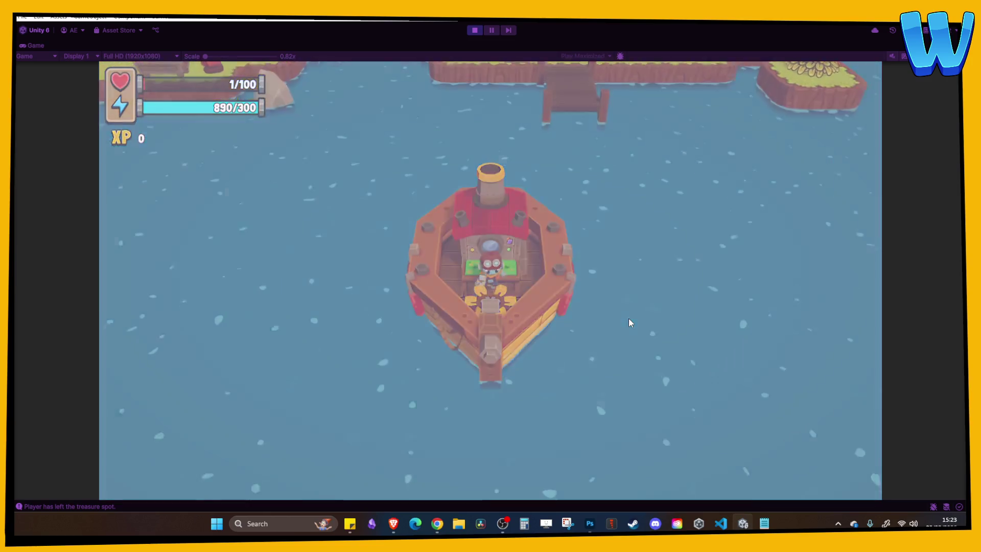
key("w")
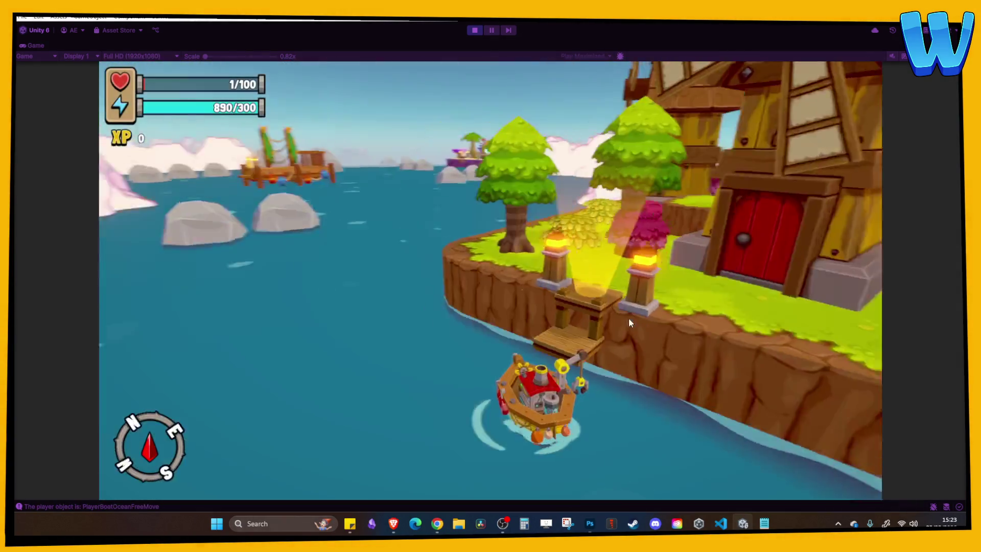
key("d")
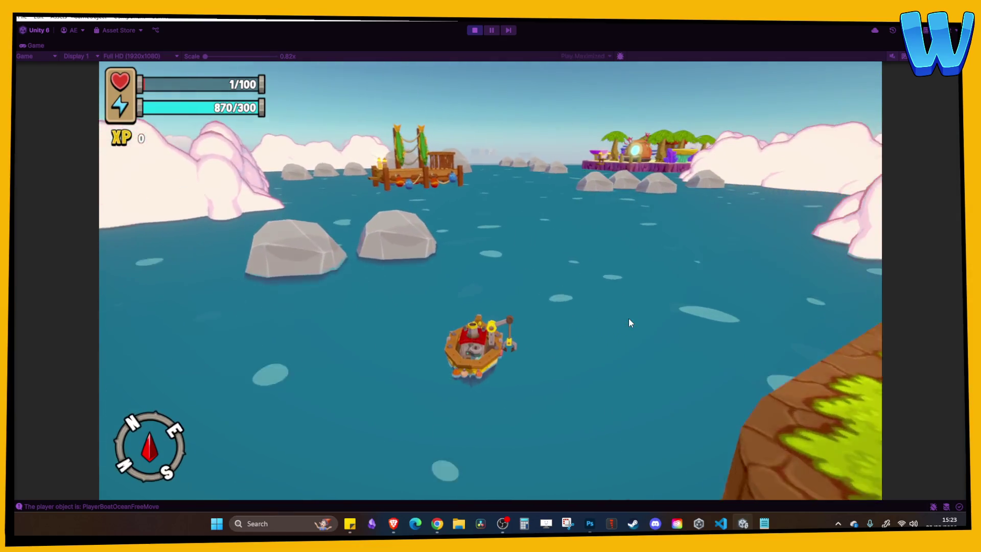
key("w")
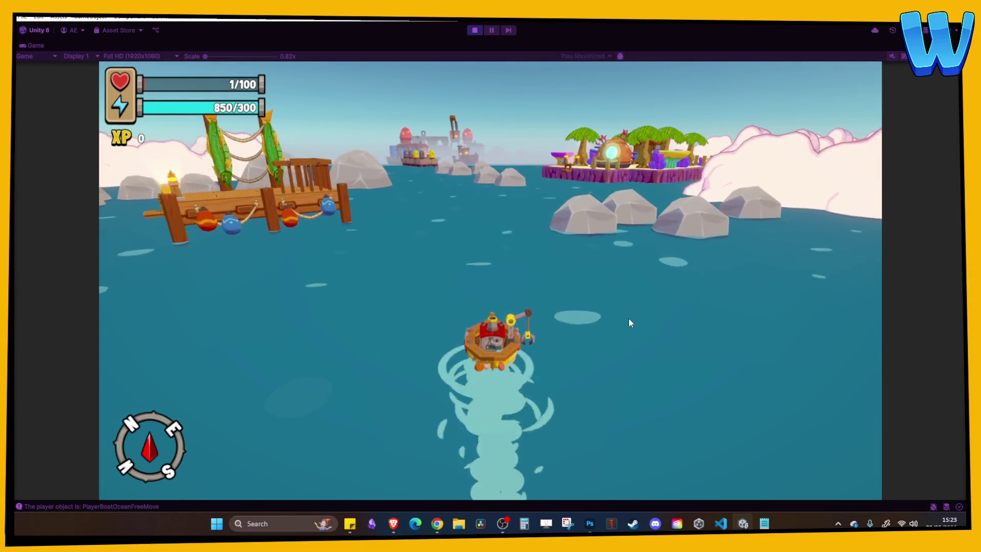
key("d")
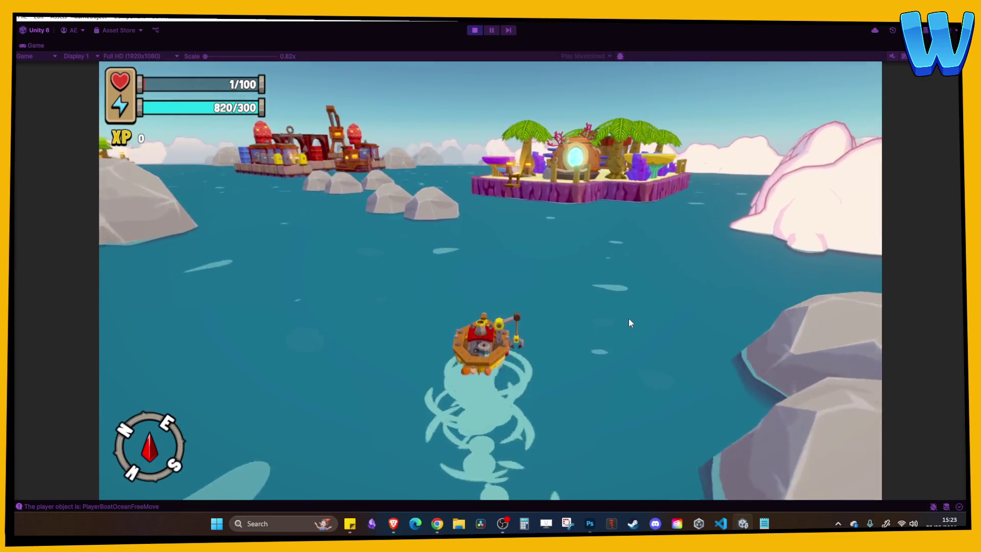
key("a")
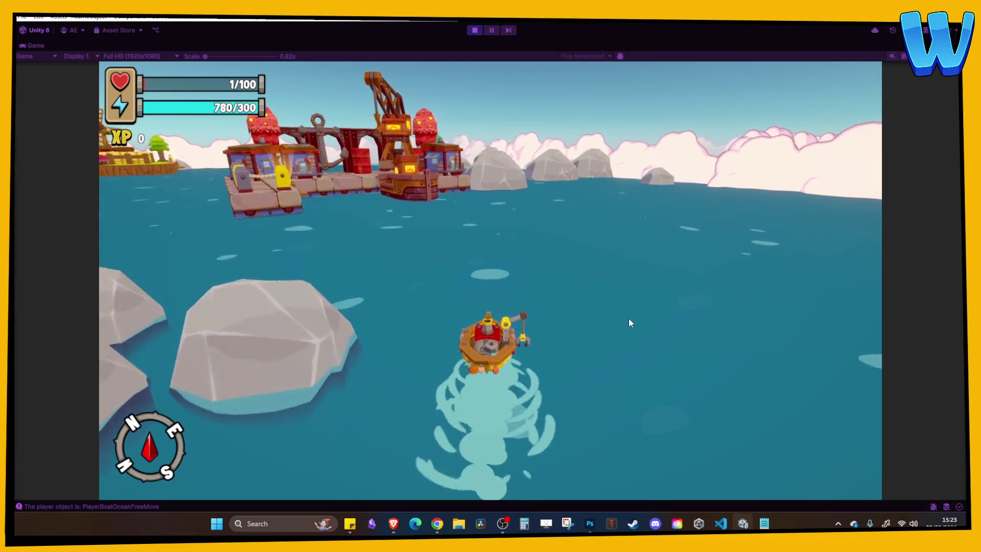
Check the in-game map, then sail onto the glowing spot to collect the treasure.
key("Tab")
key("e")
key("e")
key("e")
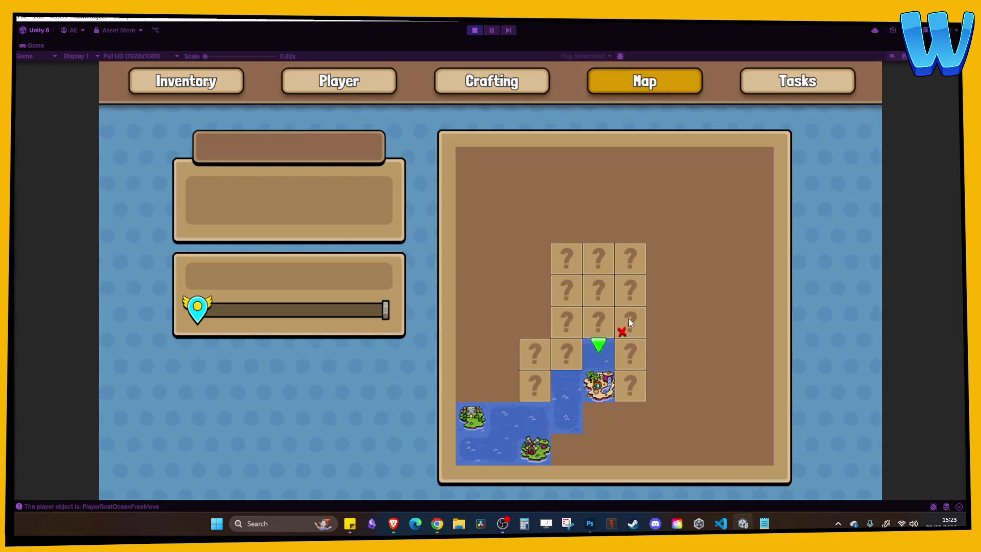
key("Tab")
key("d")
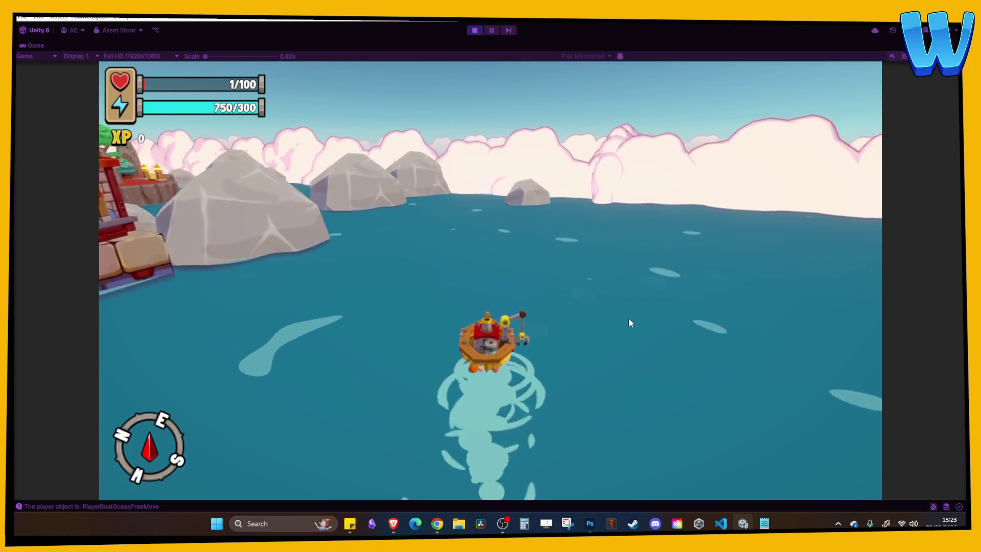
key("w")
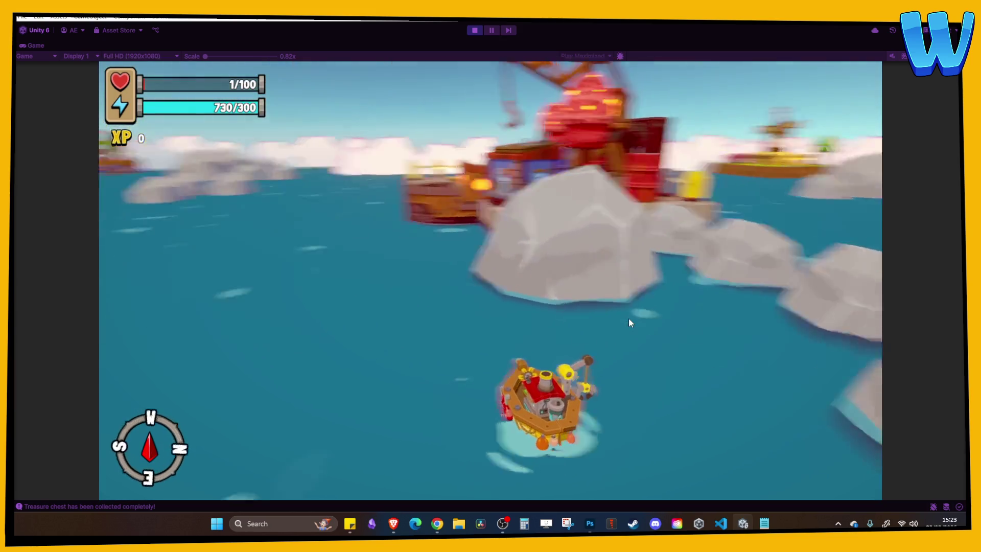
Sail past the red tree island toward the windmill island, then stop Play mode.
key("a")
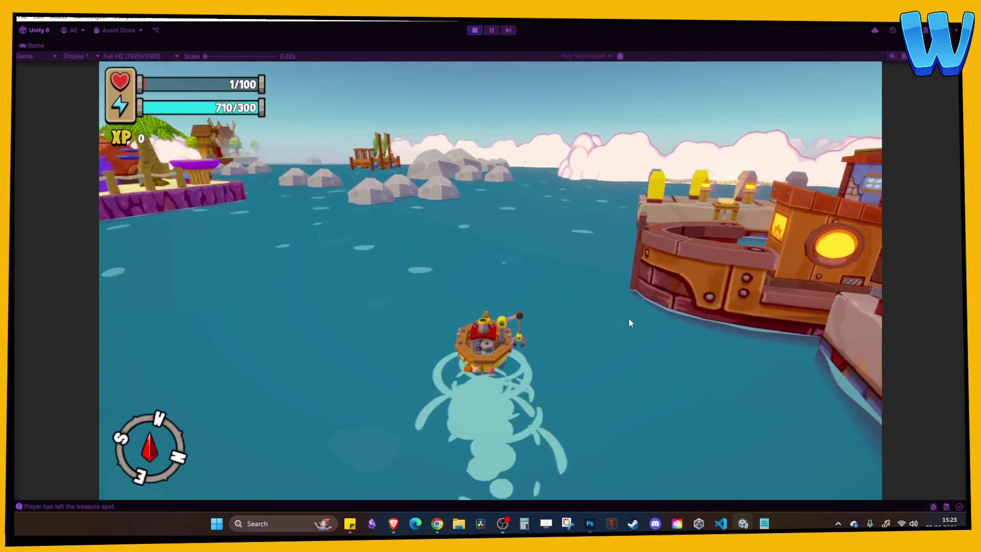
key("a")
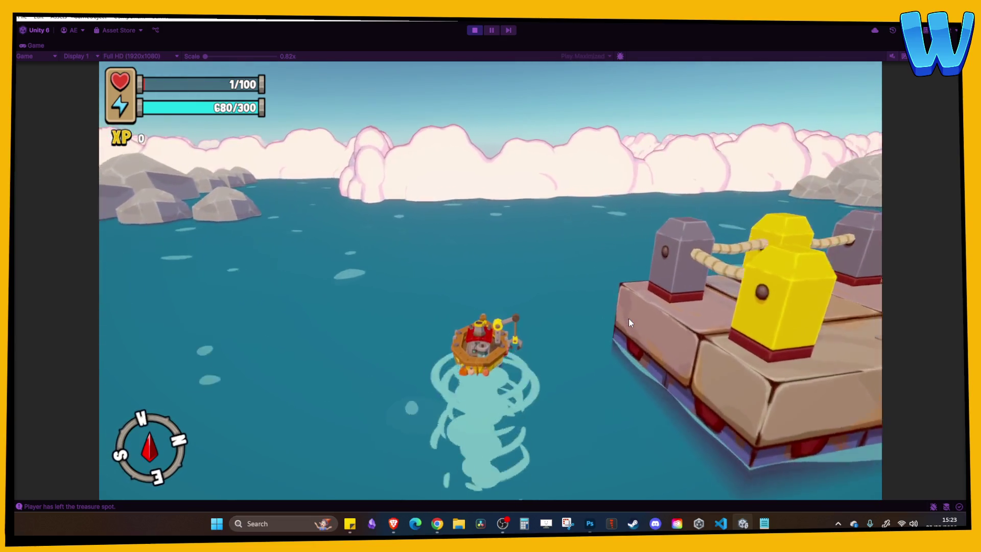
key("d")
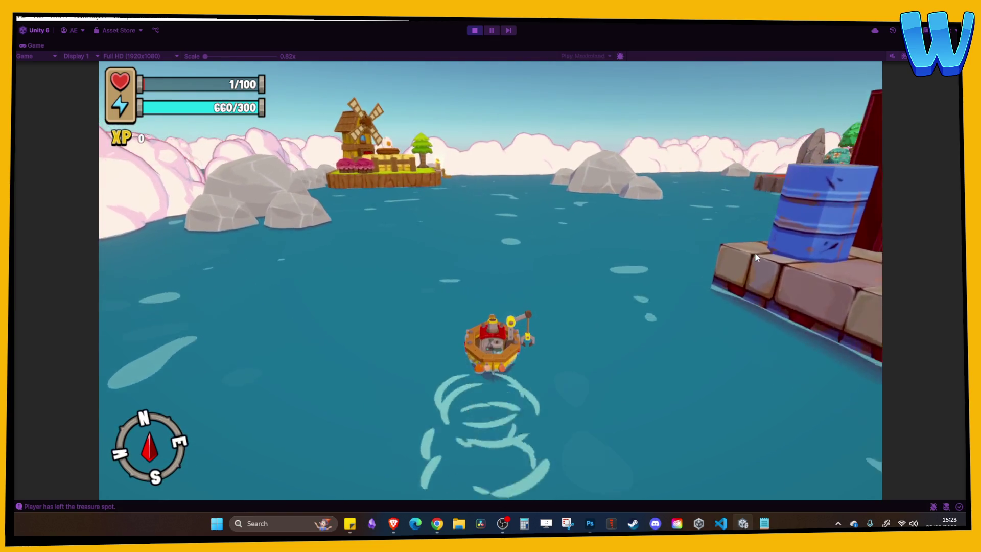
key("d")
key("d")
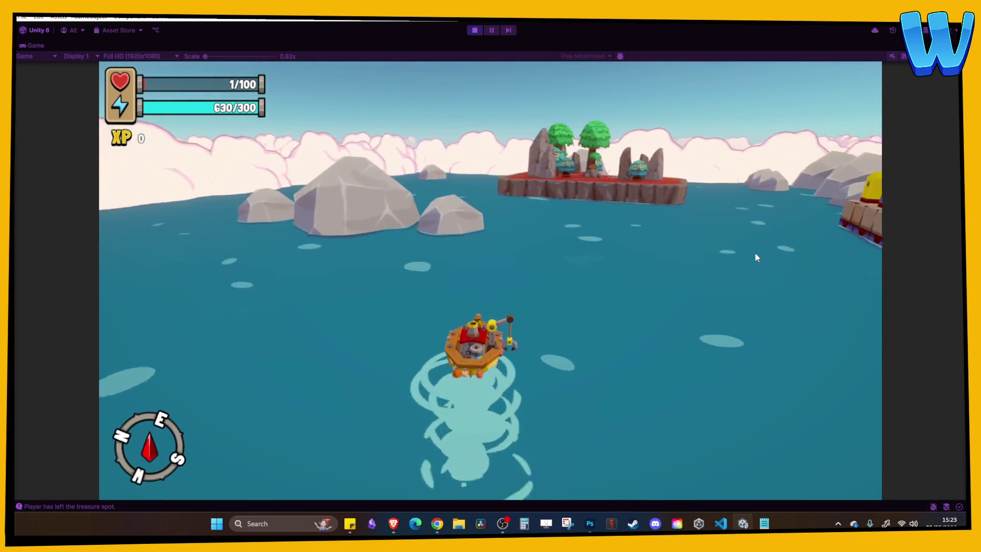
key("a")
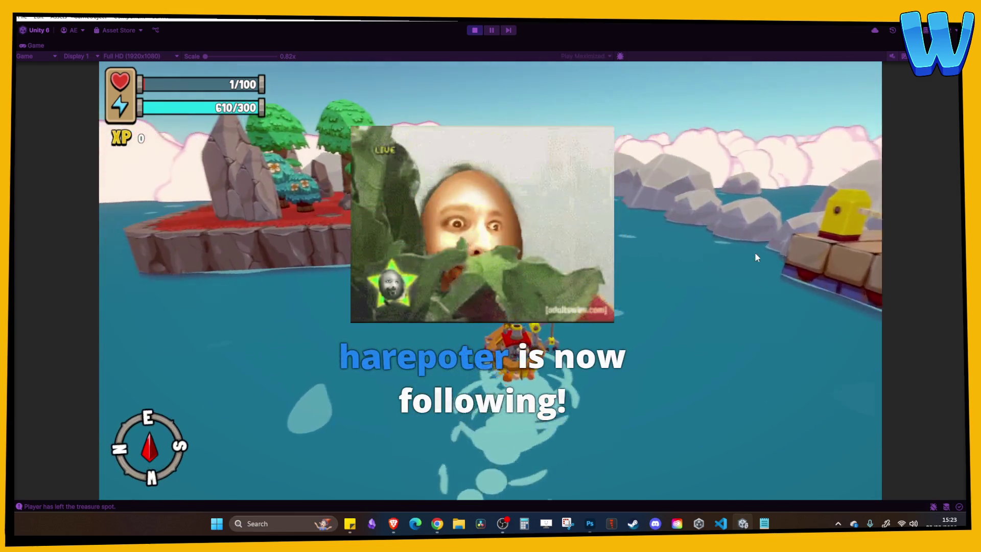
key("d")
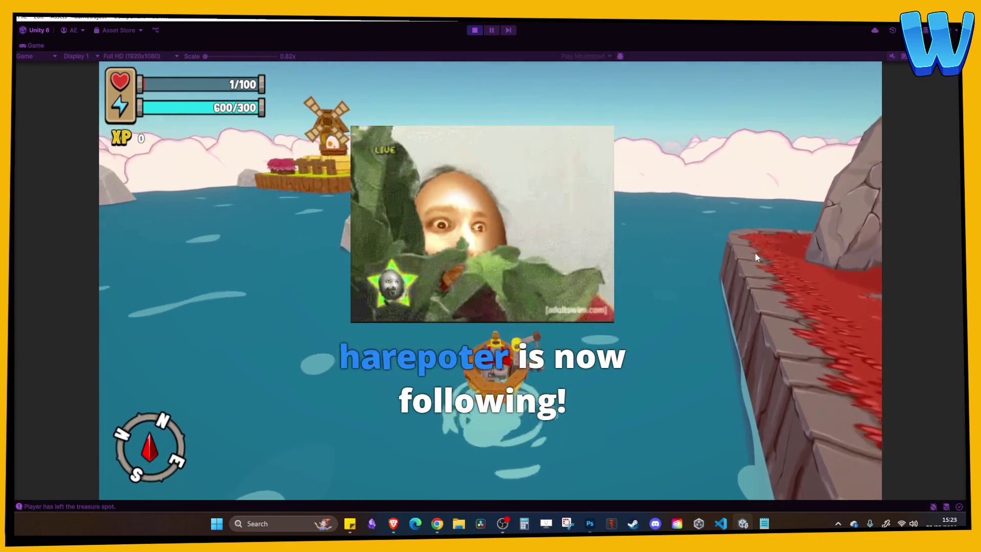
key("d")
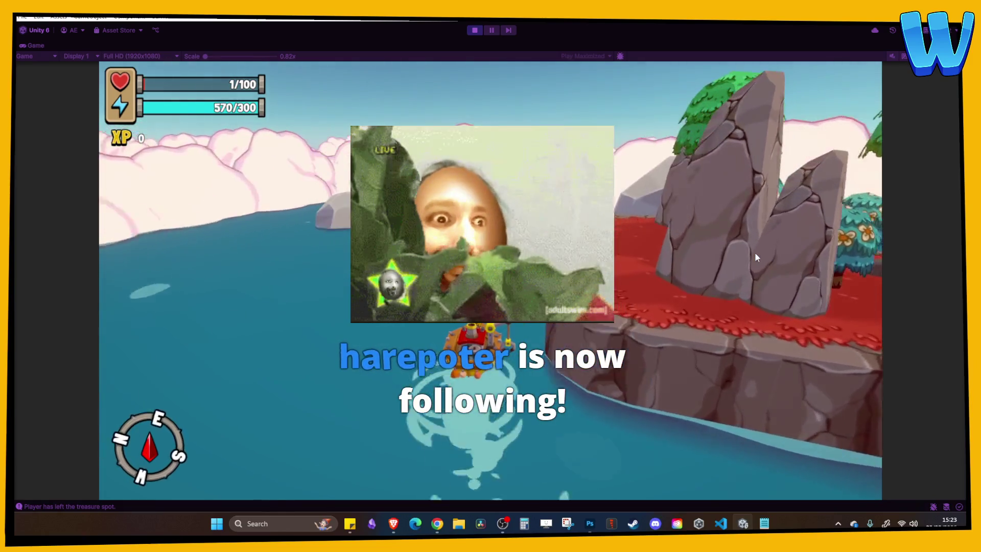
key("d")
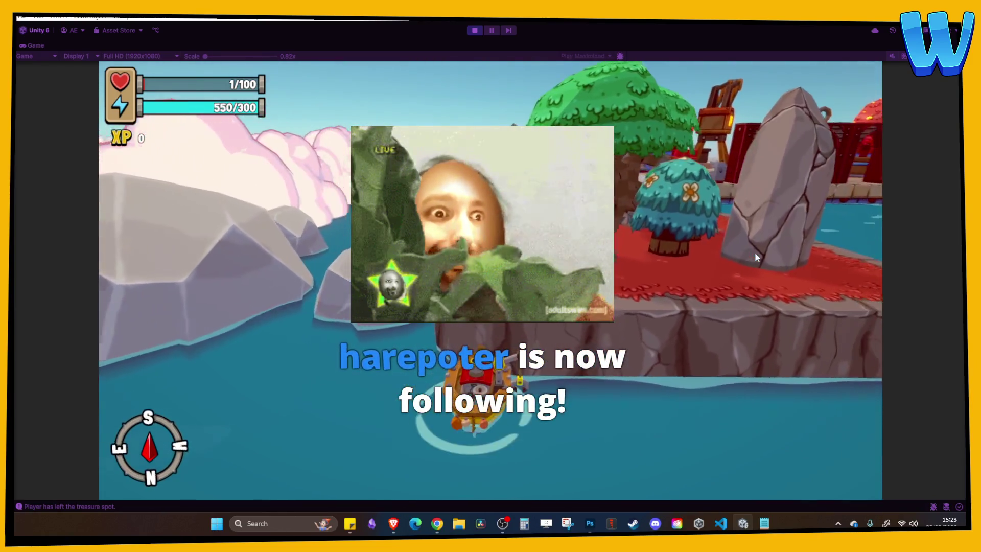
key("d")
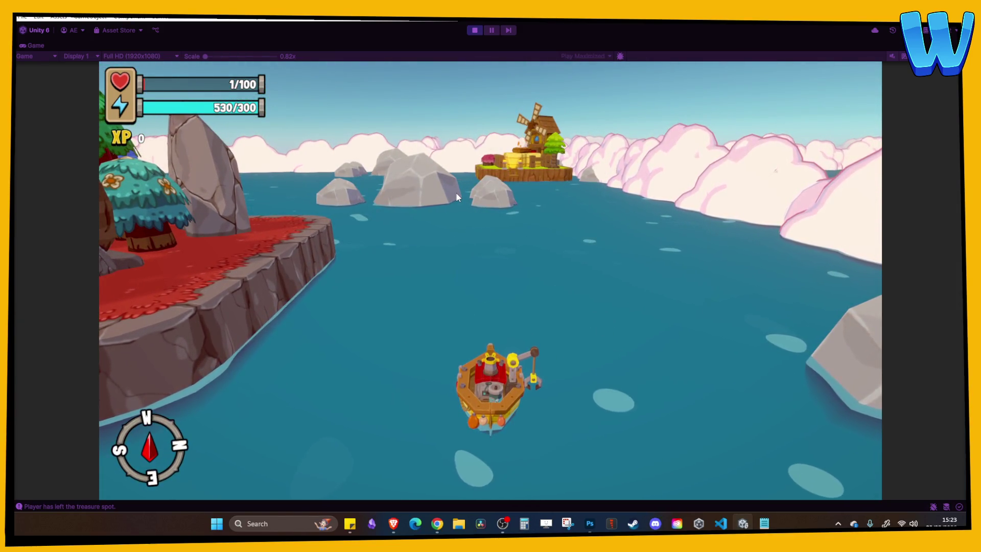
key("d")
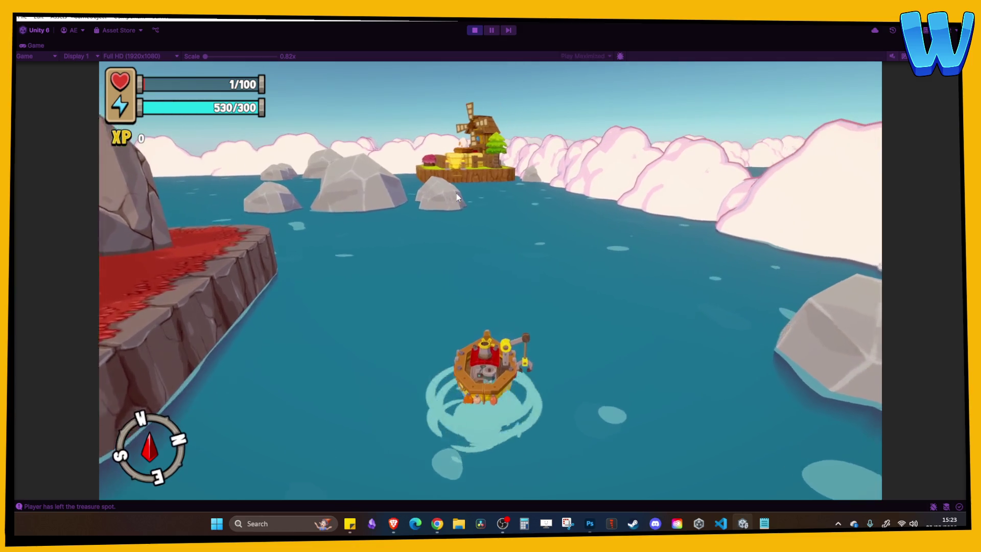
key("w")
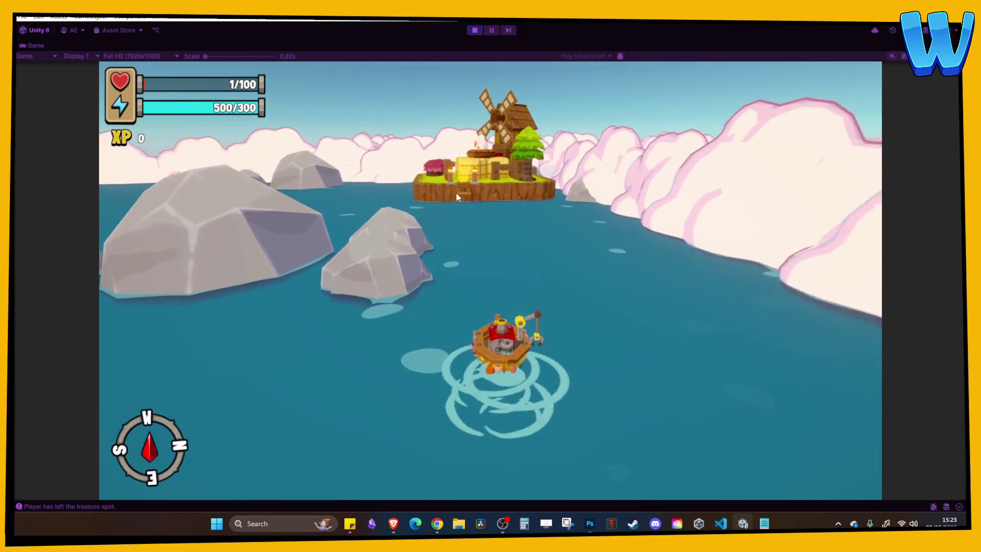
left_click(474, 30)
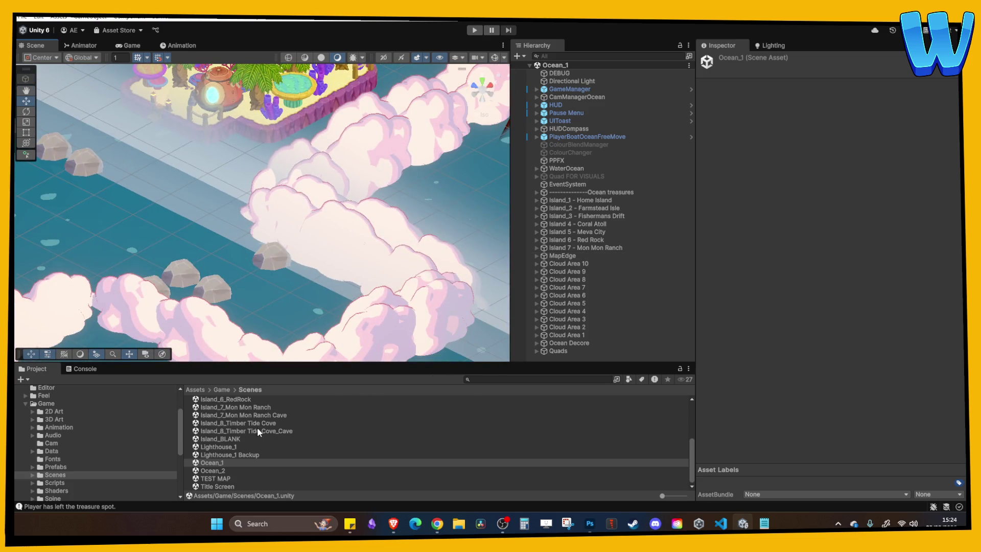
Open the Island_8_Timber Tide Cove_Cave scene and orbit and zoom toward the water.
double_click(257, 430)
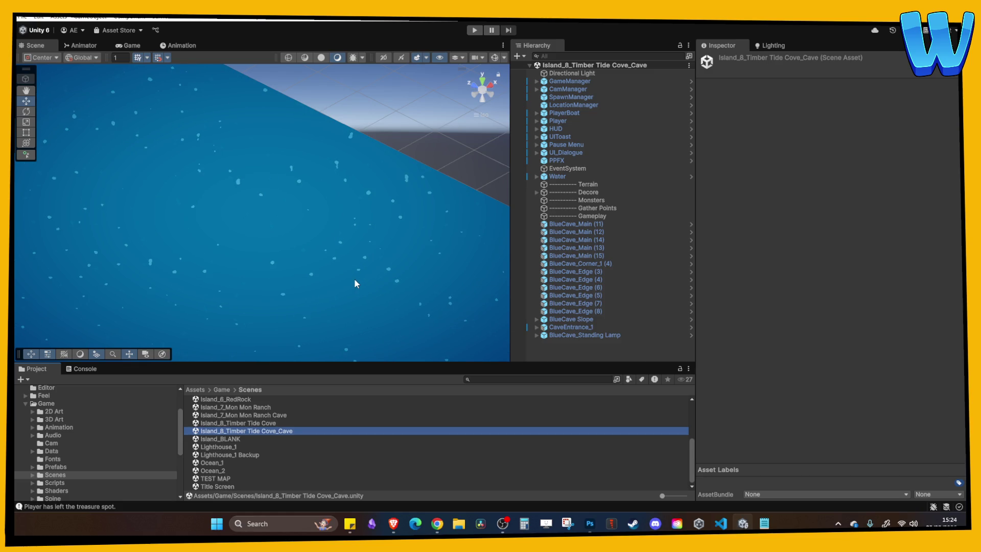
mouse_move(293, 289)
left_mouse_down()
mouse_move(443, 269)
mouse_move(394, 254)
mouse_move(399, 284)
mouse_move(241, 237)
mouse_move(145, 262)
mouse_move(238, 241)
mouse_move(272, 283)
left_mouse_up()
scroll(274, 278, "up", 8)
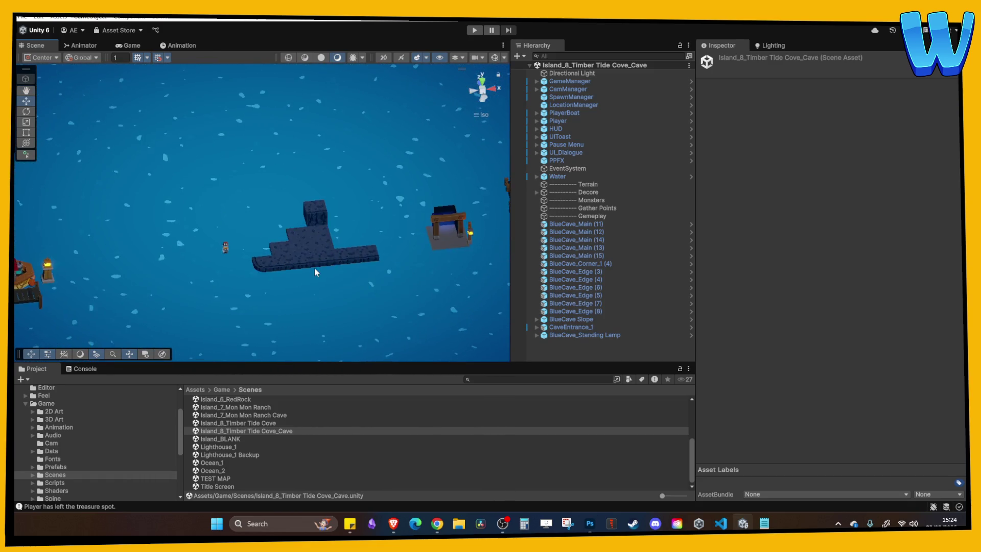
Frame BlueCave_Edge (5) and duplicate it into BlueCave_Edge (9) atop the stack.
left_click(331, 268)
key("f")
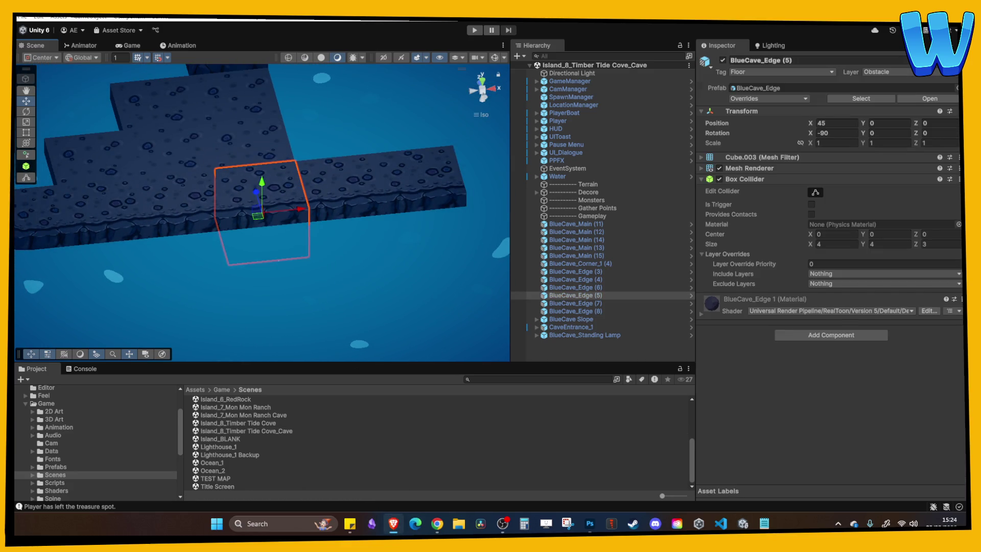
scroll(306, 220, "down", 8)
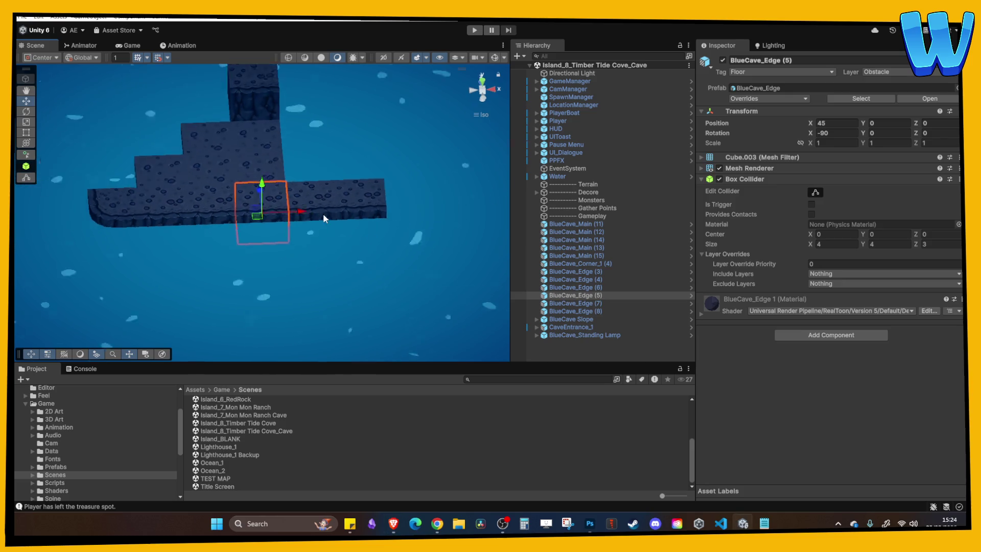
key("ctrl+d")
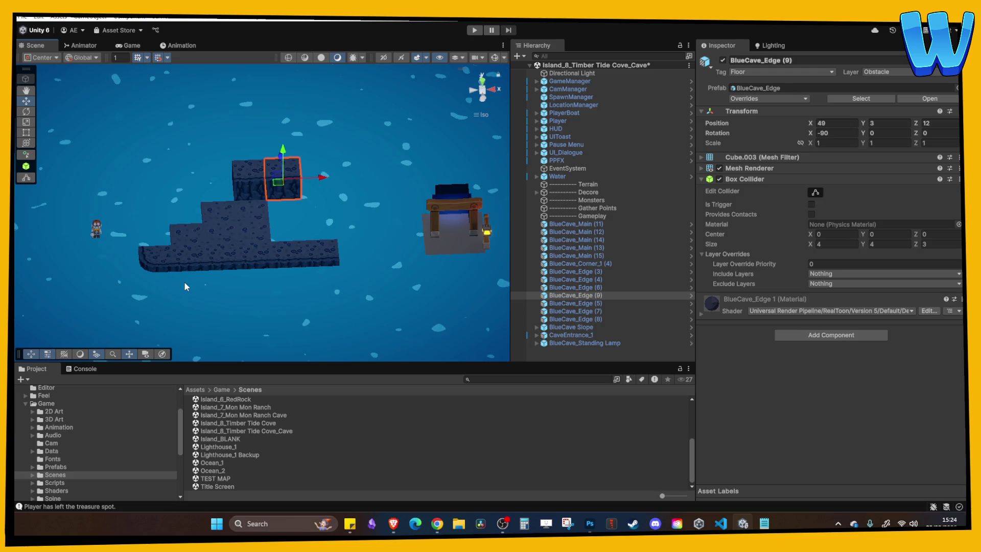
scroll(219, 226, "up", 5)
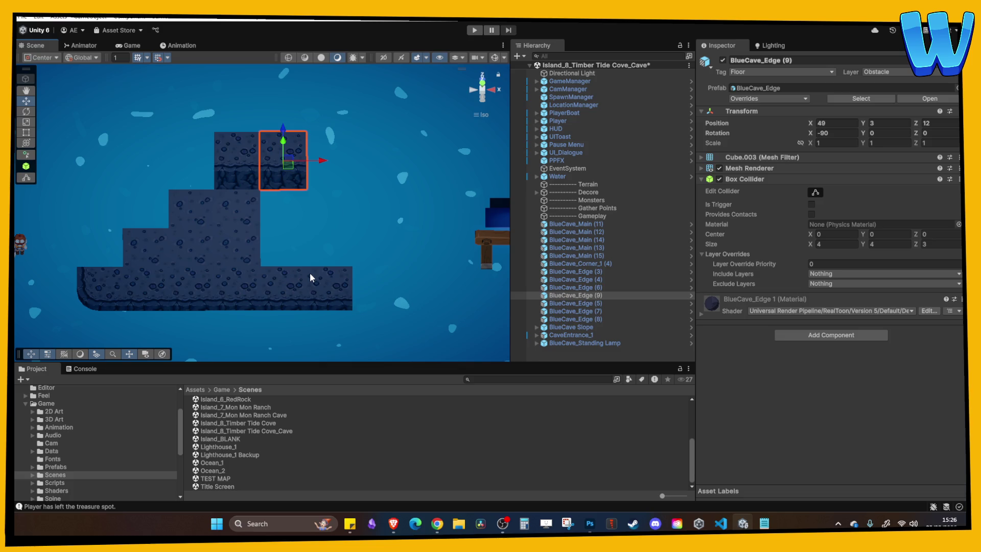
Duplicate the two BlueCave_Main floor blocks twice, shifting each copy 4 units along X.
mouse_move(272, 204)
left_mouse_down()
mouse_move(236, 201)
mouse_move(235, 322)
mouse_move(234, 278)
left_mouse_up()
left_click(246, 208)
left_click(237, 214, "shift")
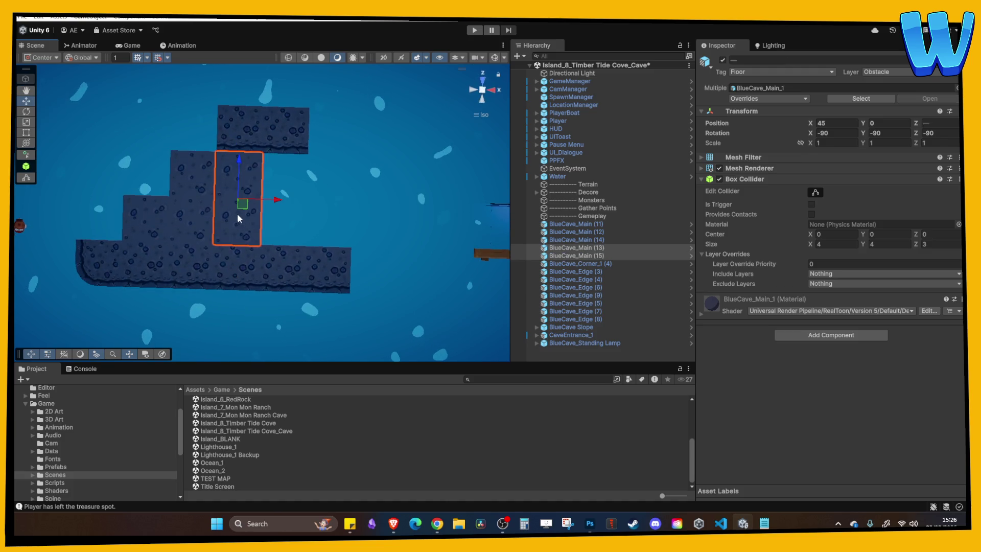
key("ctrl+d")
mouse_move(278, 201)
left_mouse_down()
mouse_move(336, 201)
mouse_move(333, 211)
mouse_move(371, 192)
mouse_move(371, 230)
mouse_move(377, 216)
left_mouse_up()
key("ctrl+d")
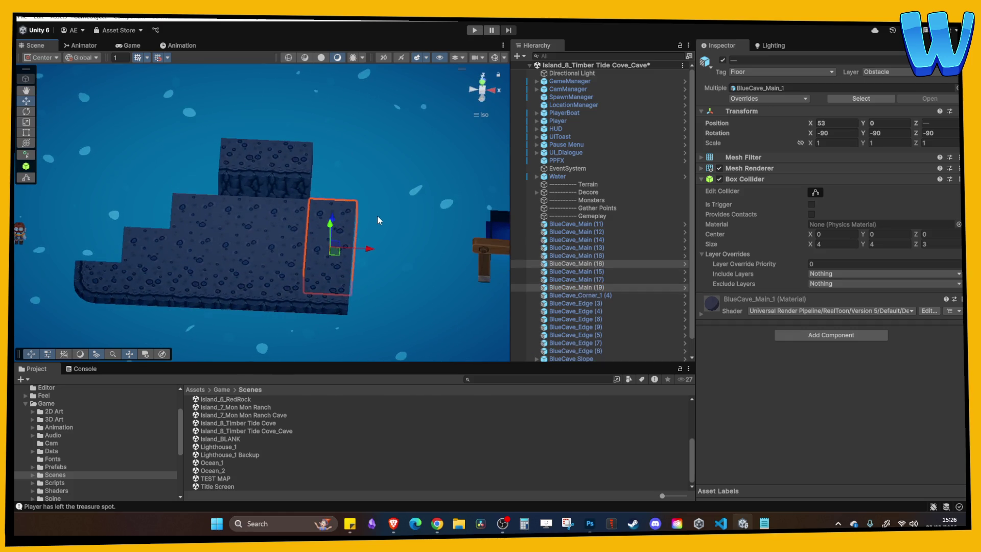
Duplicate corner block BlueCave_Corner_1 (4) and move the copy to Y 3, Z 11.
left_click_drag(311, 218, 418, 210)
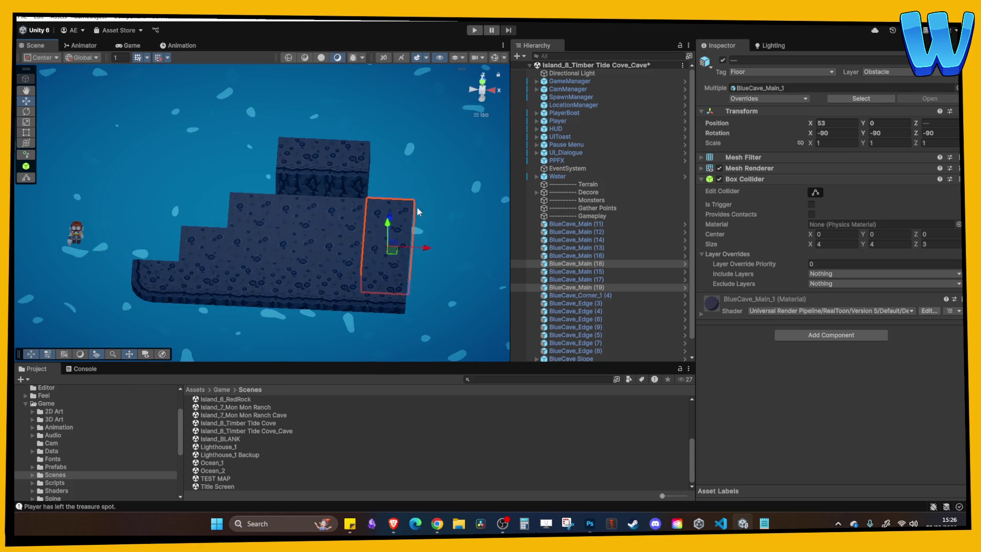
left_click(164, 276)
key("ctrl+d")
mouse_move(155, 273)
left_mouse_down()
mouse_move(153, 229)
mouse_move(154, 248)
mouse_move(190, 224)
left_mouse_up()
mouse_move(200, 265)
left_mouse_down()
mouse_move(167, 209)
mouse_move(265, 214)
mouse_move(219, 175)
mouse_move(264, 179)
mouse_move(216, 282)
mouse_move(237, 259)
left_mouse_up()
Duplicate a floor block and move the copy, BlueCave_Main (20), along Z to 8.
left_click(209, 231, "shift")
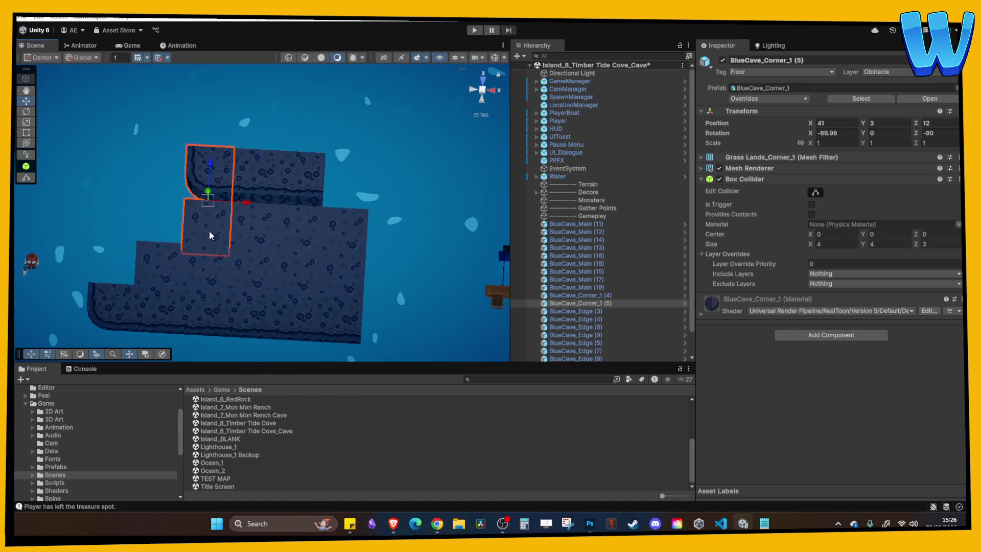
left_click(162, 250)
key("ctrl+d")
left_click_drag(164, 257, 166, 193)
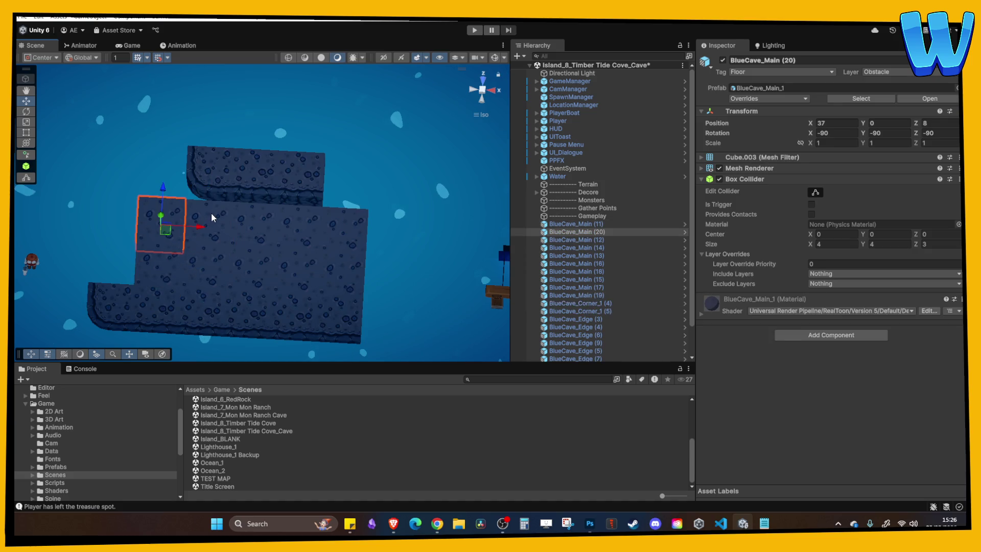
Review the cave blocks from an angle, then open the Island_4_Coral Blossom Atoll scene.
left_click_drag(228, 238, 282, 250)
scroll(247, 427, "up", 2)
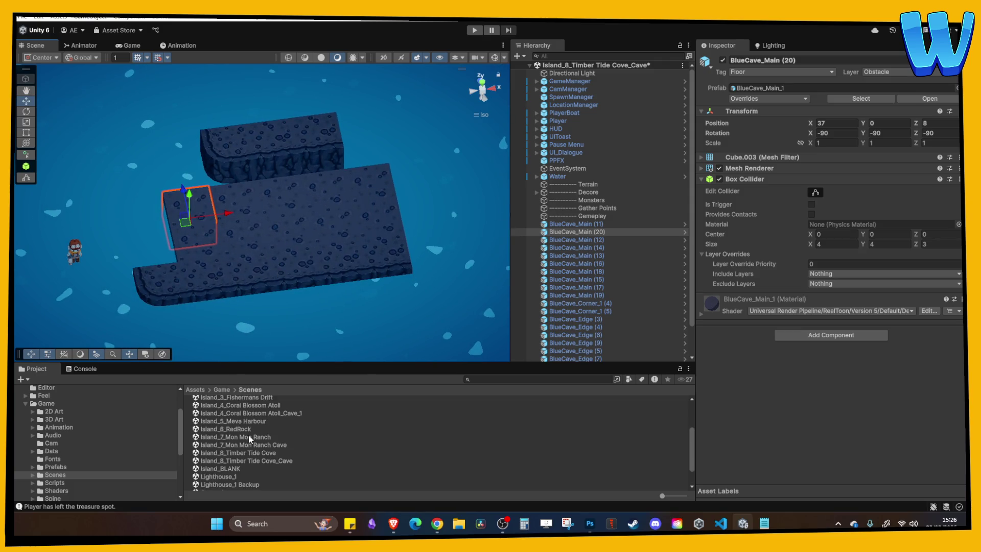
scroll(256, 424, "up", 2)
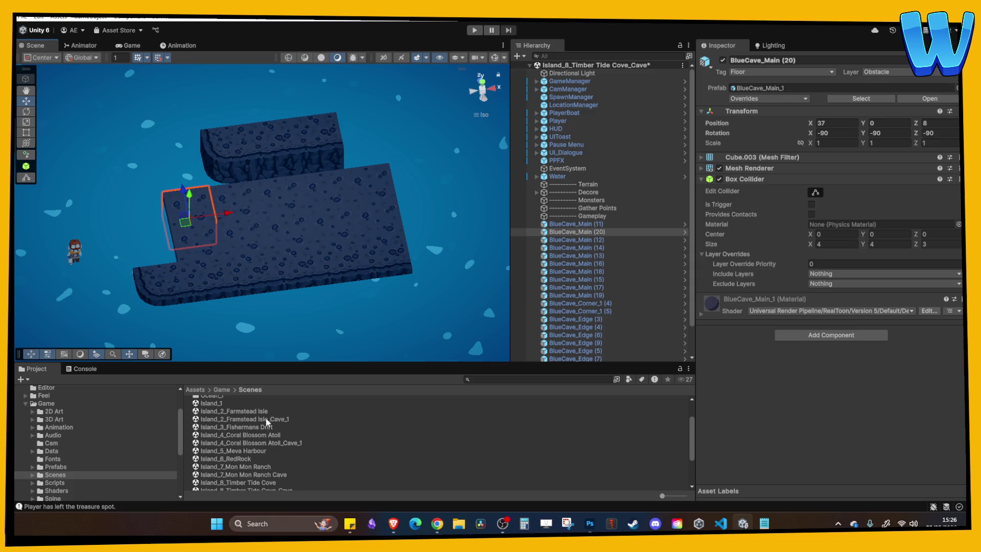
double_click(265, 435)
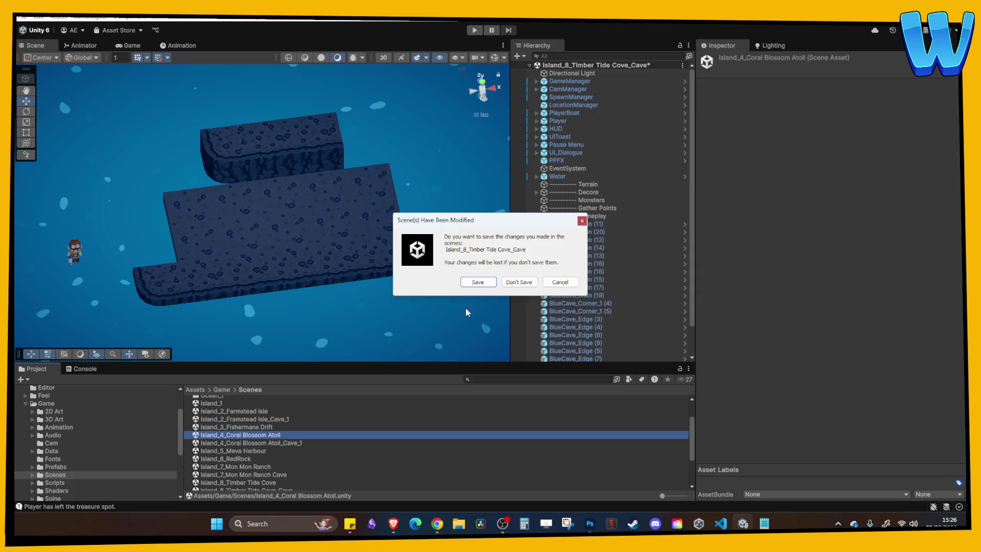
Save the cave scene, play-test Coral Blossom Atoll, and catch a fish at the water's edge.
left_click(477, 283)
key("ctrl+p")
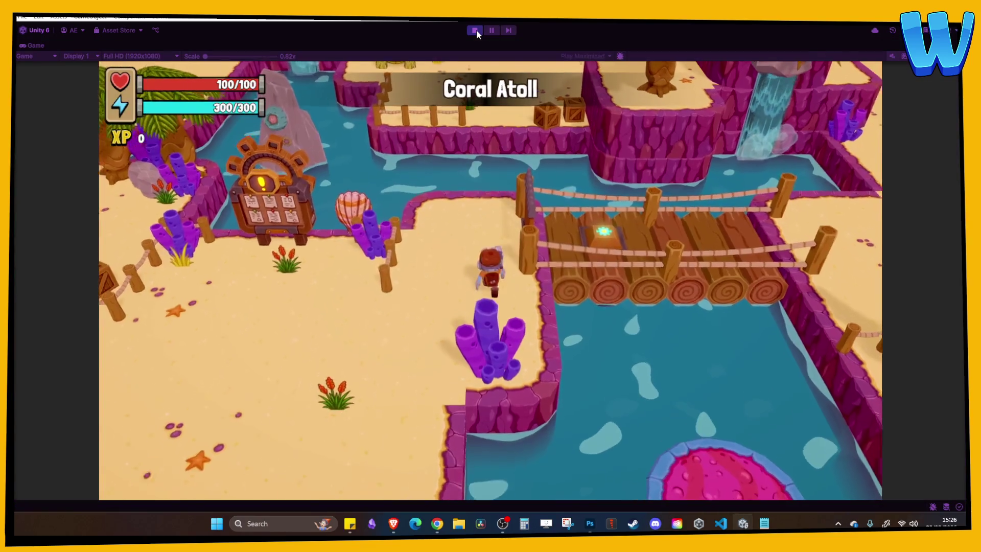
key("a")
key("s")
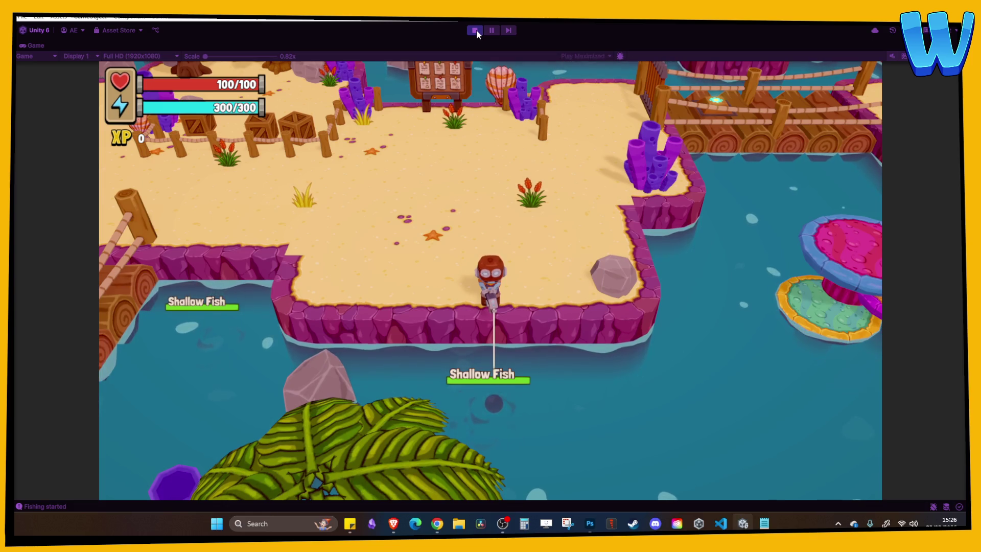
key("space")
key("space")
key("space")
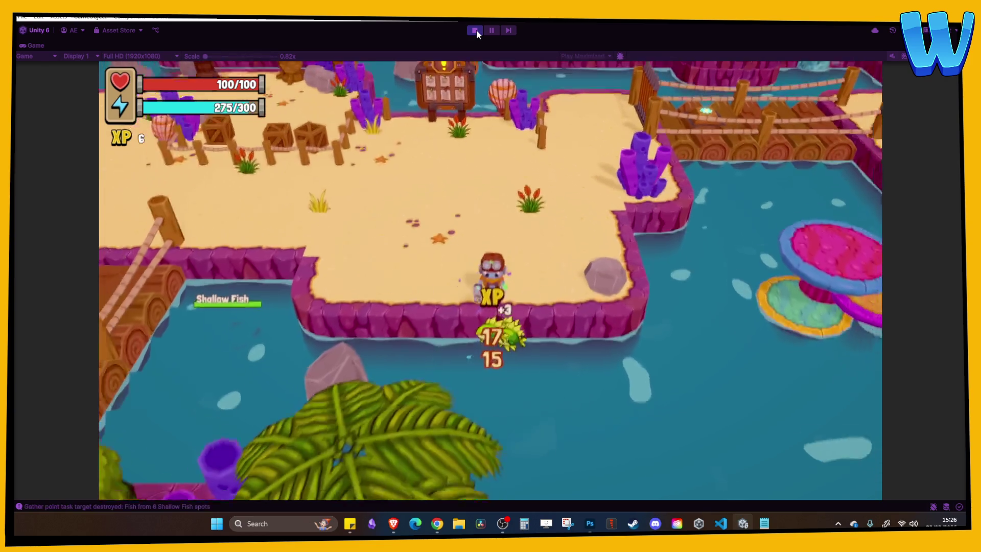
key("w")
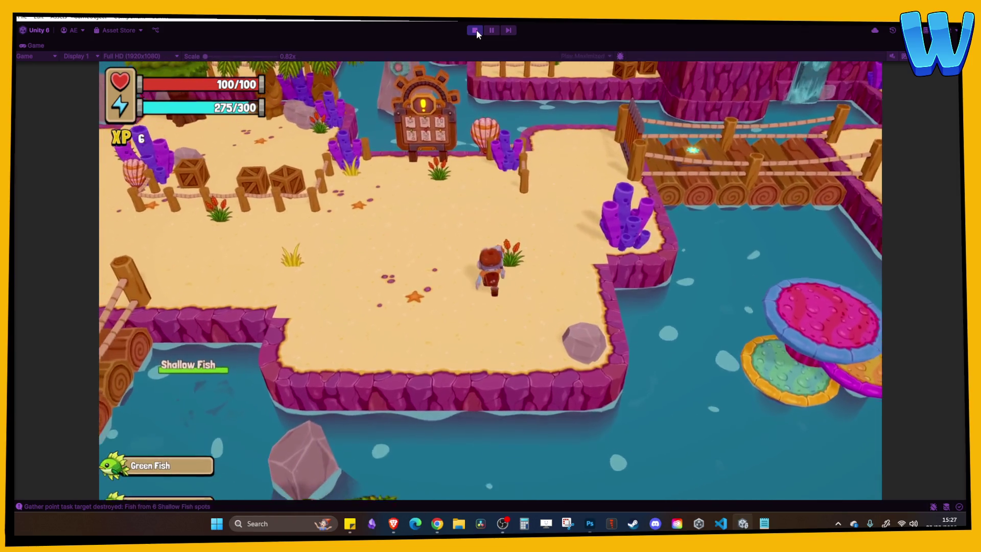
Browse the caught items in the inventory, close it, and stop Play mode.
key("i")
key("Down")
key("Down")
key("Down")
key("Left")
key("Right")
key("Right")
key("i")
left_click(476, 30)
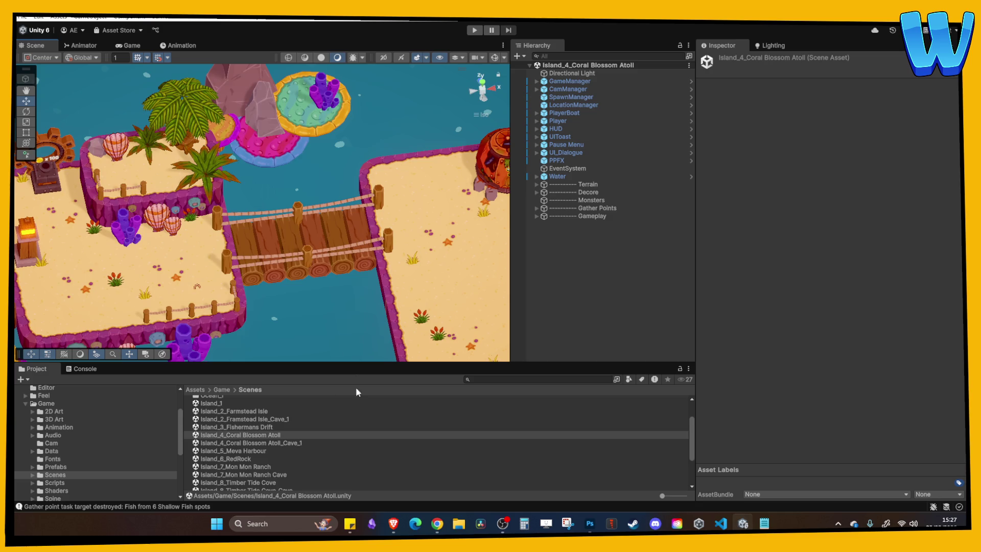
Reopen Island_8_Timber Tide Cove_Cave, tilt to look down on the cave, and select BlueCave_Main (20).
scroll(271, 449, "down", 3)
double_click(258, 430)
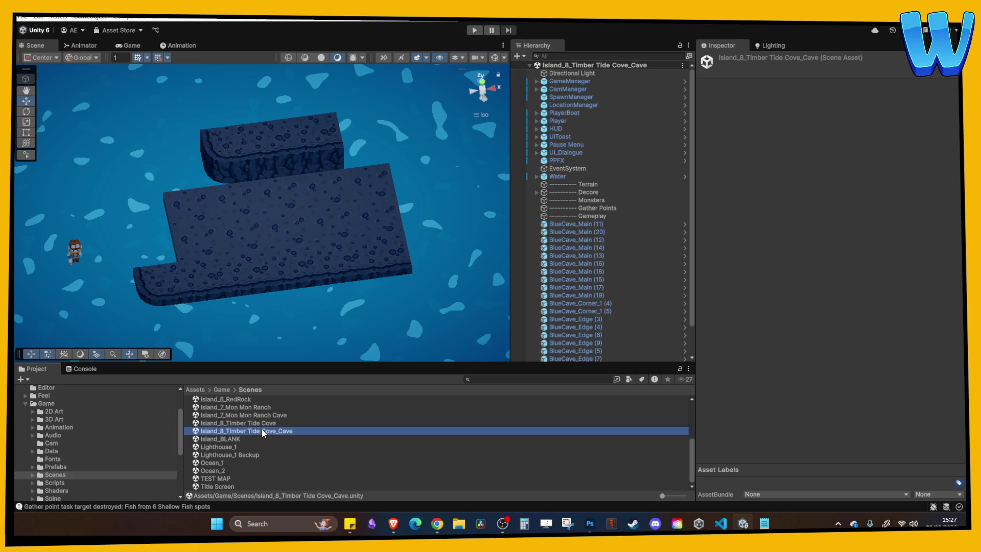
mouse_move(209, 269)
left_mouse_down()
mouse_move(203, 280)
mouse_move(230, 225)
mouse_move(273, 202)
mouse_move(313, 278)
mouse_move(276, 232)
mouse_move(223, 271)
mouse_move(331, 282)
mouse_move(356, 252)
mouse_move(329, 256)
mouse_move(289, 238)
left_mouse_up()
left_click(289, 238)
Duplicate floor tiles BlueCave_Main (20) and (14) to extend the floor along Z.
left_click(298, 203, "ctrl")
mouse_move(298, 203)
left_mouse_down()
mouse_move(316, 241)
mouse_move(259, 228)
mouse_move(362, 247)
mouse_move(260, 243)
mouse_move(332, 209)
left_mouse_up()
key("ctrl+d")
Duplicate the rounded corner piece, move it to X 53, and set its Y rotation to 270.
left_click(226, 158)
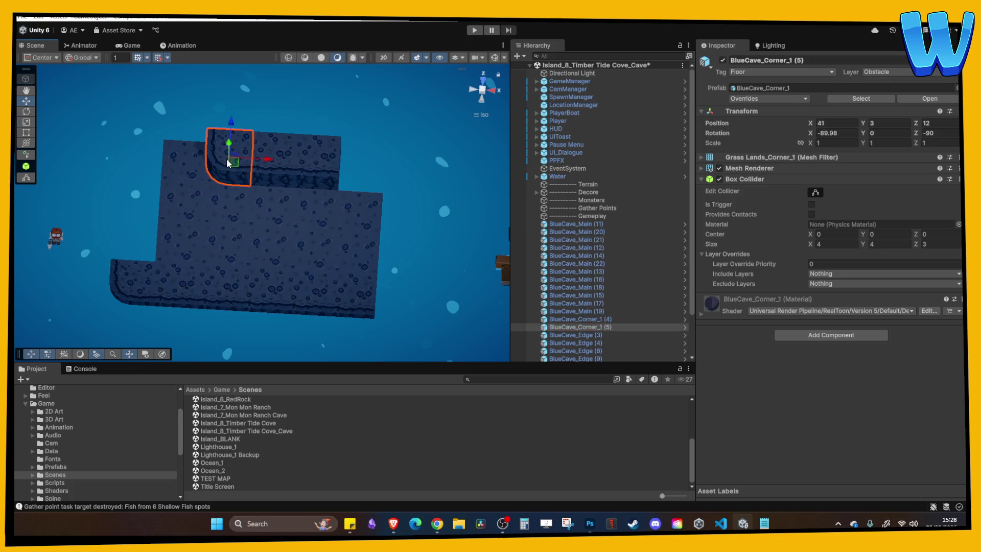
key("ctrl+d")
mouse_move(264, 169)
left_mouse_down()
mouse_move(412, 171)
mouse_move(399, 170)
left_mouse_up()
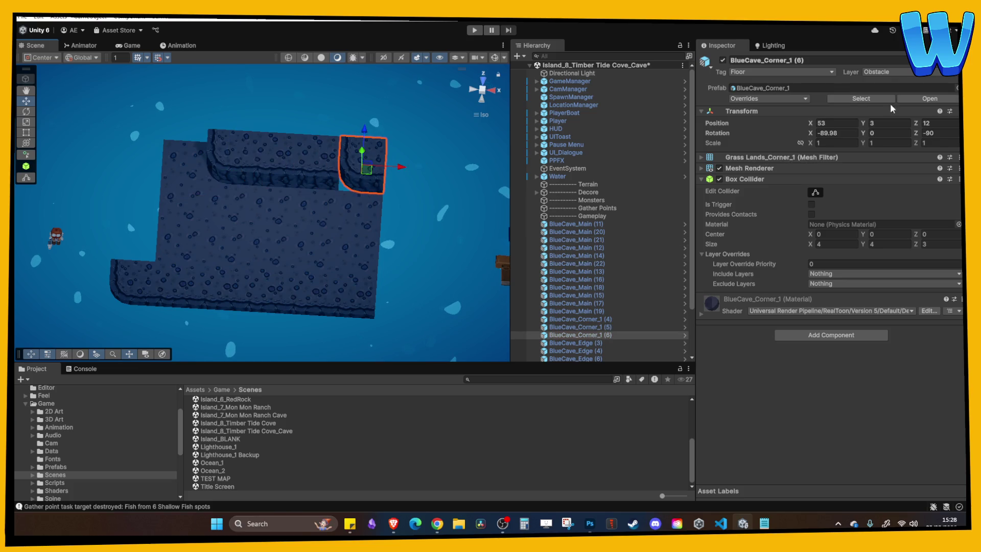
type("180")
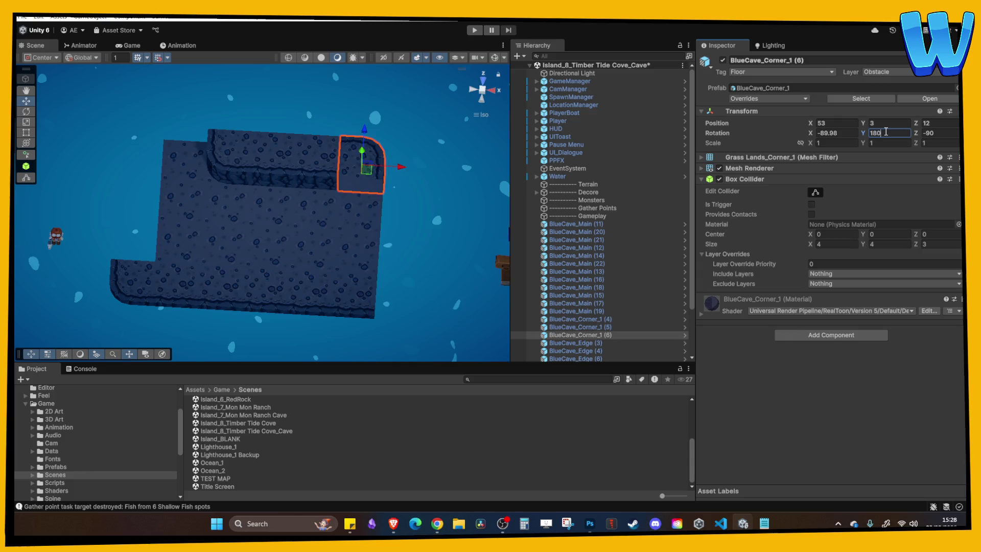
key("BackSpace")
key("BackSpace")
key("BackSpace")
type("270")
Duplicate the bottom-left corner piece, move it to X 57, and rotate it to Y 270.
left_click_drag(419, 171, 335, 187)
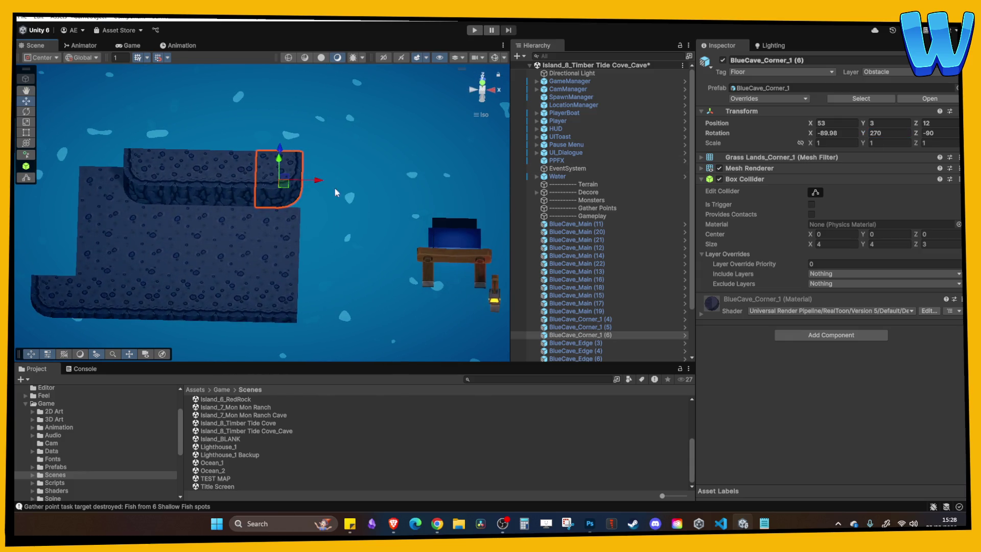
left_click(60, 306)
key("ctrl+d")
left_click_drag(92, 305, 359, 309)
left_click(890, 131)
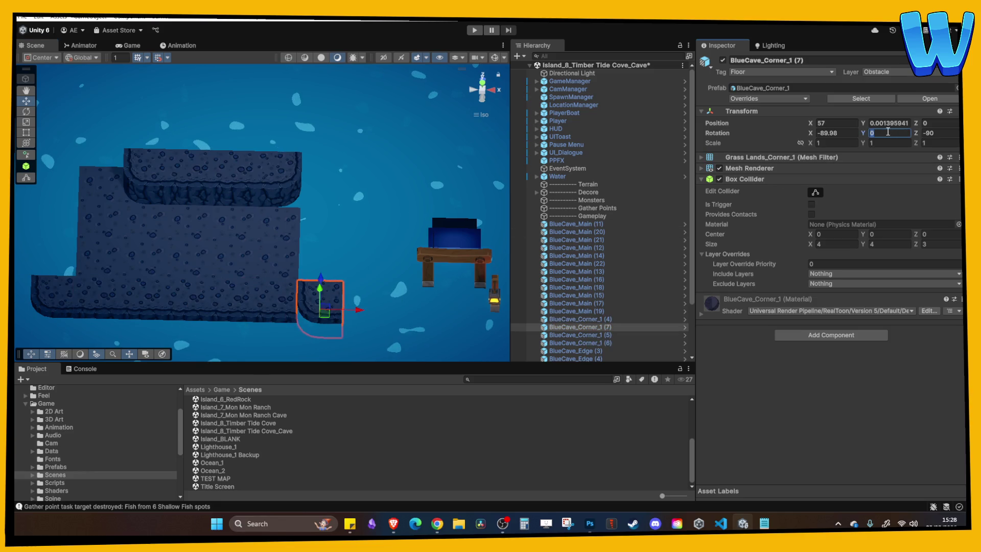
type("180")
key("BackSpace")
key("BackSpace")
key("BackSpace")
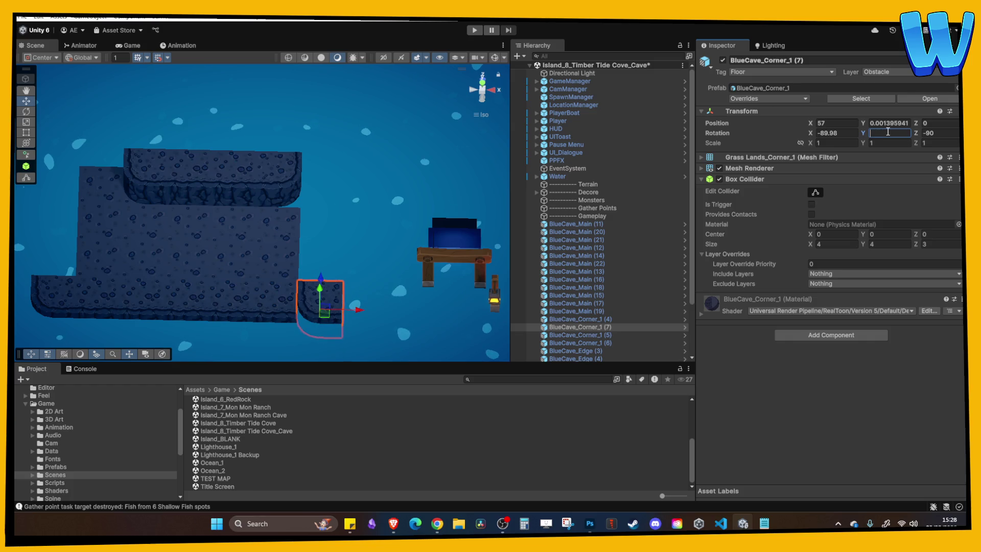
type("270")
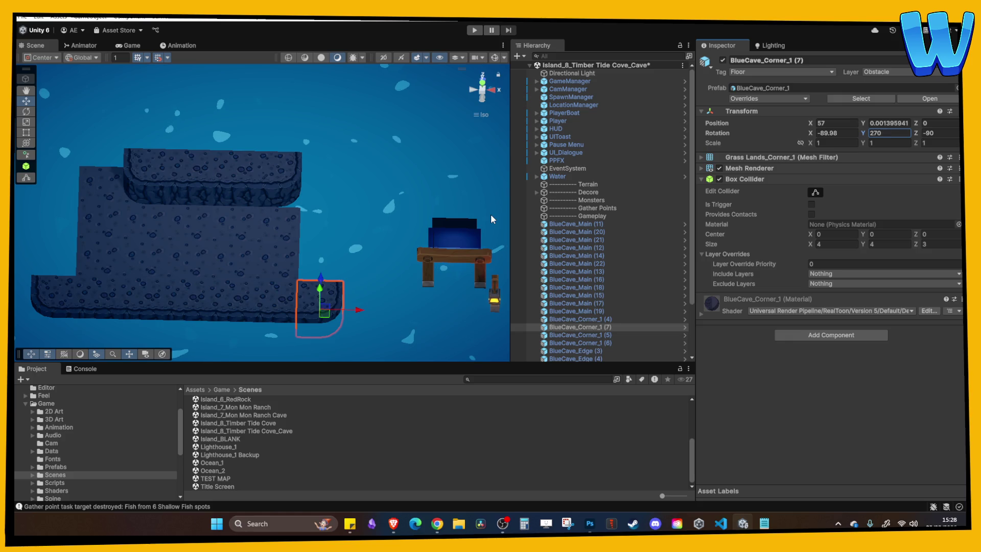
Nudge the new corner right and slide edge slab BlueCave_Edge (10) into the gap beside it.
left_click_drag(355, 247, 349, 217)
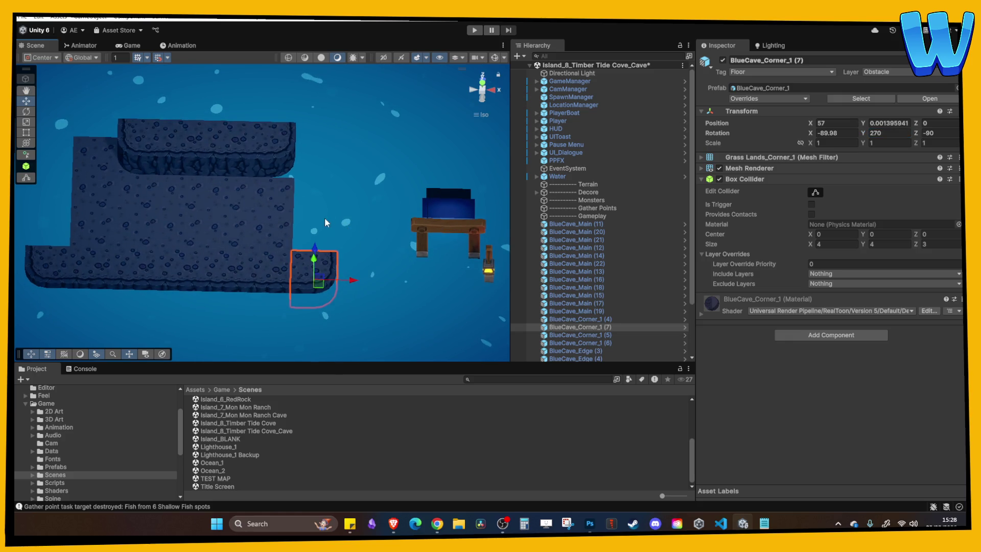
left_click_drag(351, 281, 384, 283)
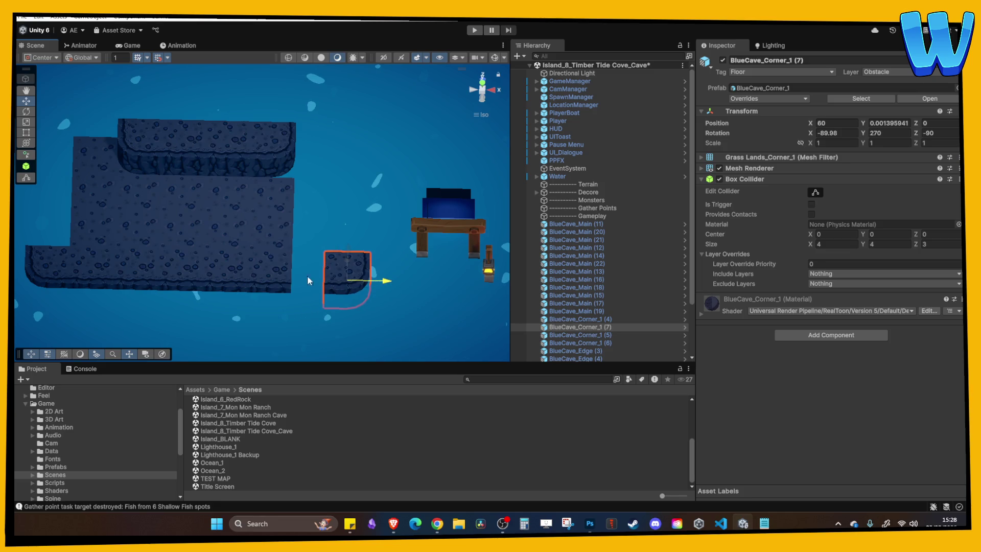
left_click(280, 276)
left_click_drag(313, 283, 357, 282)
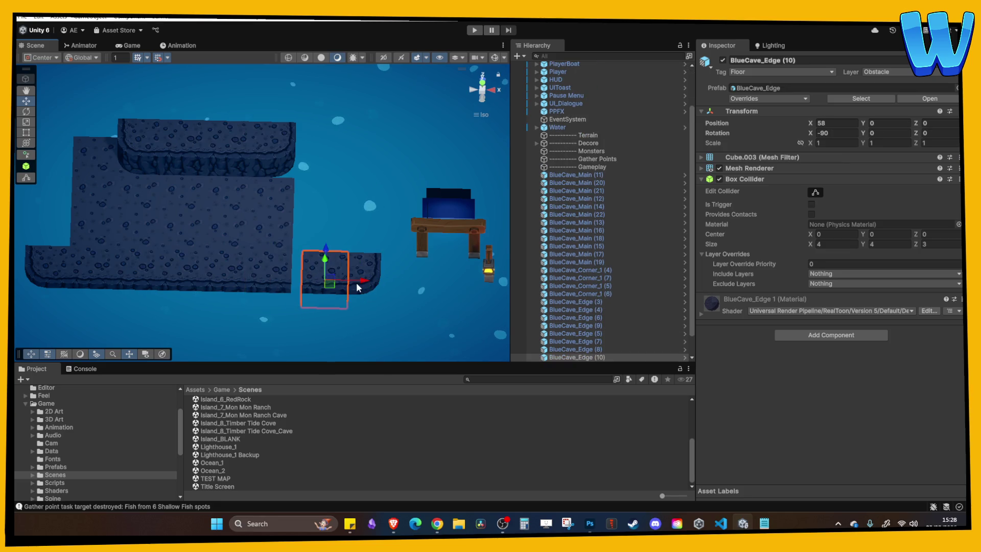
Duplicate floor tile BlueCave_Main (19) and move the copy back to Z 12.
left_click(376, 268)
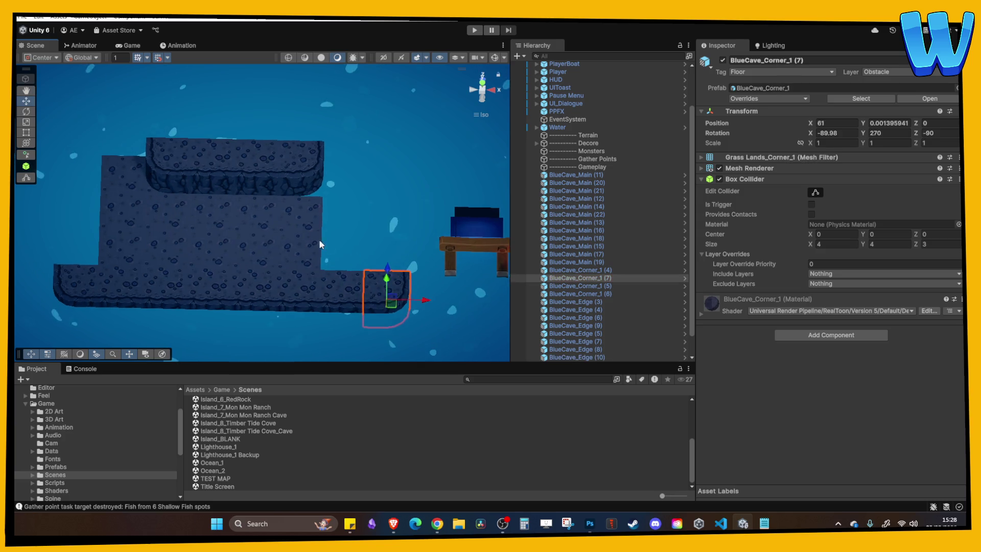
left_click(312, 204)
key("ctrl+d")
mouse_move(298, 179)
left_mouse_down()
mouse_move(303, 127)
mouse_move(301, 136)
left_mouse_up()
Duplicate the three back wall pieces and raise the copies to Y 6.
left_click(240, 186)
left_click(179, 193, "shift")
left_click(153, 193, "shift")
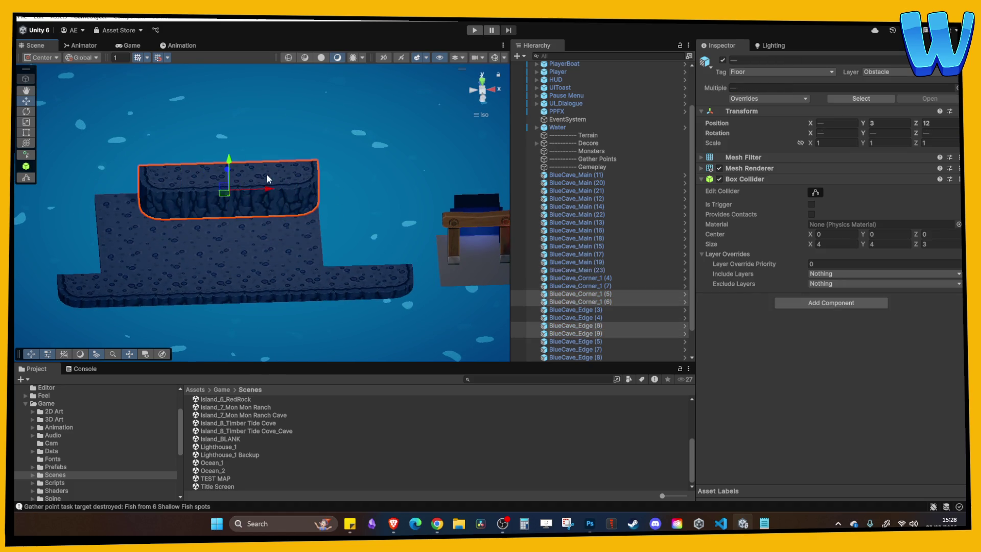
key("ctrl+d")
left_click_drag(230, 156, 232, 134)
Delete wall block BlueCave_Edge (6) to open a doorway gap in the wall.
left_click(244, 203)
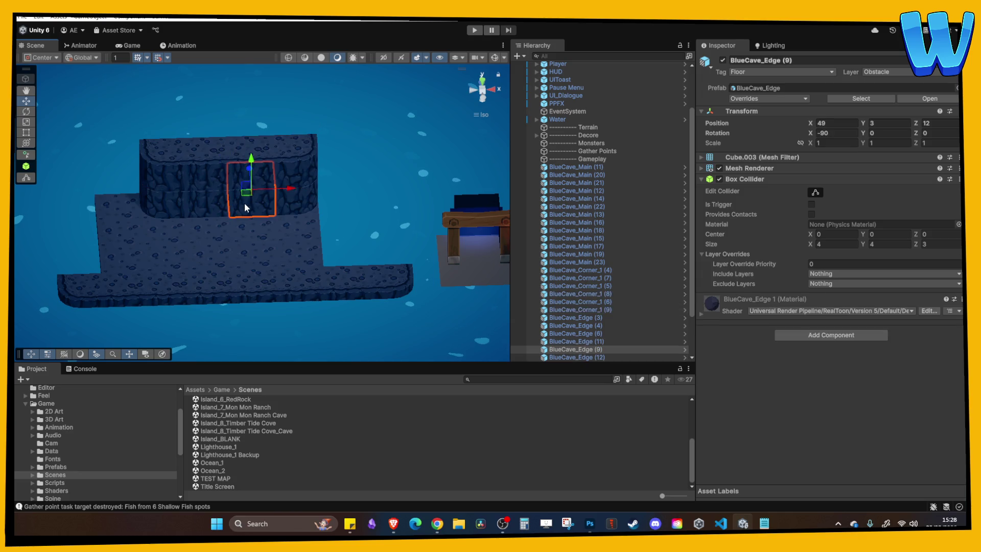
mouse_move(307, 210)
left_mouse_down()
mouse_move(312, 232)
mouse_move(281, 229)
left_mouse_up()
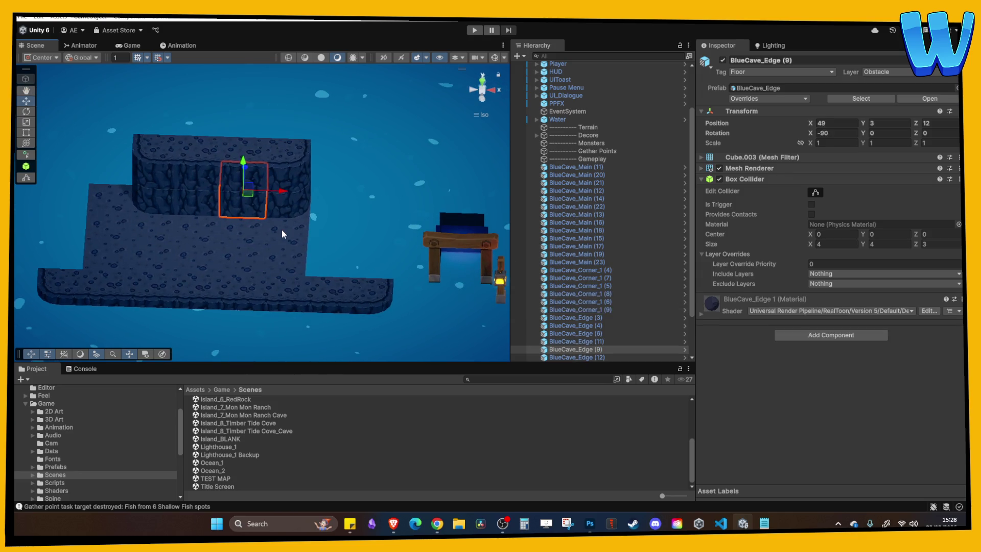
left_click(207, 205)
left_click_drag(207, 205, 237, 211)
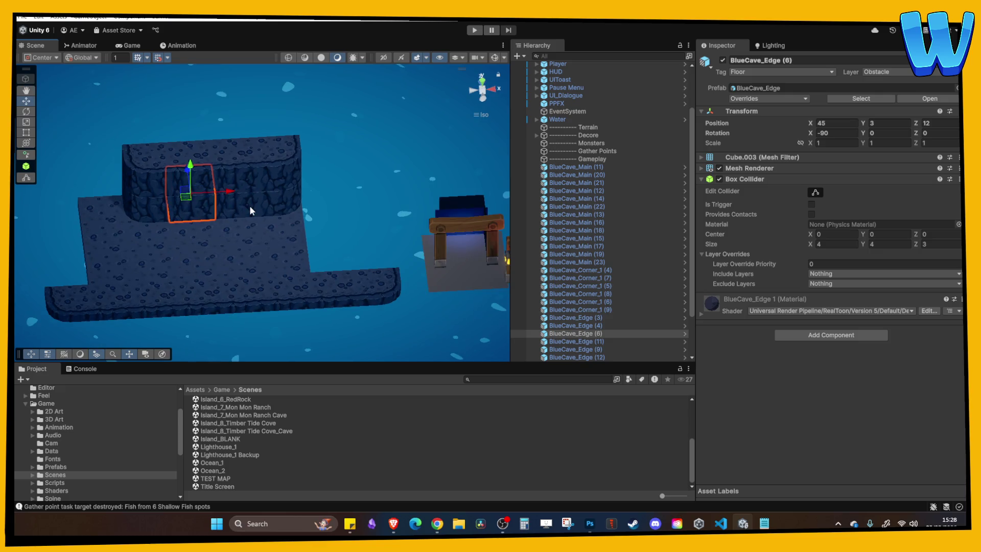
key("Delete")
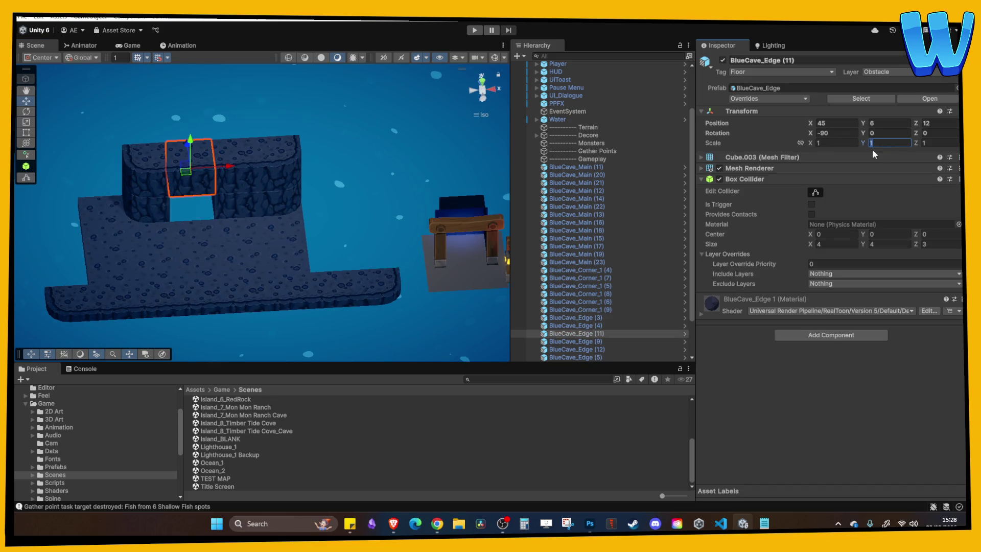
Set the block above the doorway to Z scale 0.5 and vertex-snap it flush with its neighbour.
left_click(937, 144)
key("BackSpace")
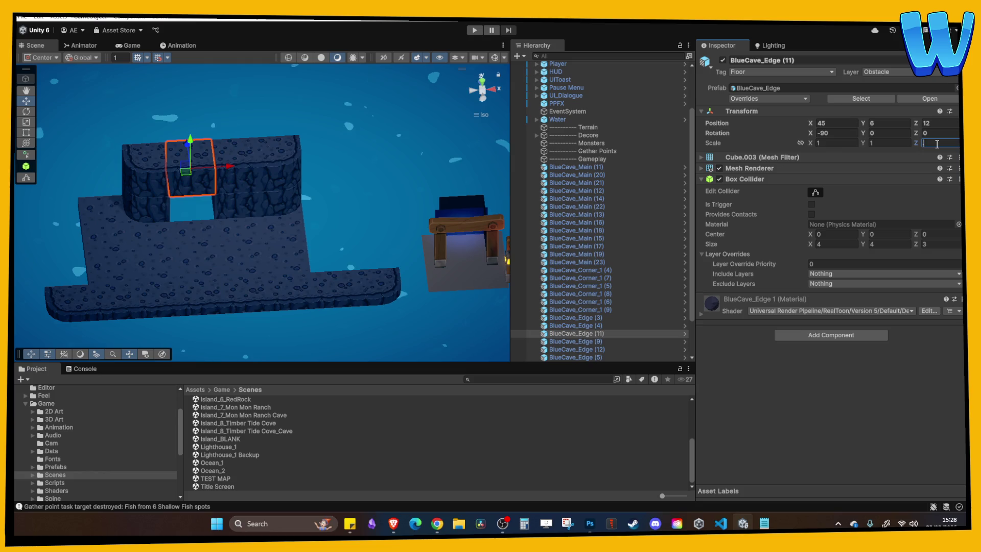
type("0.5")
left_click(189, 177)
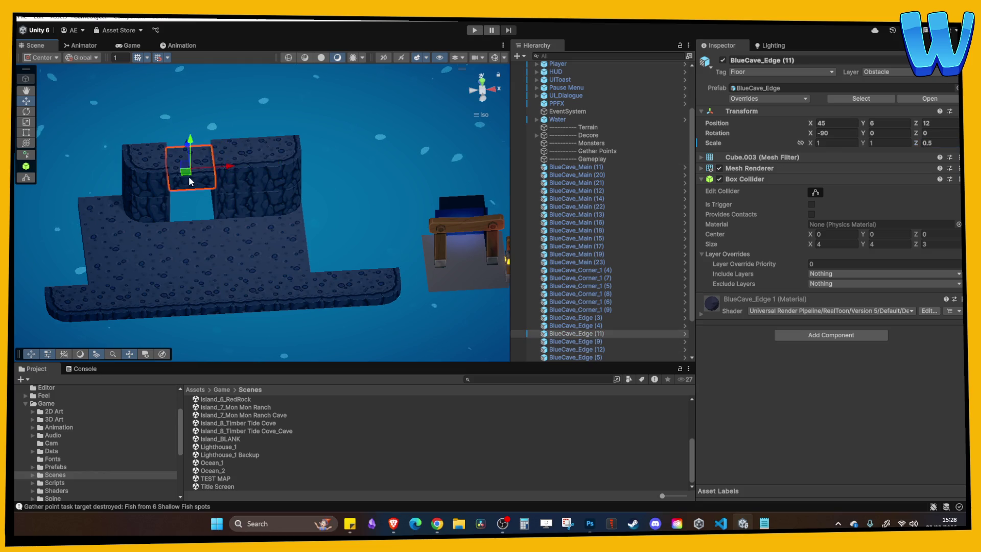
key("f")
left_click_drag(185, 229, 179, 201)
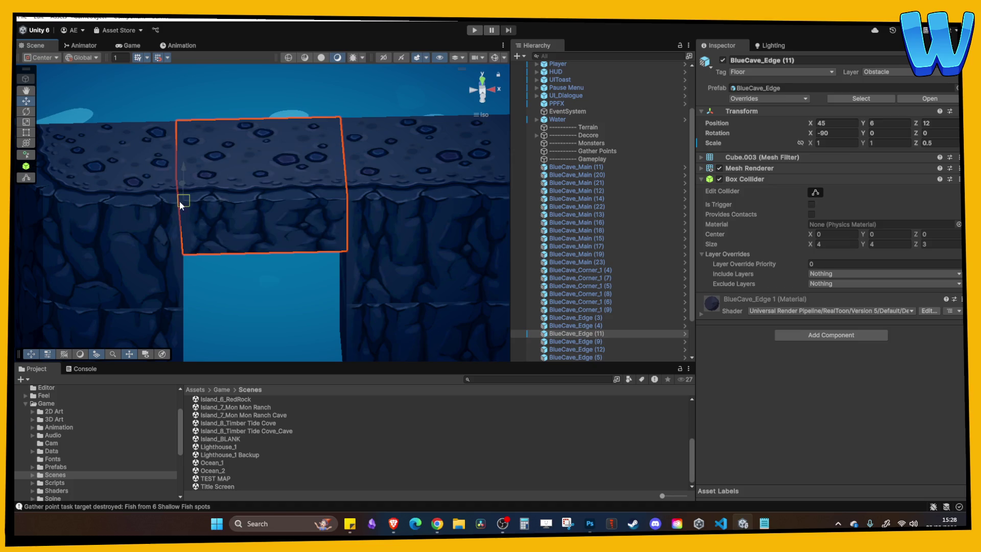
scroll(402, 195, "down", 6)
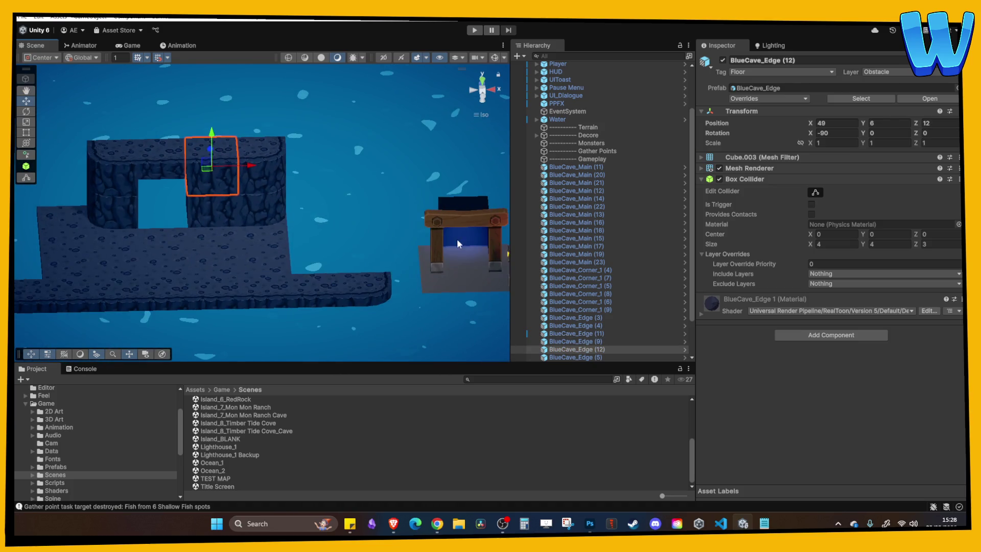
left_click(464, 230)
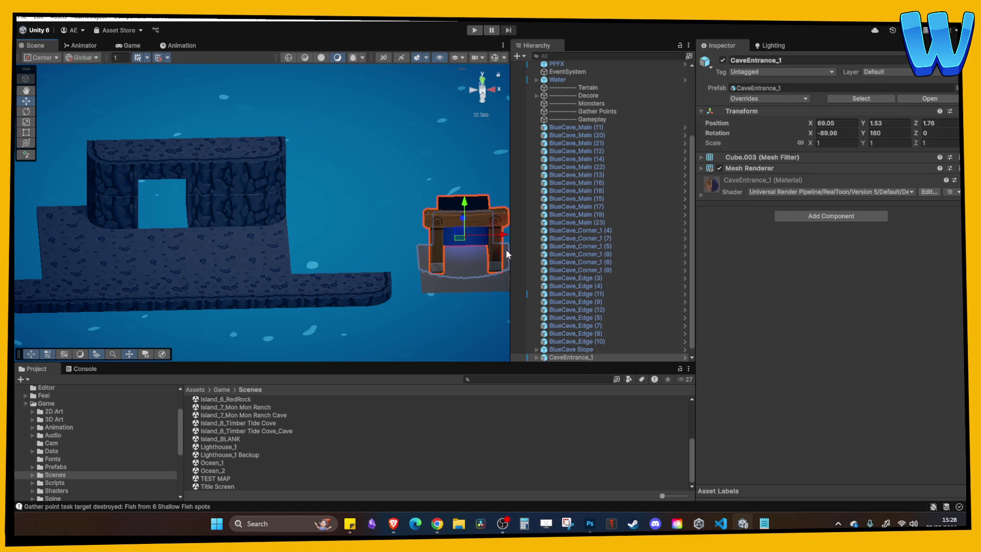
Push CaveEntrance_1 into the doorway at Position Z 9.72 and view it front-on.
mouse_move(504, 239)
left_mouse_down()
mouse_move(210, 244)
mouse_move(155, 221)
left_mouse_up()
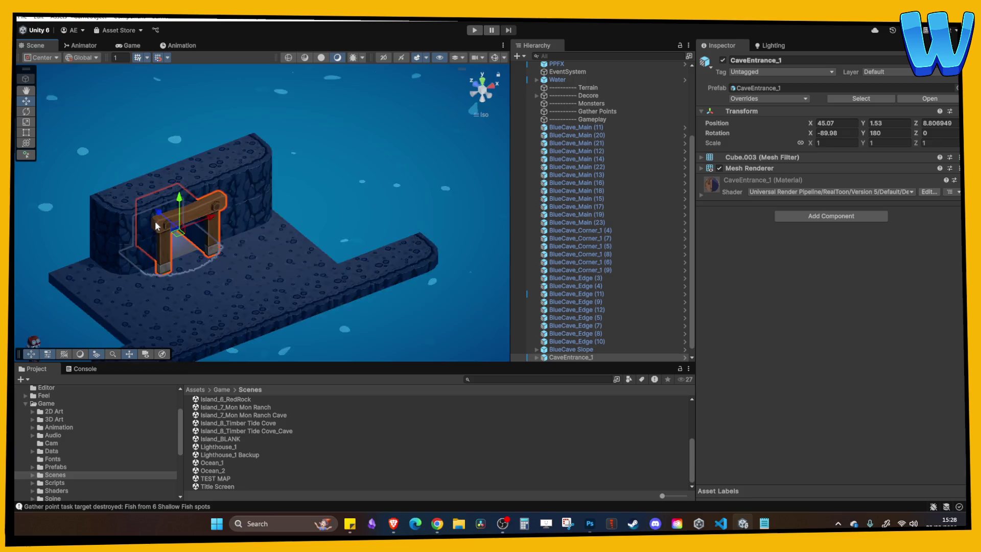
key("f")
left_click_drag(315, 266, 306, 262)
left_click_drag(226, 211, 206, 207)
scroll(286, 265, "up", 3)
mouse_move(298, 270)
left_mouse_down()
mouse_move(270, 169)
mouse_move(229, 176)
left_mouse_up()
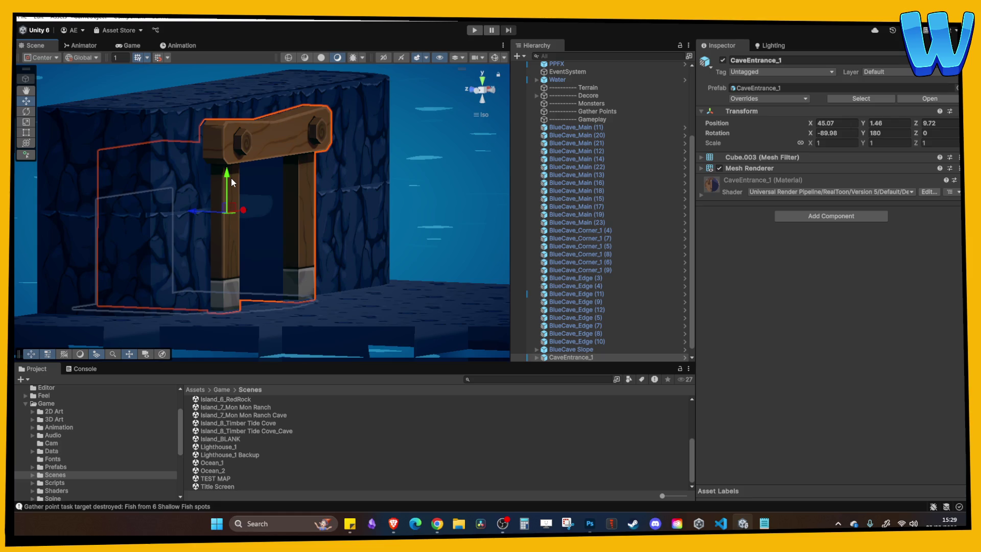
mouse_move(311, 210)
left_mouse_down()
mouse_move(196, 210)
mouse_move(385, 208)
left_mouse_up()
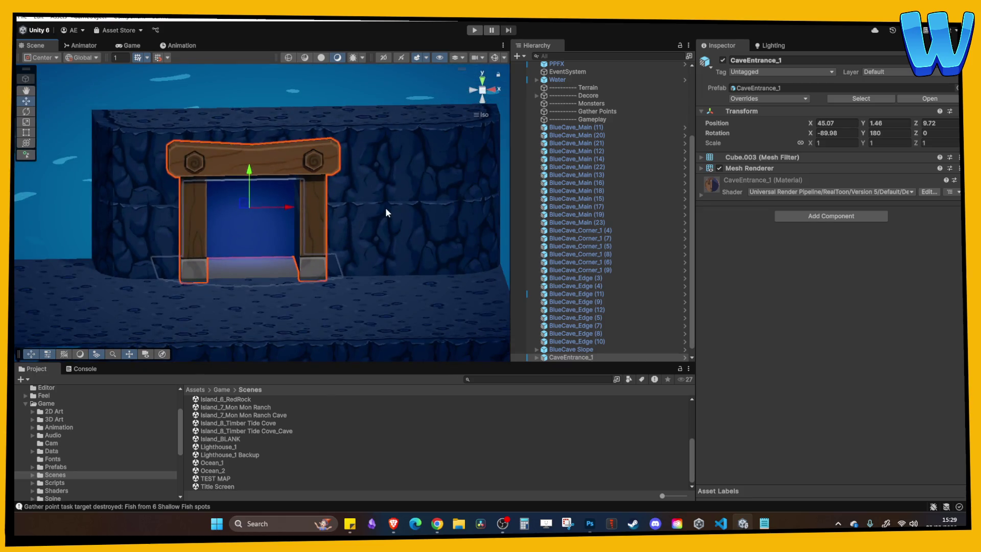
left_click(386, 210)
left_click(235, 447)
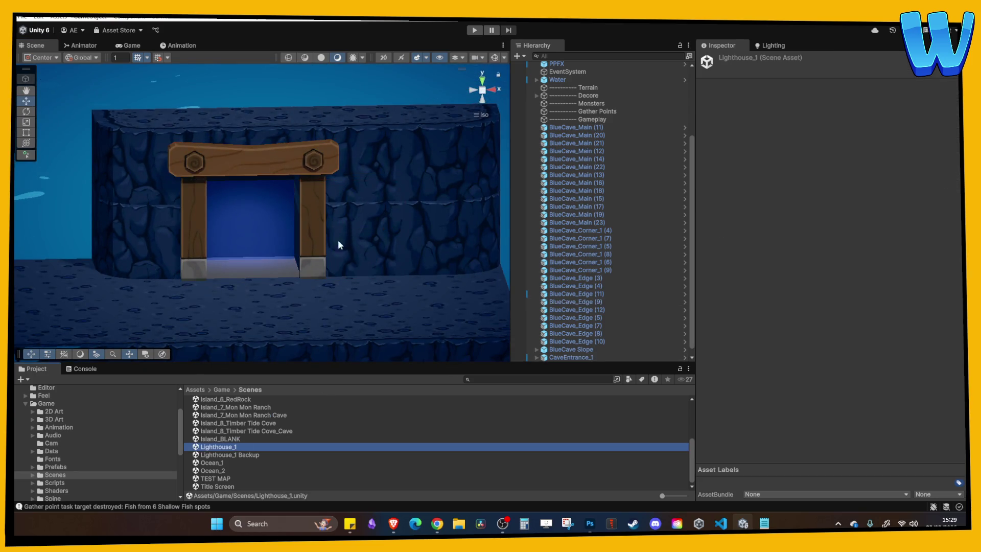
Look around the Lighthouse_1 level and start Play mode.
mouse_move(330, 180)
left_mouse_down()
mouse_move(368, 194)
mouse_move(439, 143)
mouse_move(475, 85)
left_mouse_up()
scroll(367, 194, "down", 3)
scroll(399, 204, "up", 3)
left_click(474, 30)
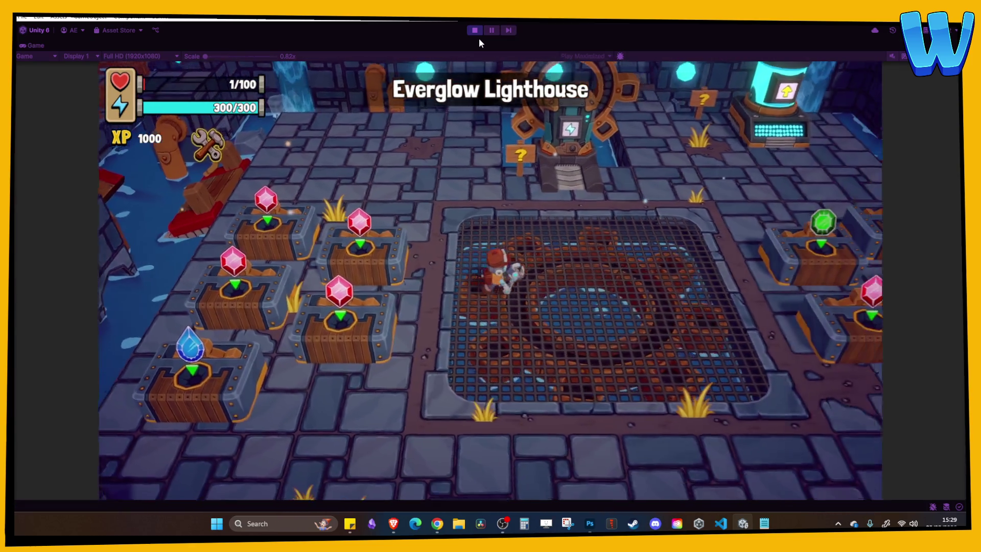
At the upgrade station, unlock Ability – Sailing and Chopping Damage Increase.
key("w")
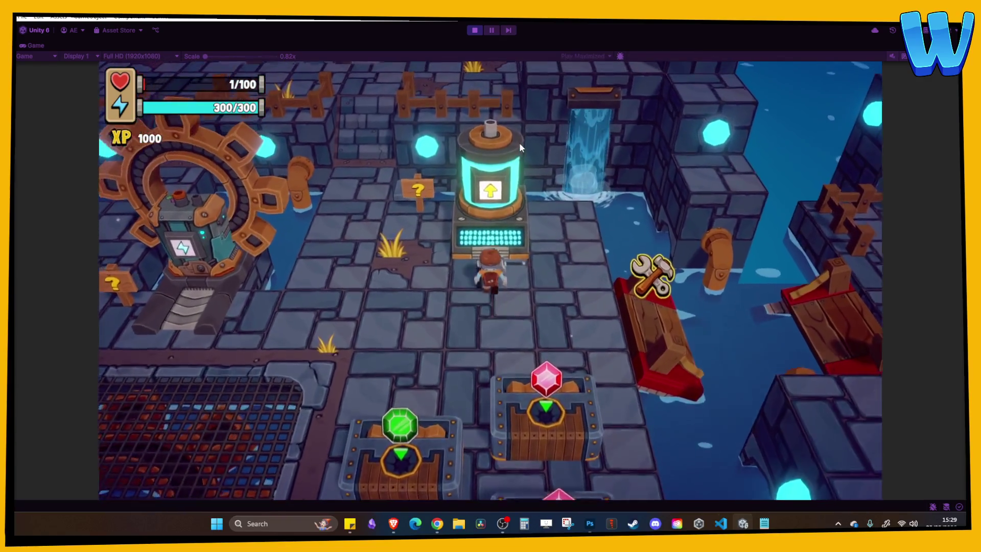
key("e")
key("space")
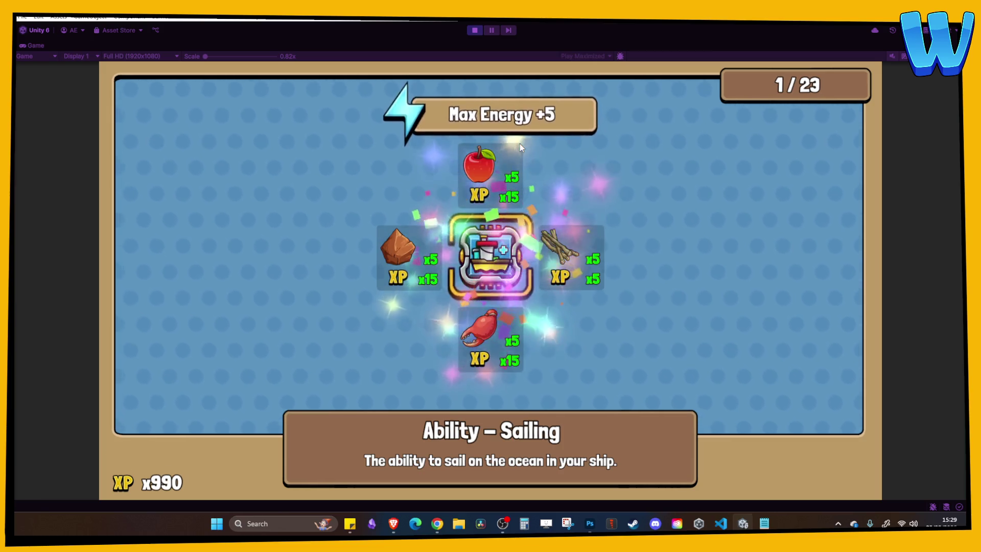
key("d")
key("a")
key("a")
key("s")
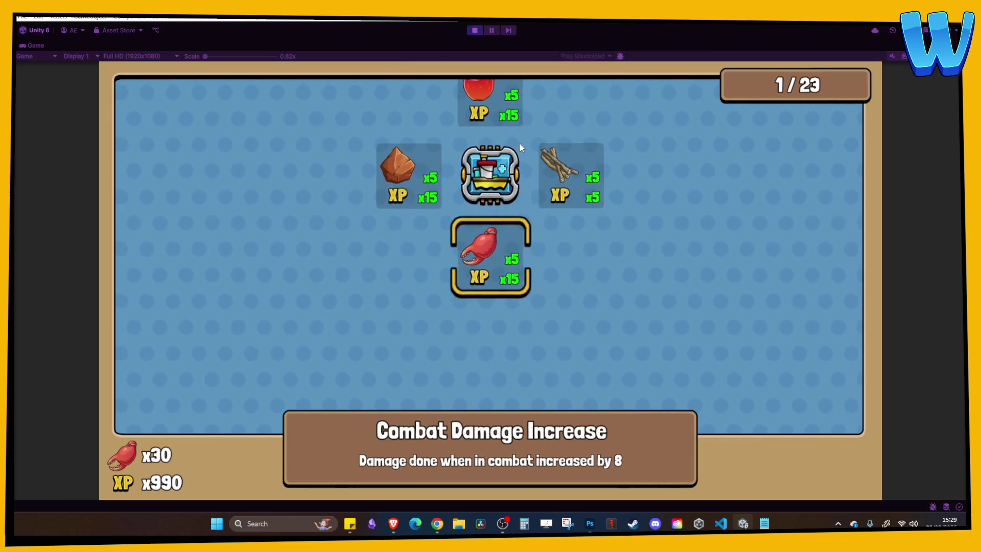
key("w")
key("w")
key("d")
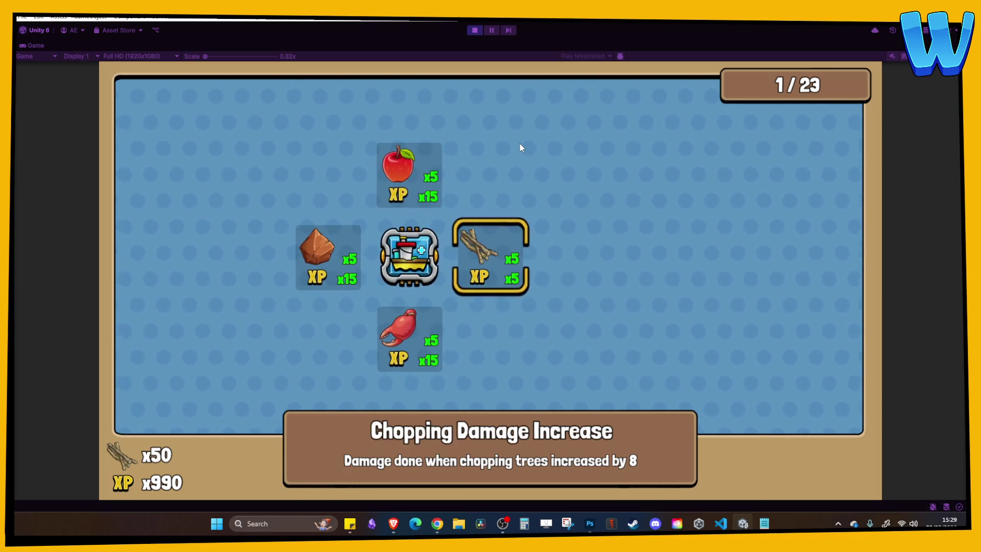
key("space")
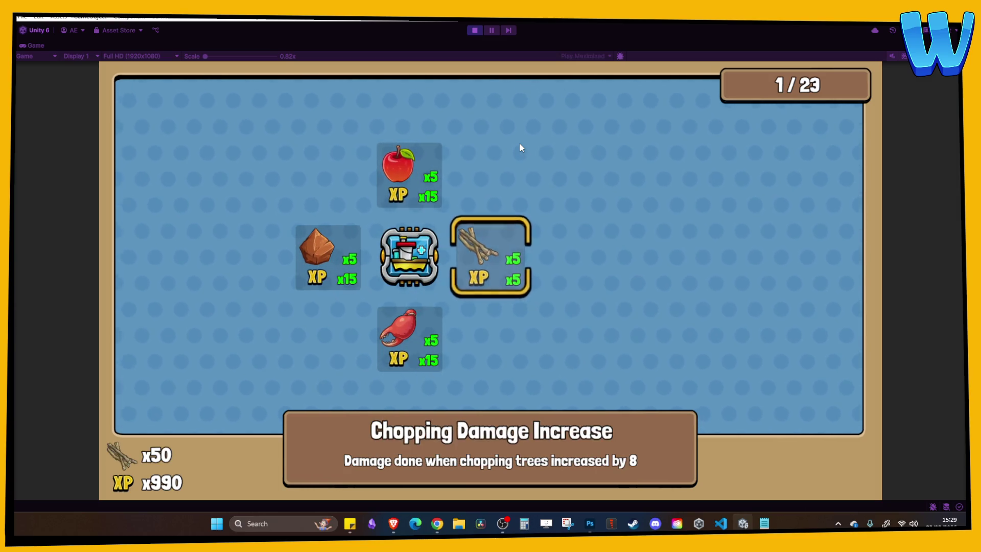
Browse the upgrade tree and unlock the Health +20 upgrade.
key("s")
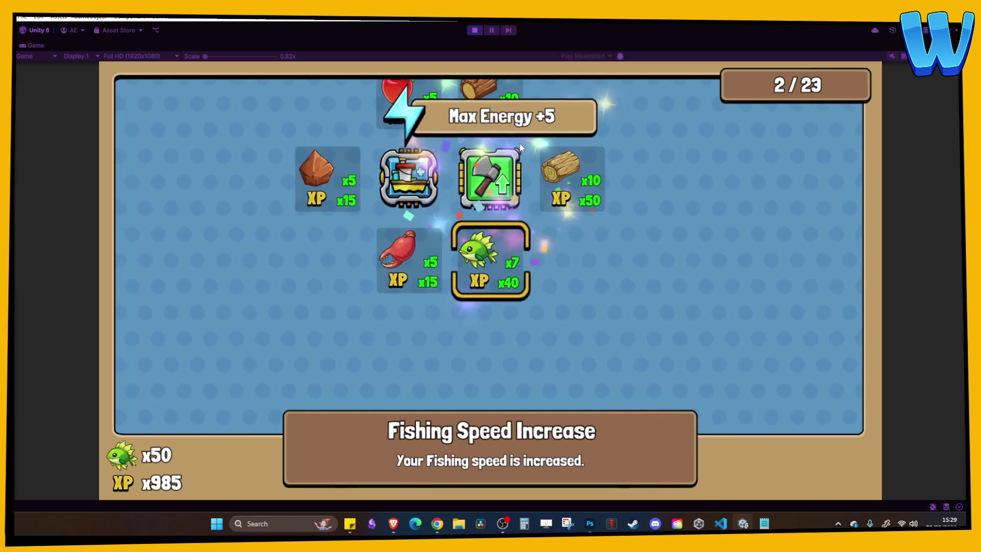
key("w")
key("d")
key("w")
key("d")
key("w")
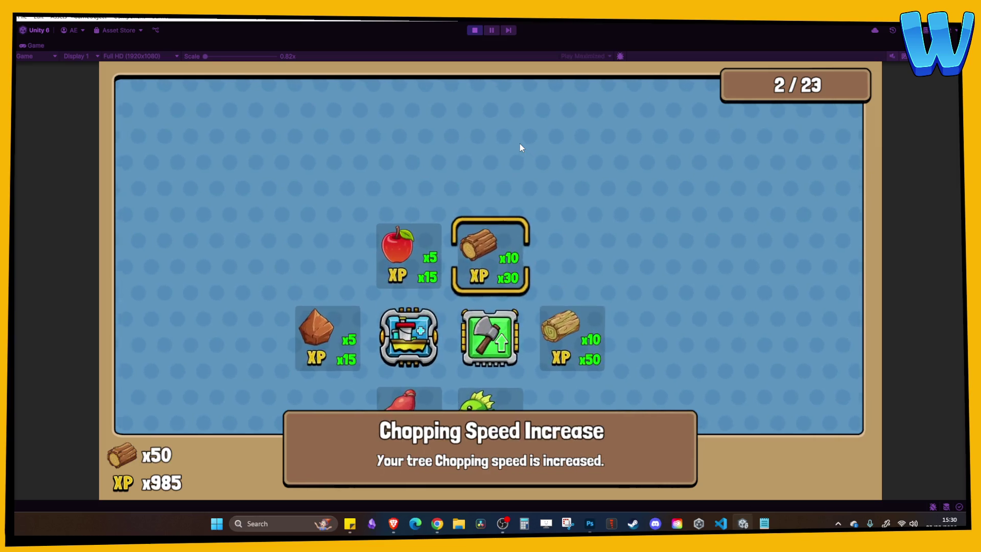
key("a")
key("space")
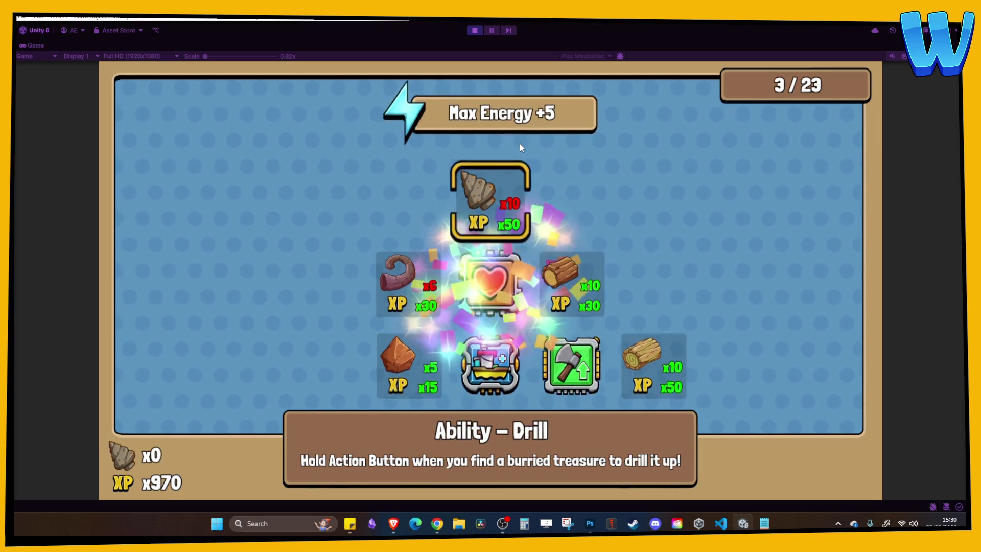
Unlock the Combat Damage Increase and Sailing Speed Increase upgrades.
key("s")
key("w")
key("s")
key("s")
key("d")
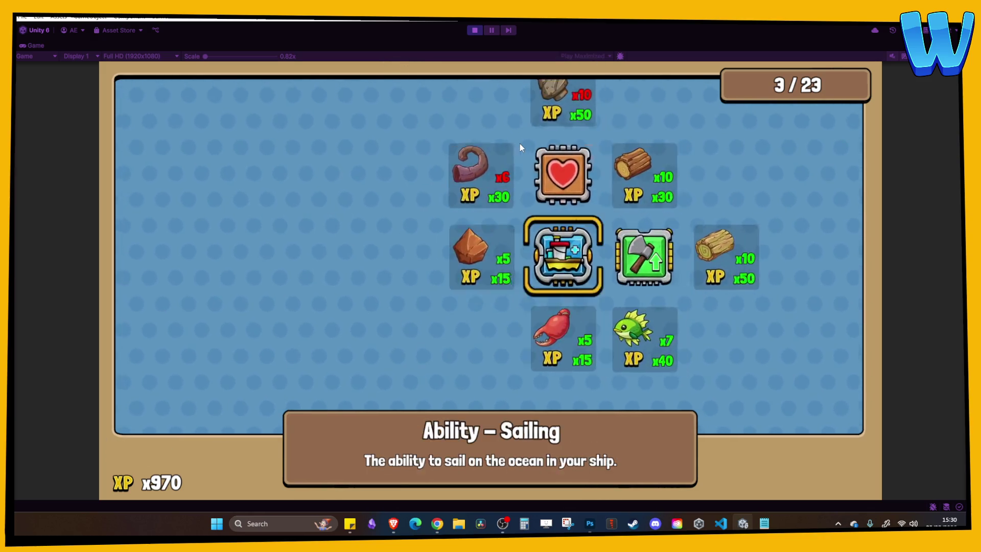
key("s")
key("space")
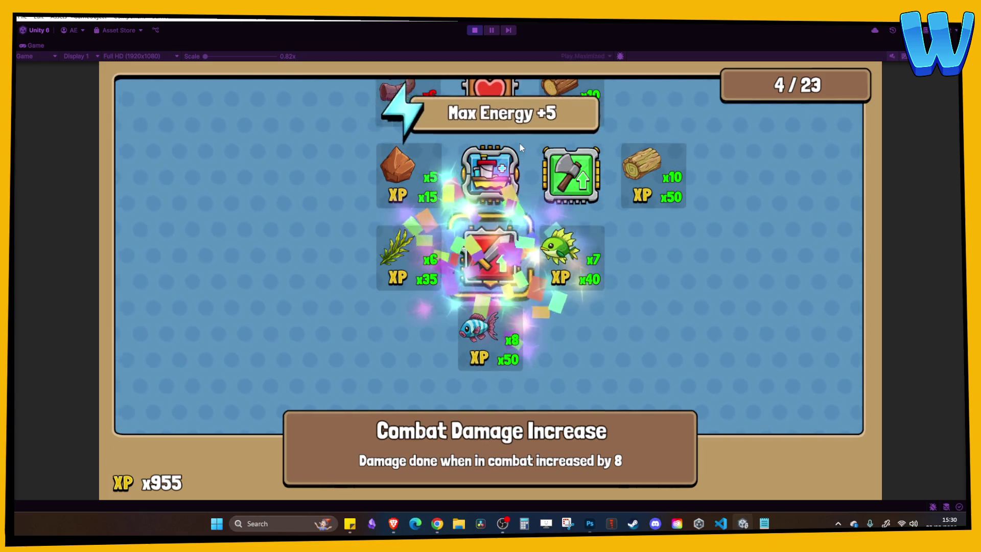
key("a")
key("s")
key("space")
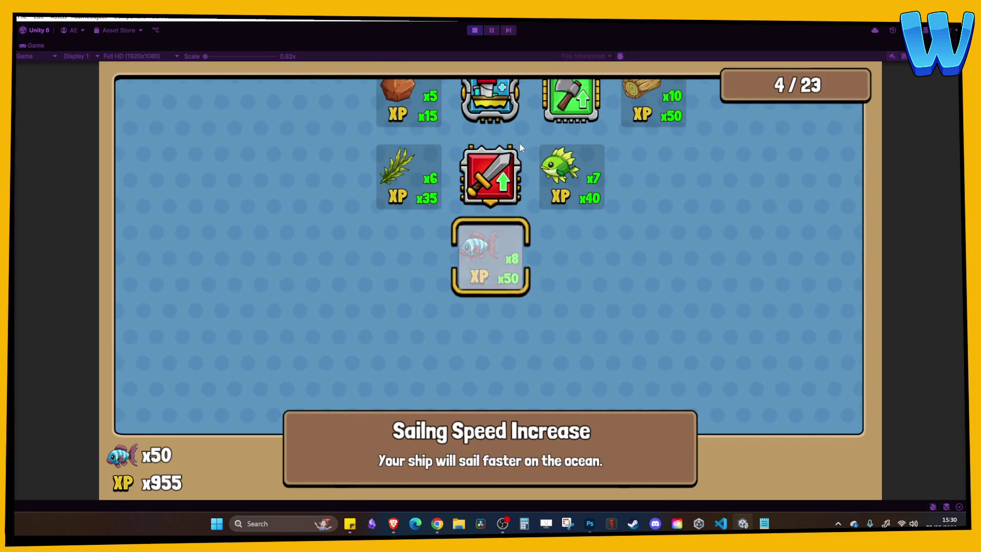
Browse the remaining upgrade nodes, then close the upgrade screen and resume play.
key("a")
key("d")
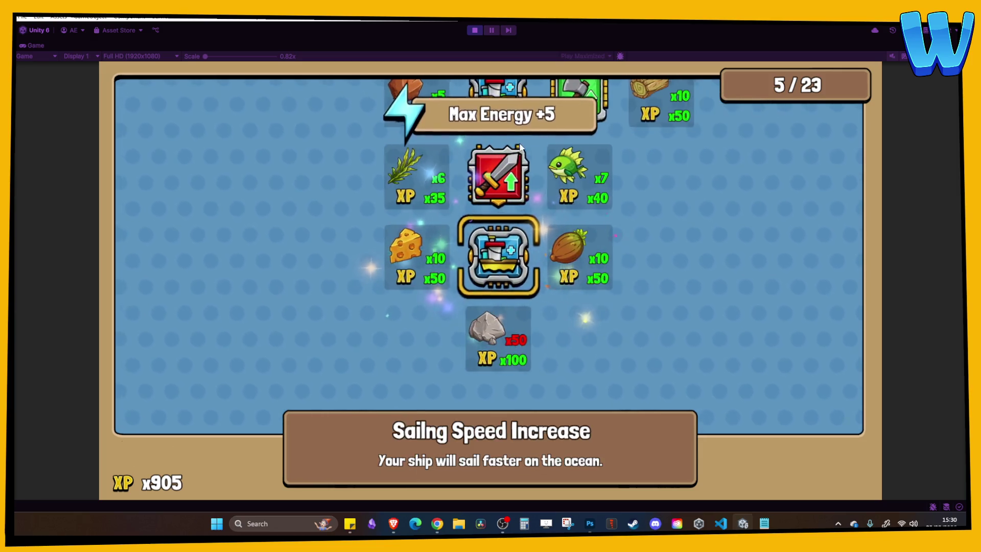
key("d")
key("a")
key("s")
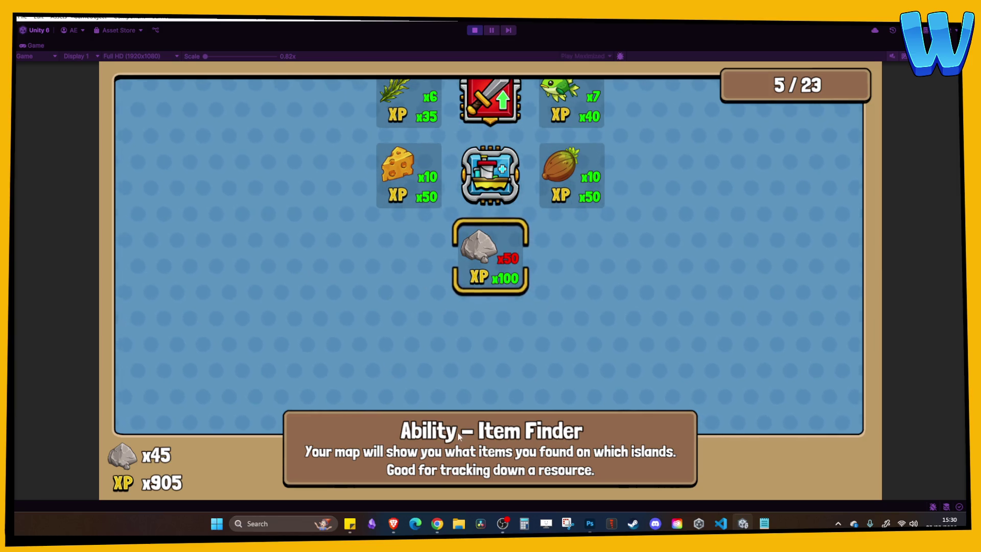
key("w")
key("Escape")
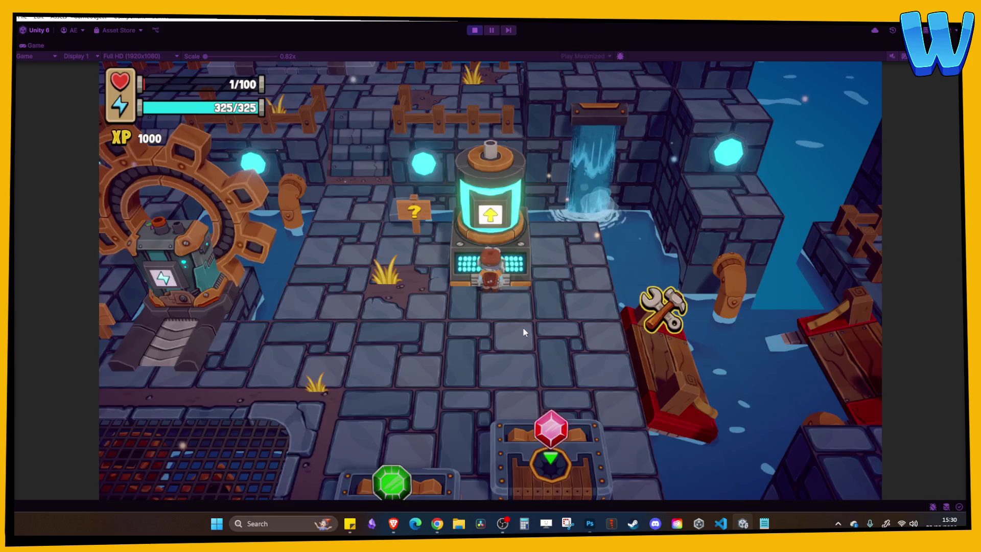
Walk to both broken bridges to see their repair requirements, then stop Play mode.
key("a")
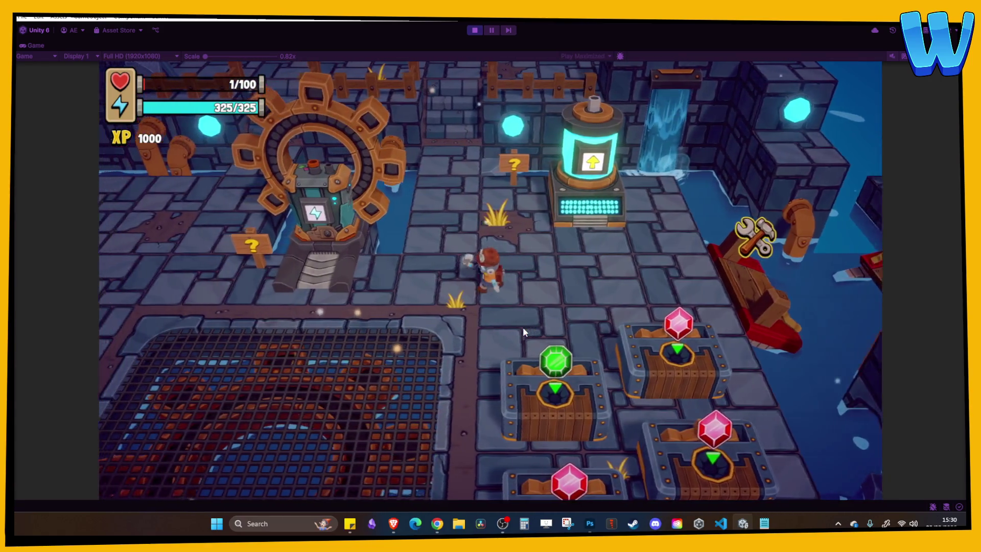
key("a")
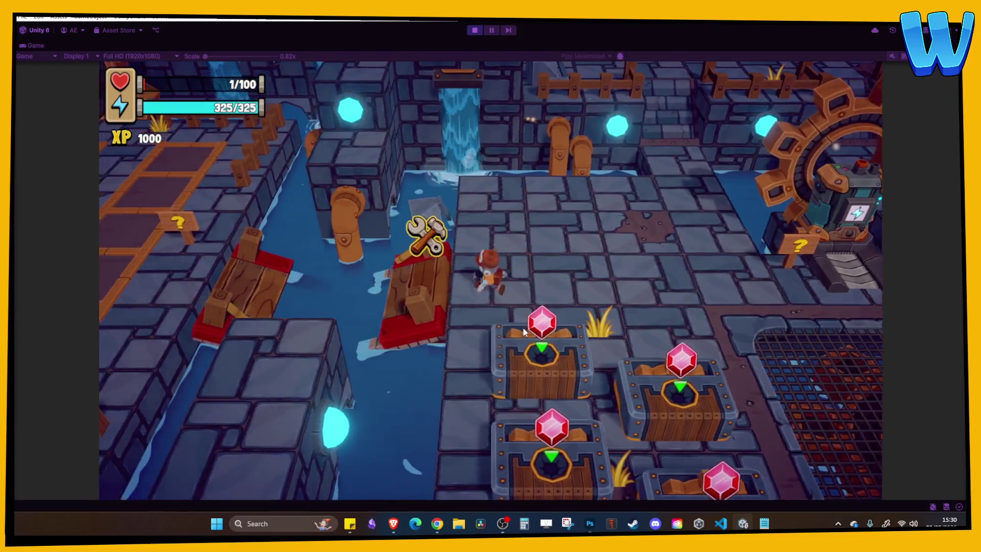
key("e")
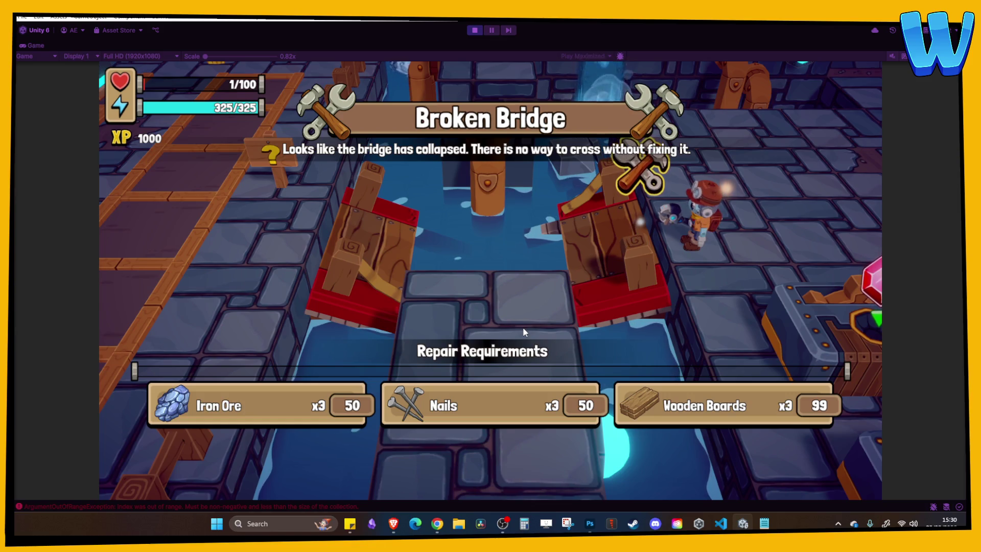
key("a")
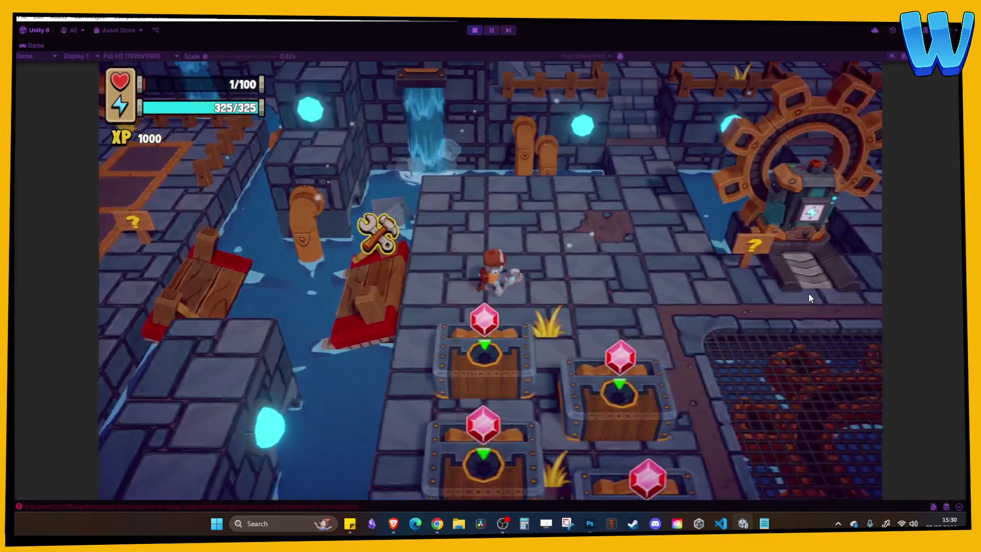
key("w")
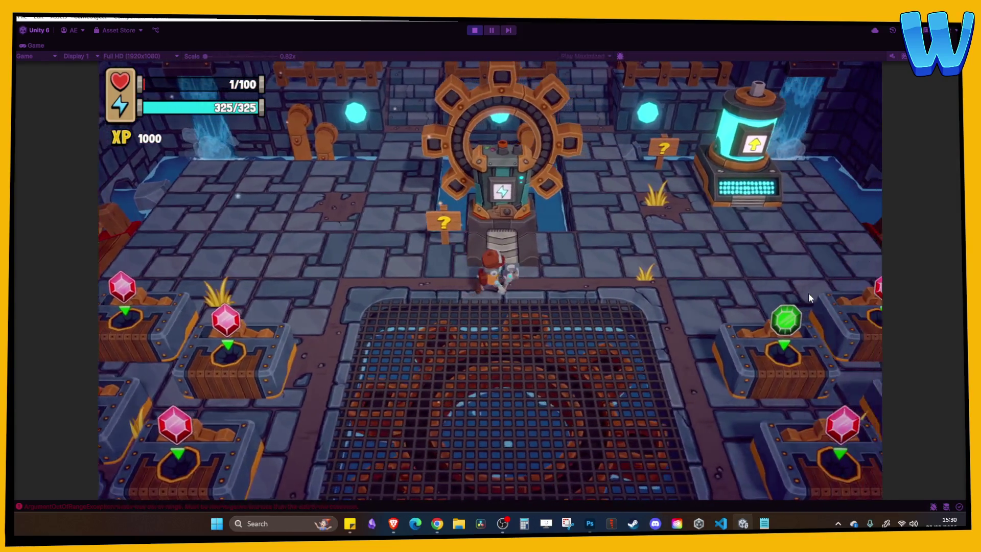
key("d")
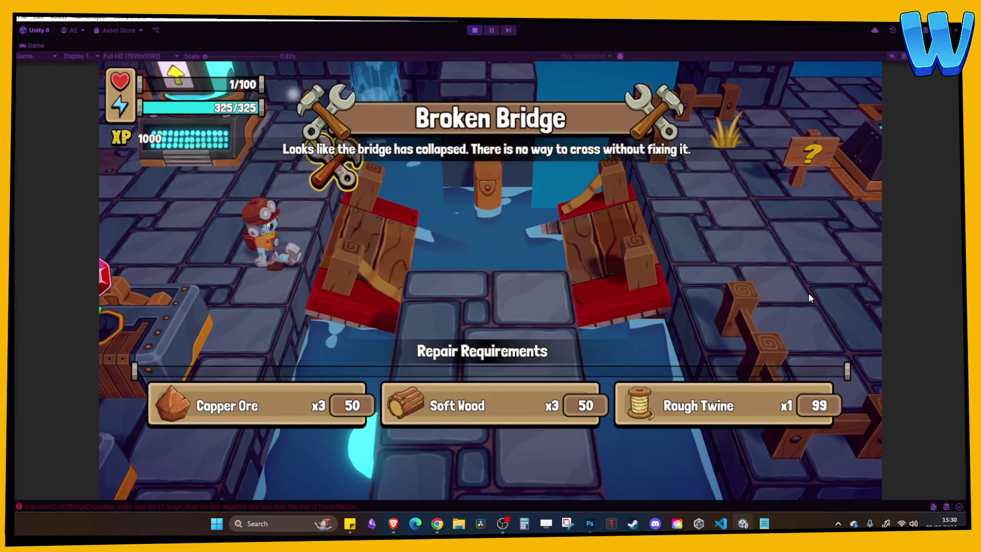
left_click(474, 30)
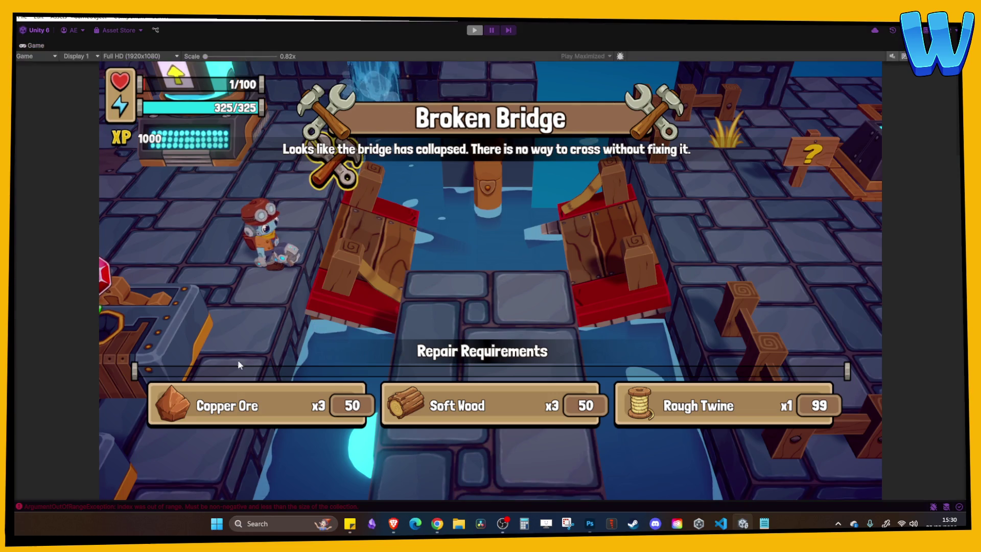
Open FixableObjectTrigger.cs from the console error, inspect TriggerFixableInterface at line 74, and return to Unity.
double_click(204, 501)
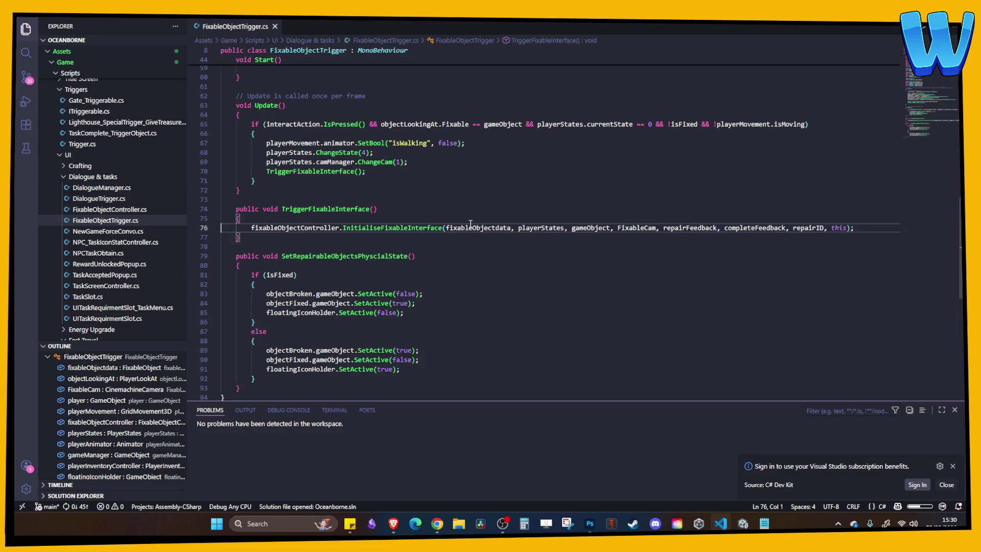
left_click(350, 209)
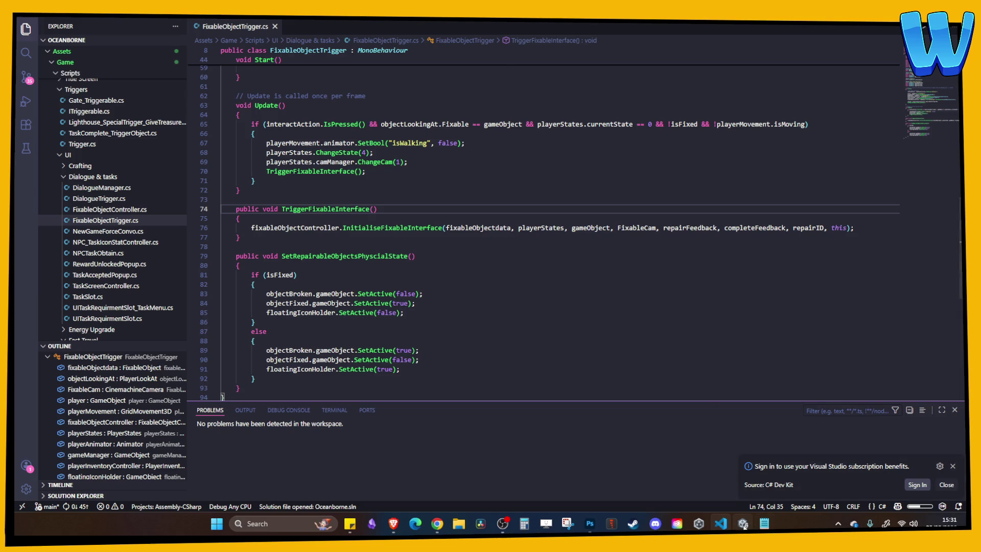
key("alt+Tab")
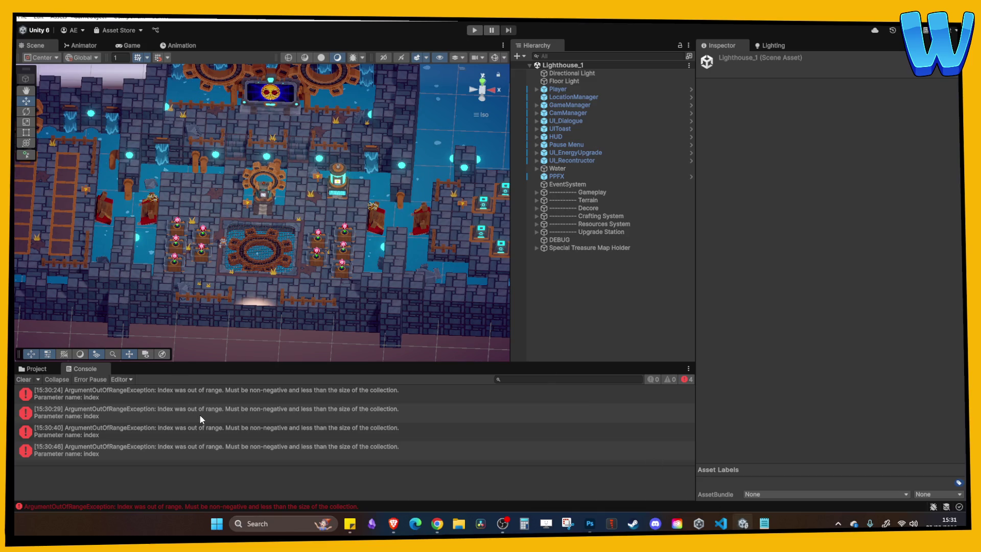
Clear the console, select GameManager, and play-test the Broken Bridge's repair requirements.
left_click(23, 379)
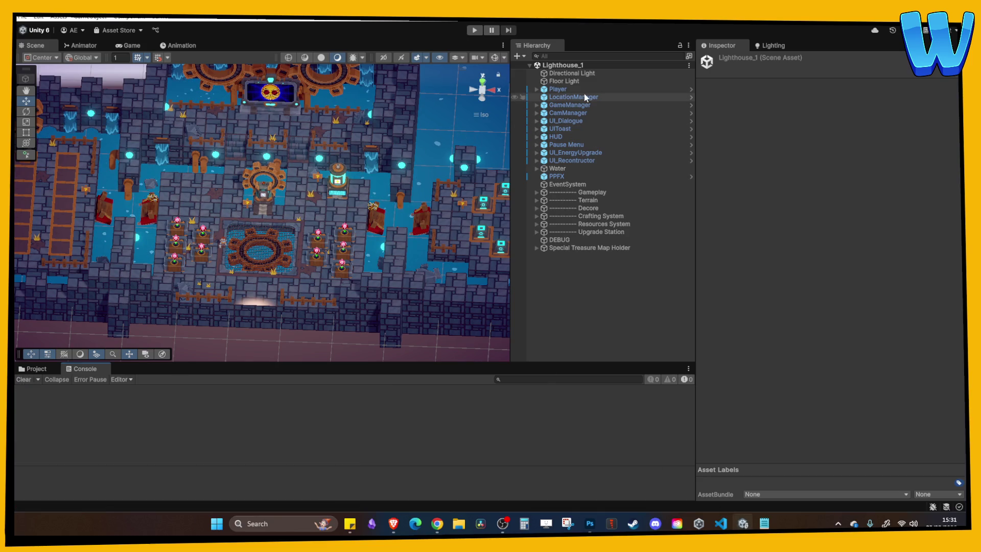
left_click(571, 104)
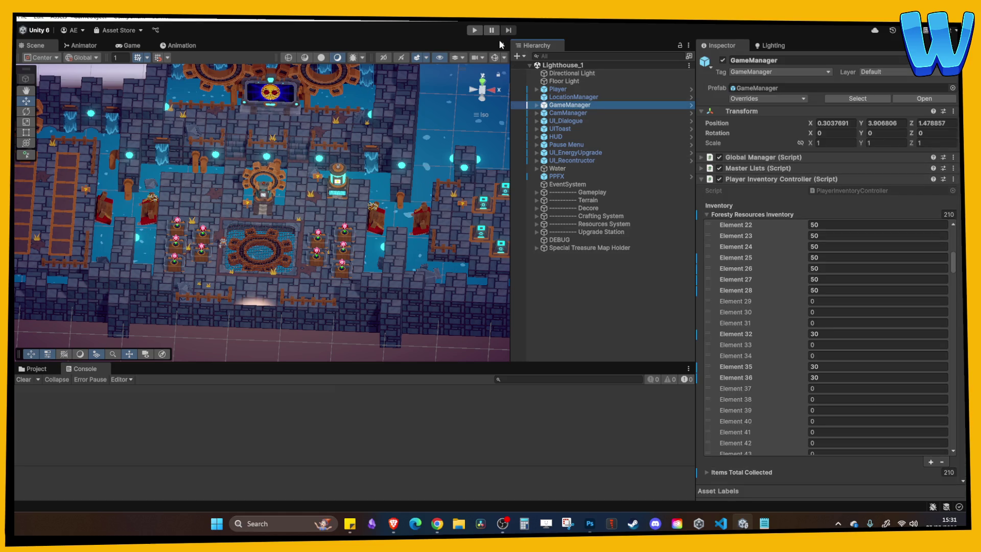
left_click(475, 30)
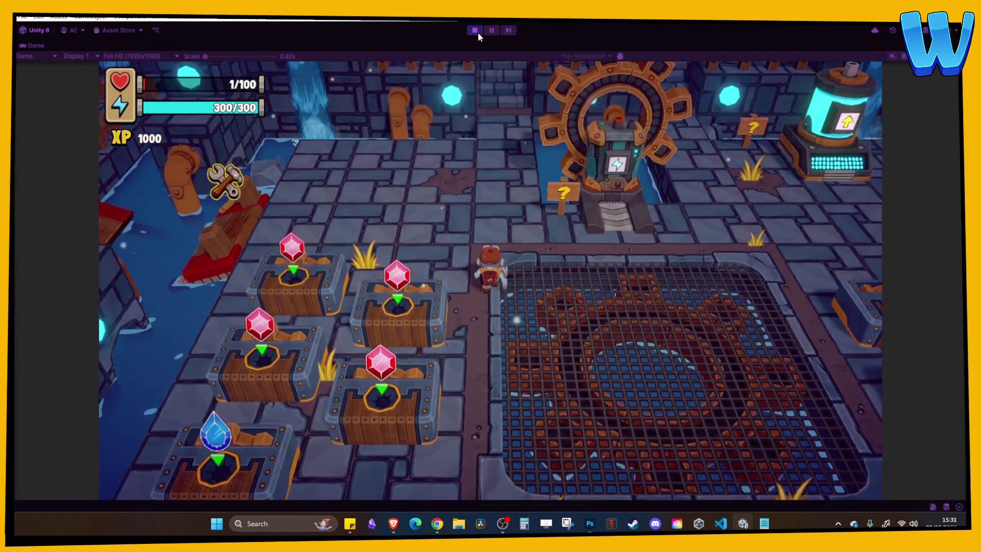
key("a")
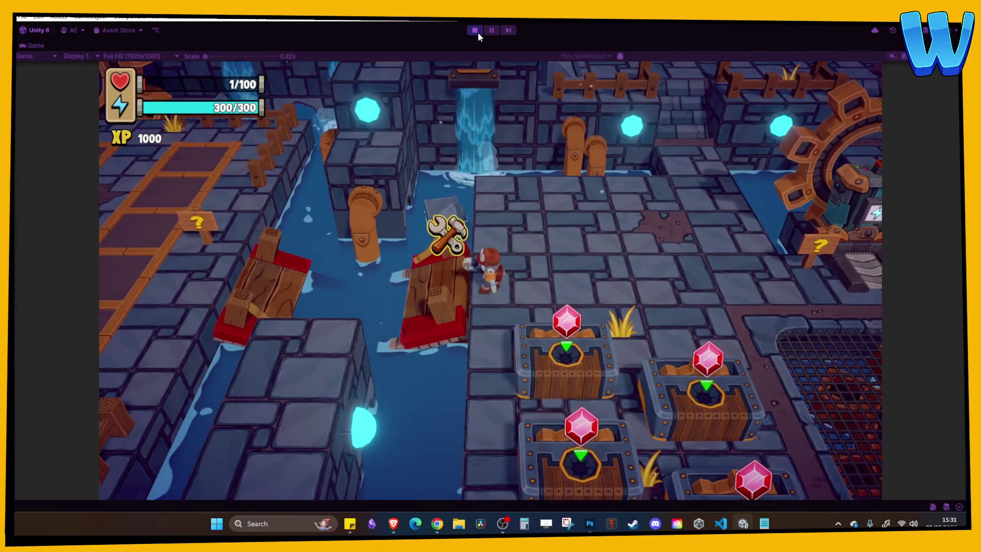
key("e")
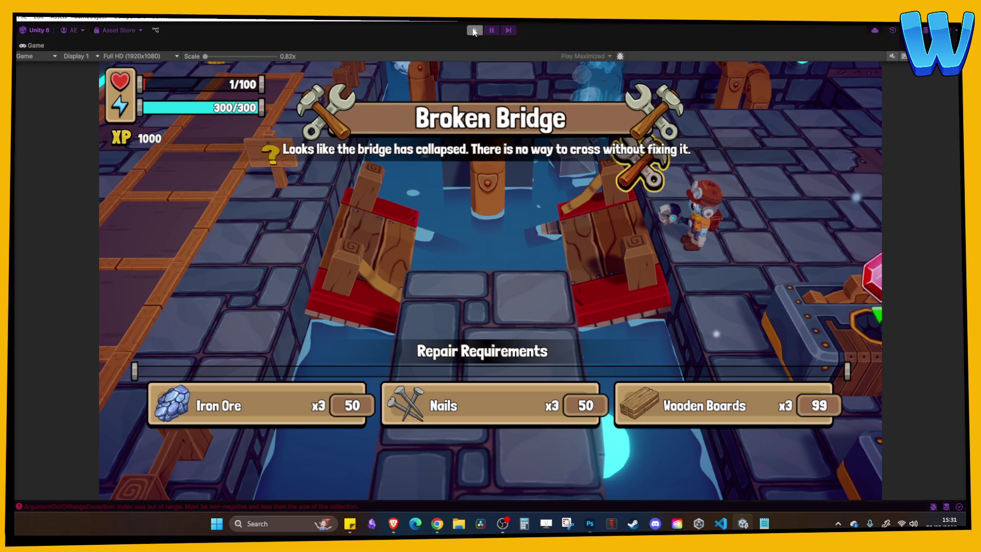
left_click(475, 30)
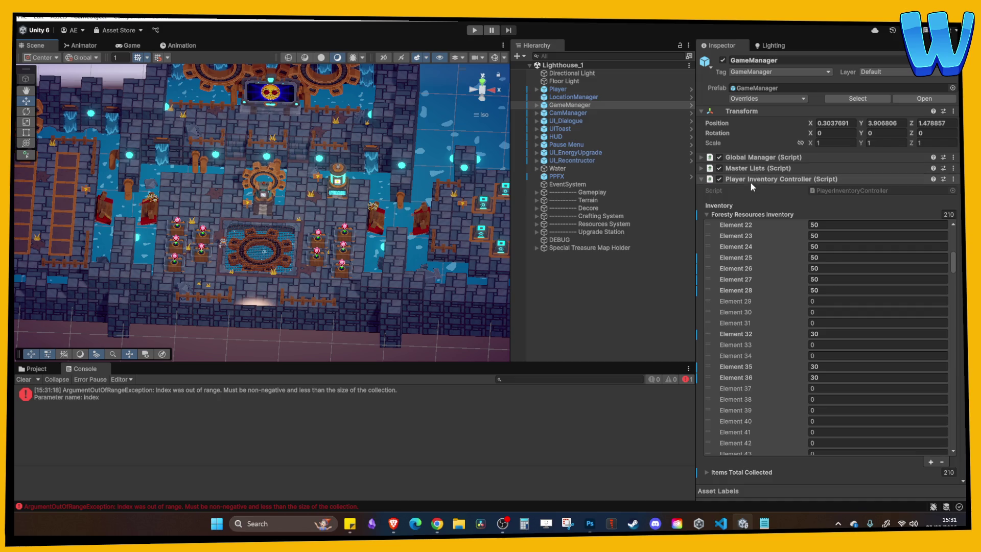
Revert Foresty Resources Inventory to prefab defaults, then replay to check the bridge and inventory.
right_click(739, 216)
left_click(765, 246)
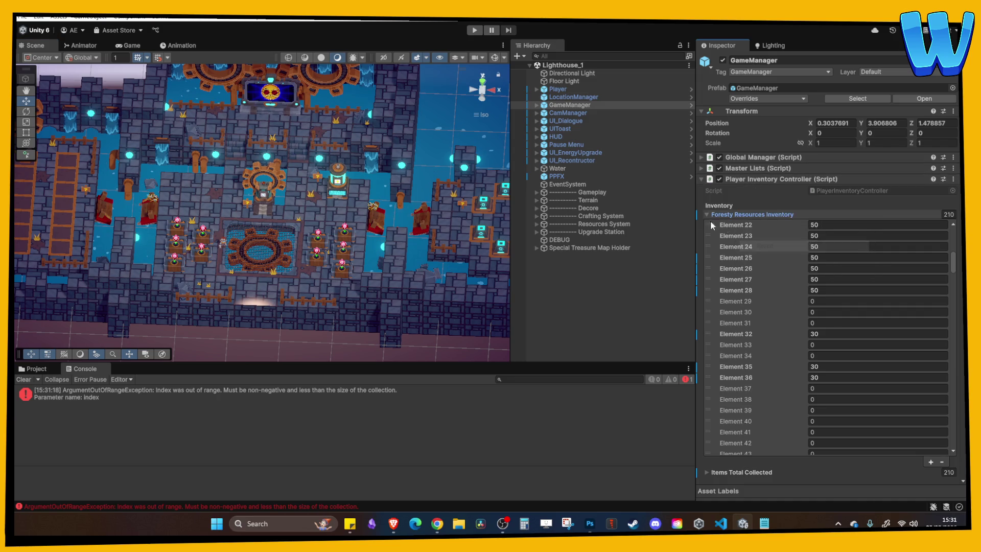
left_click(471, 32)
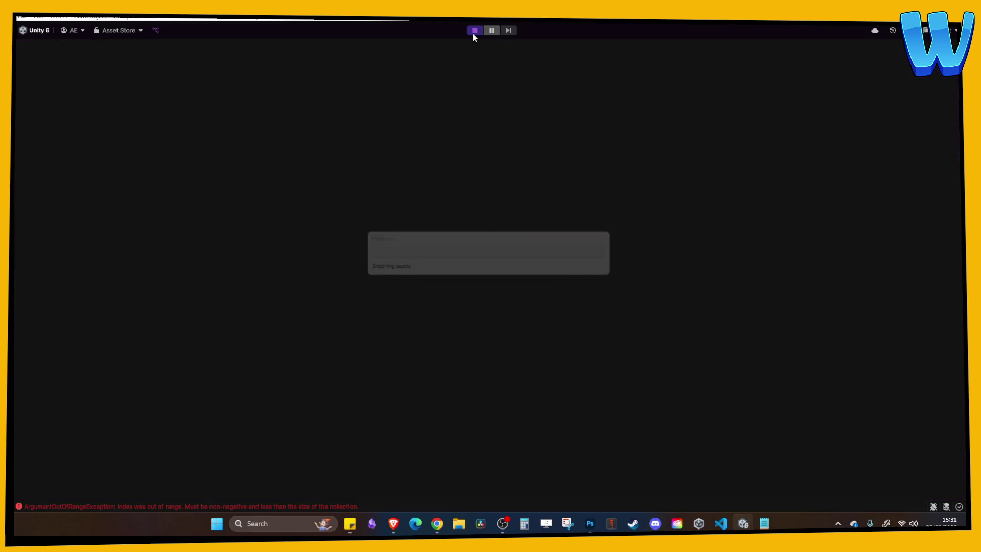
key("space")
key("space")
key("space")
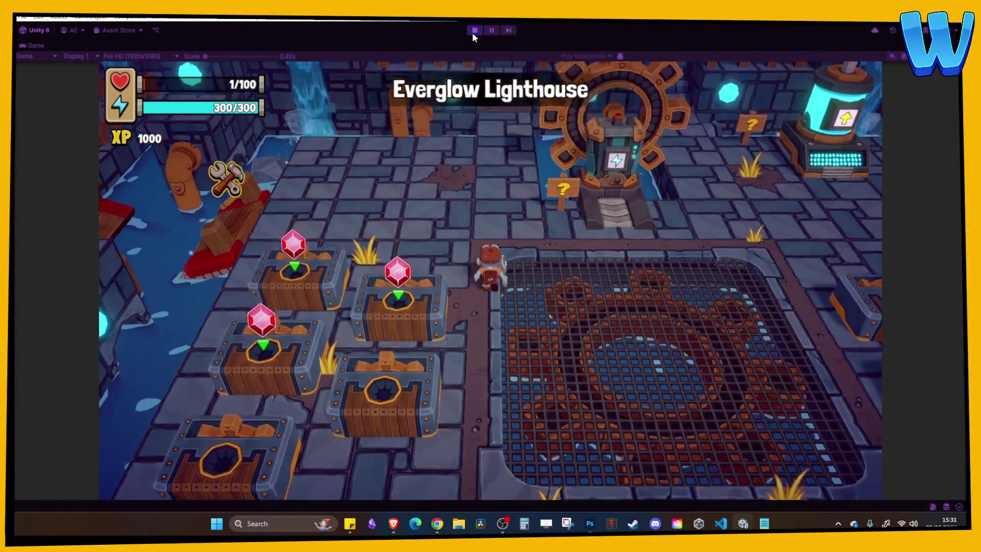
key("a")
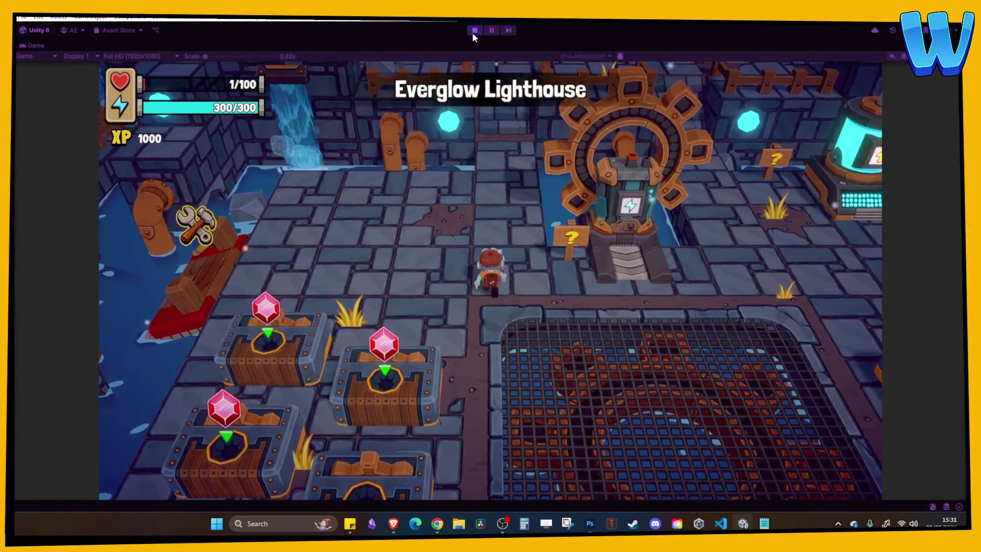
key("e")
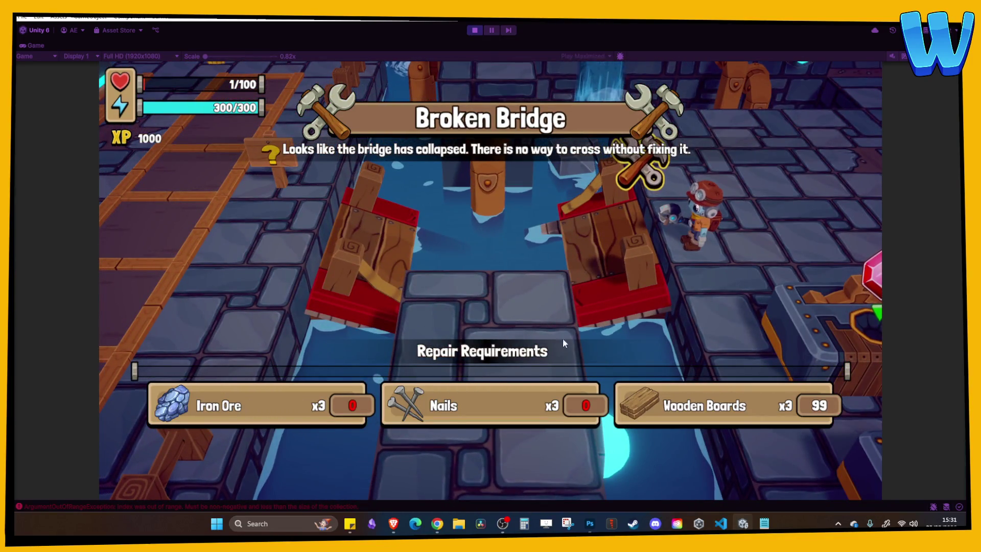
left_click(472, 32)
left_click(474, 31)
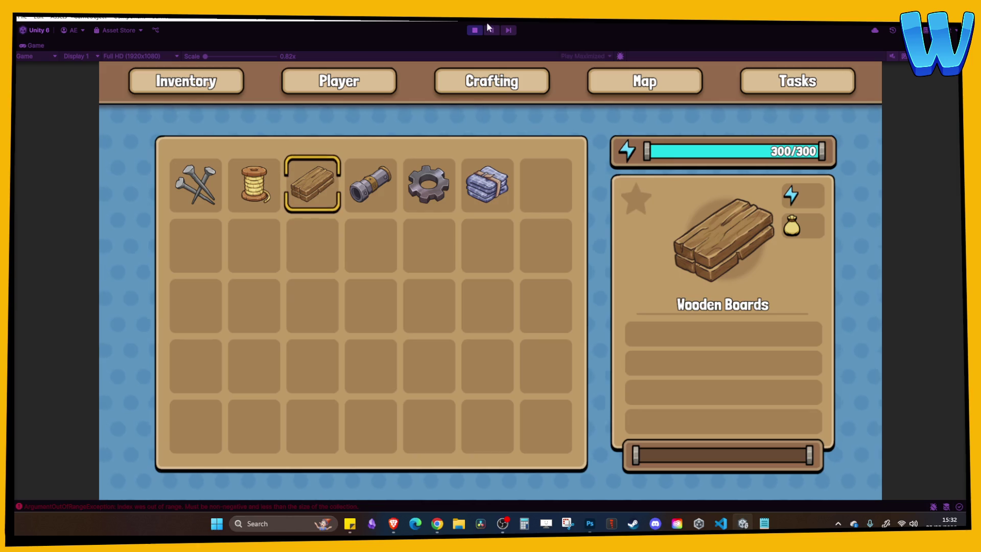
left_click(475, 30)
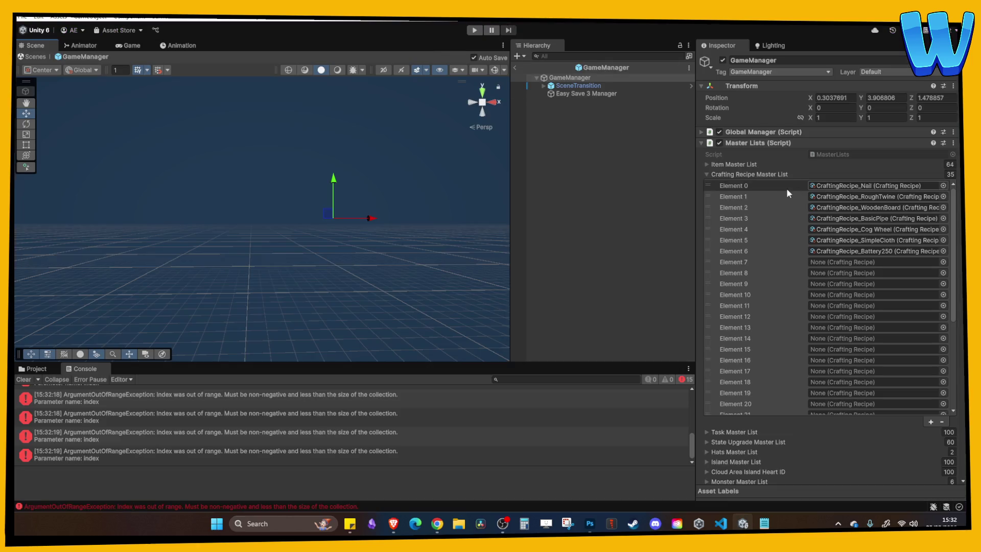
Clear the console and open the Master List's Rough Twine recipe asset in the Project window.
left_click(881, 198)
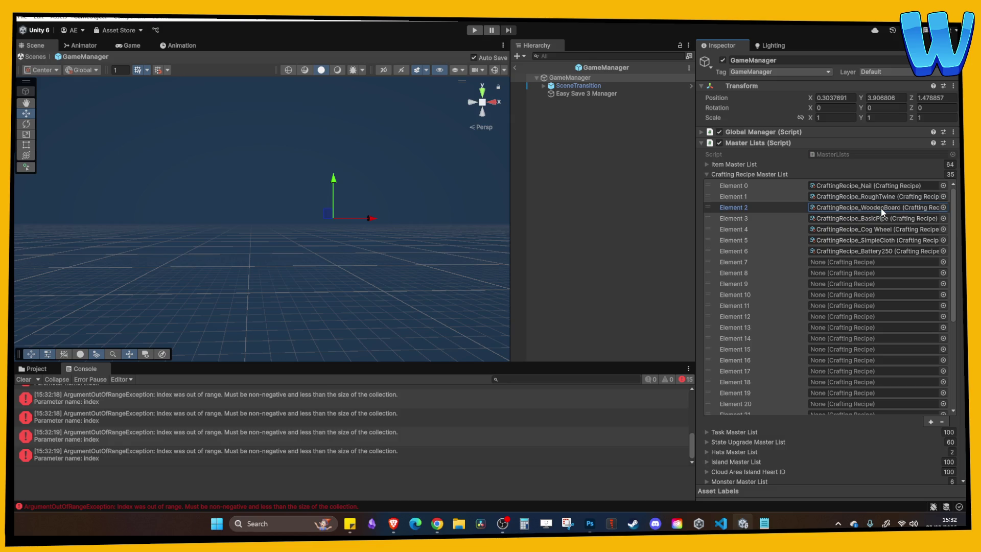
left_click(881, 207)
left_click(25, 379)
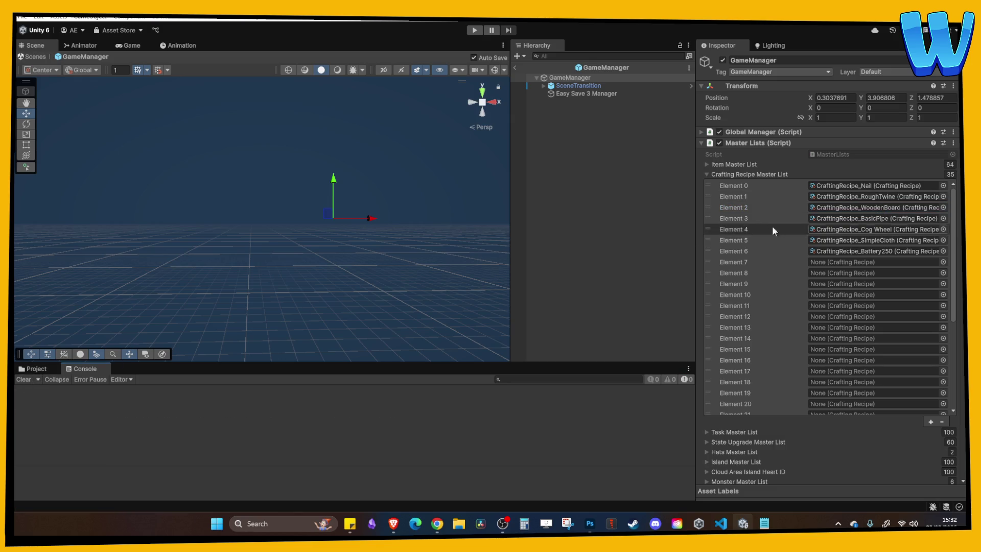
left_click(36, 368)
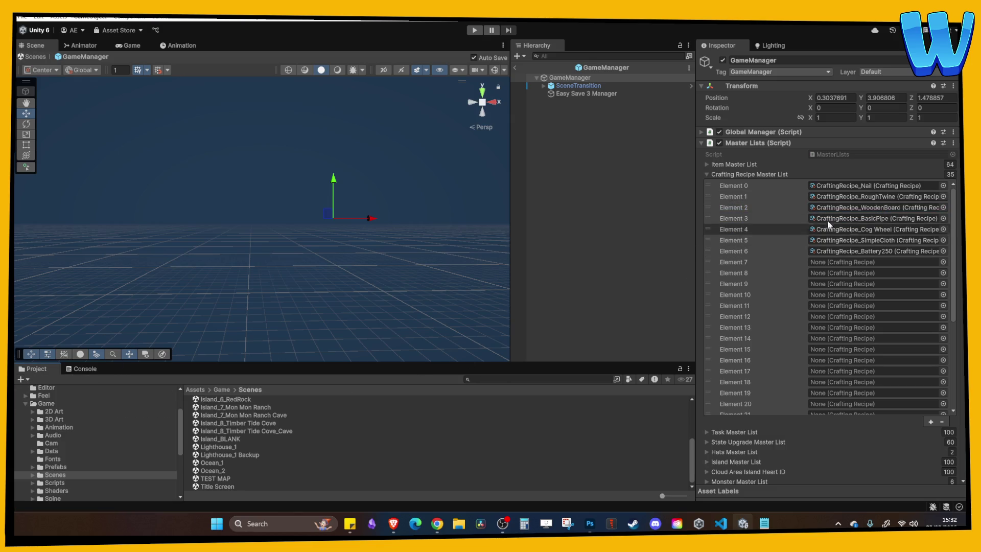
left_click(875, 197)
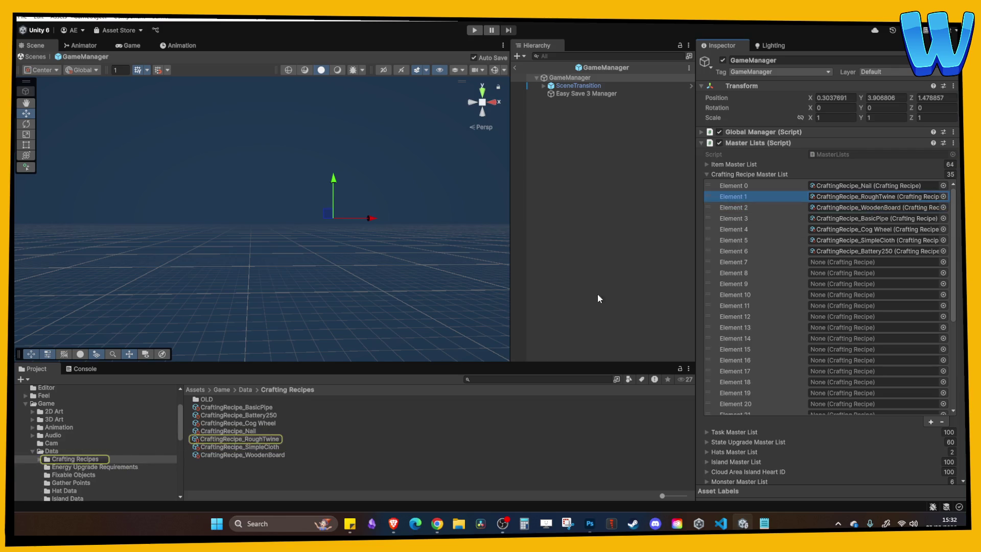
left_click(259, 440)
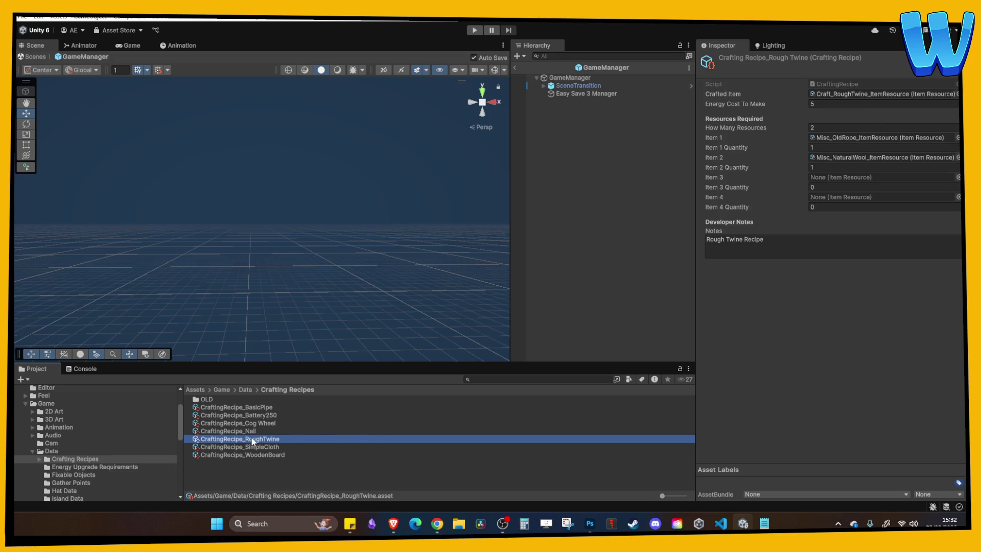
Inspect the Wooden Board and Simple Cloth recipes and the Craft_SimpleCloth_ItemResource.
left_click(266, 456)
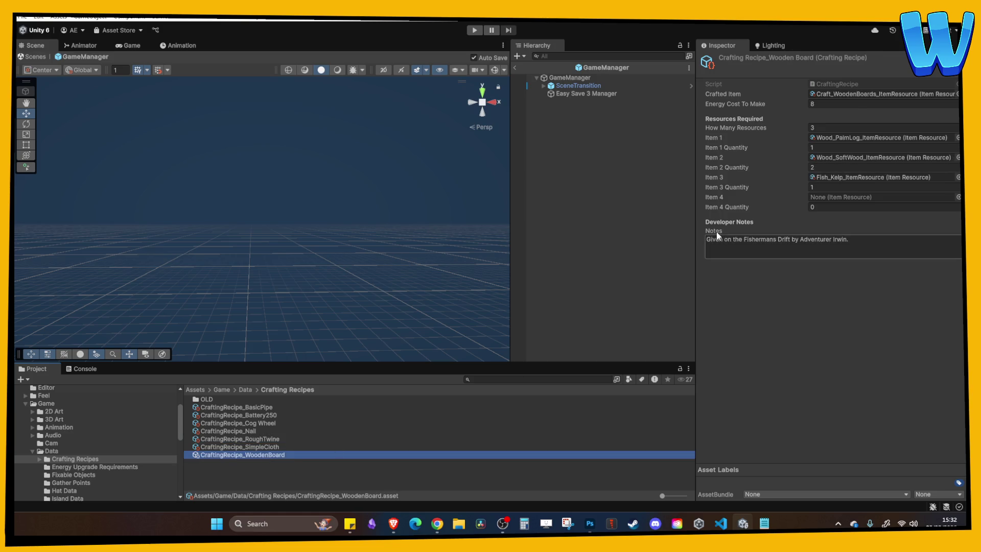
left_click(265, 447)
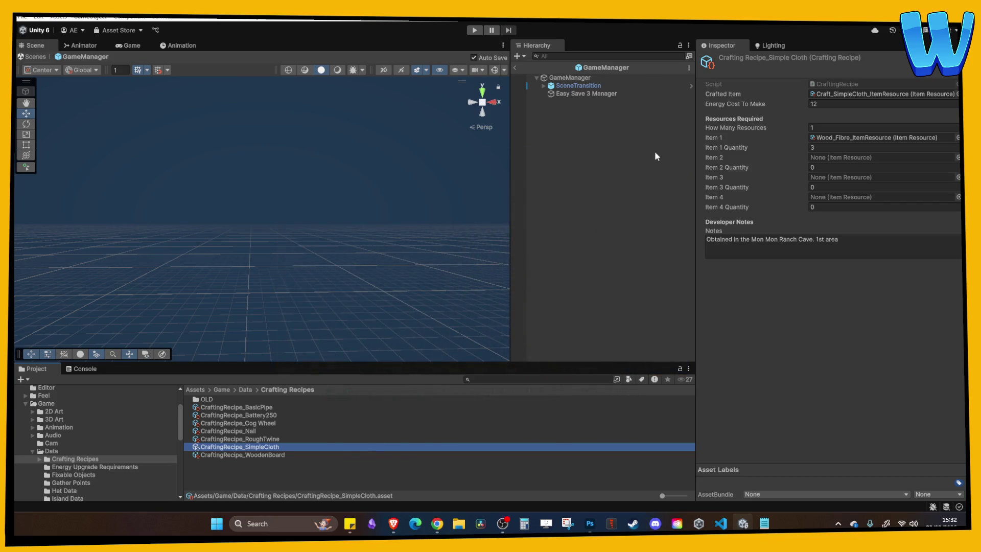
left_click(861, 95)
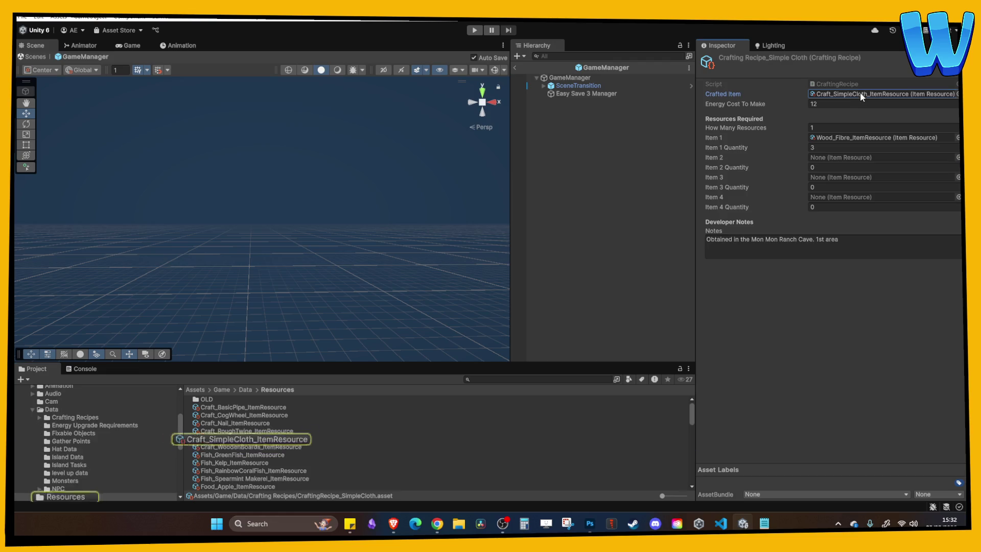
left_click(268, 439)
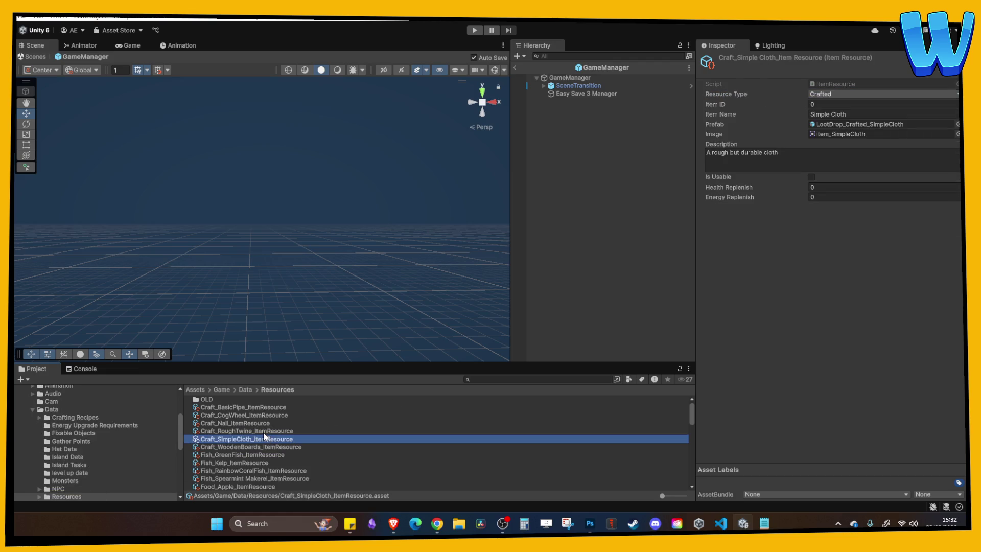
left_click(266, 432)
left_click(266, 440)
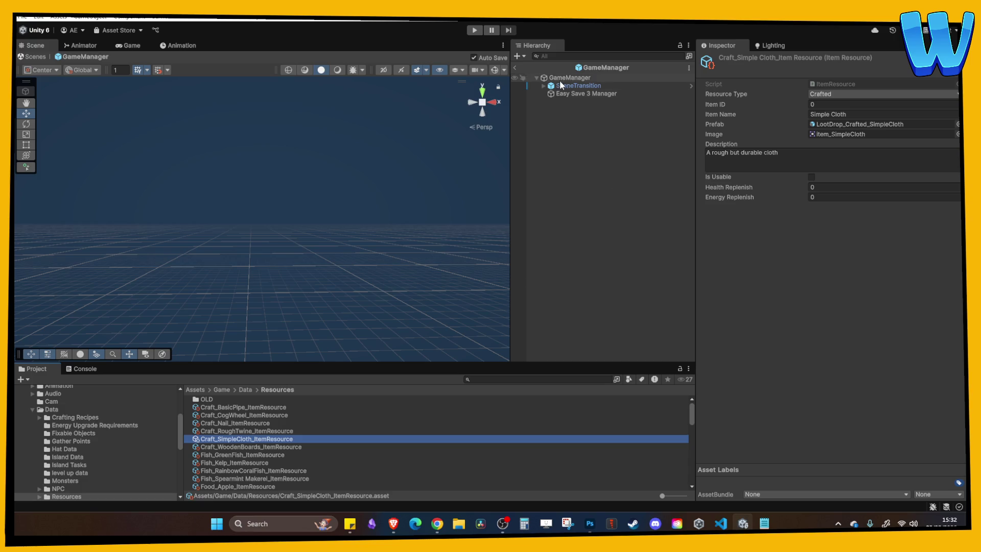
Reselect GameManager and locate the Nail, Rough Twine and Wooden Board recipe assets.
left_click(562, 78)
left_click(859, 187)
left_click(862, 196)
left_click(865, 207)
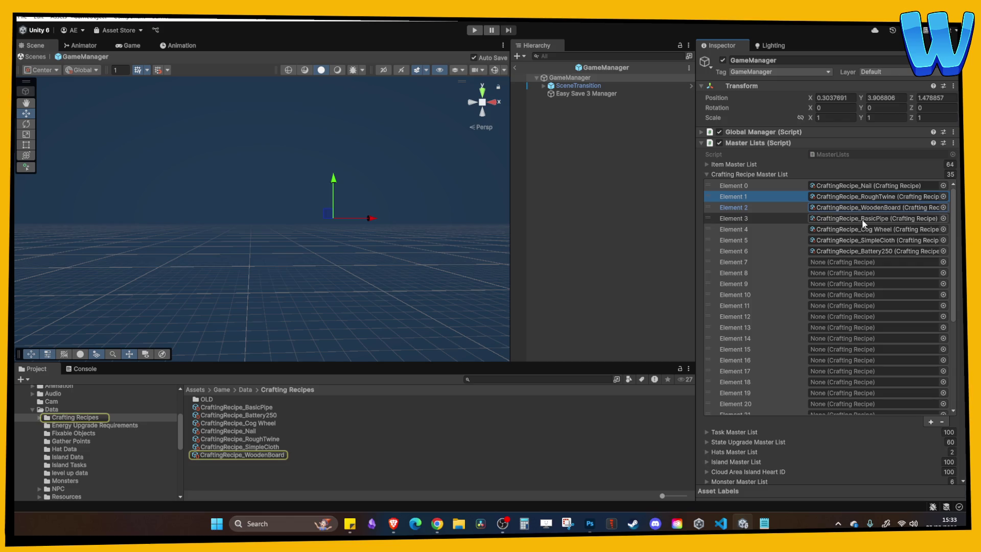
Locate the Cog Wheel and Battery250 recipes and scroll through the expanded Item Master List.
left_click(863, 229)
left_click(862, 251)
left_click(749, 165)
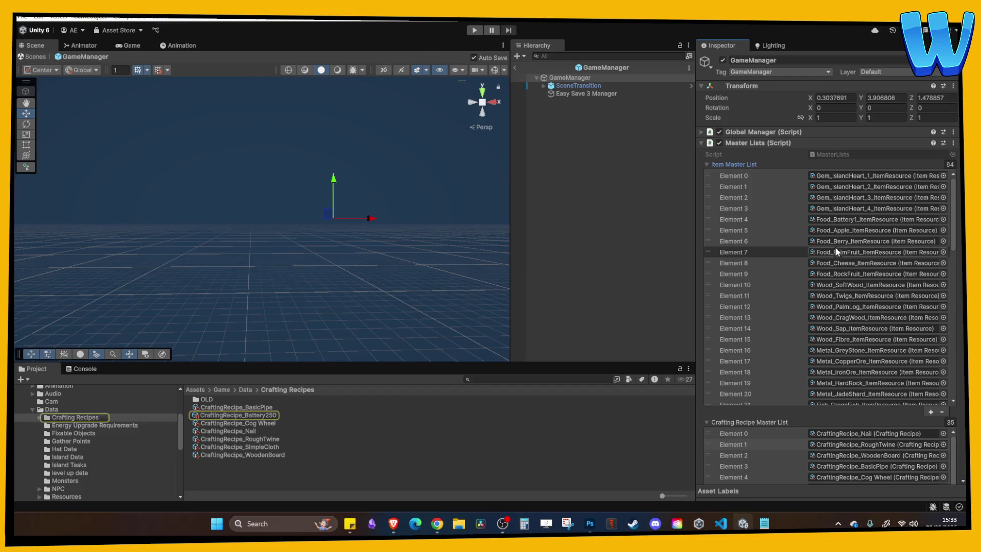
scroll(801, 289, "down", 6)
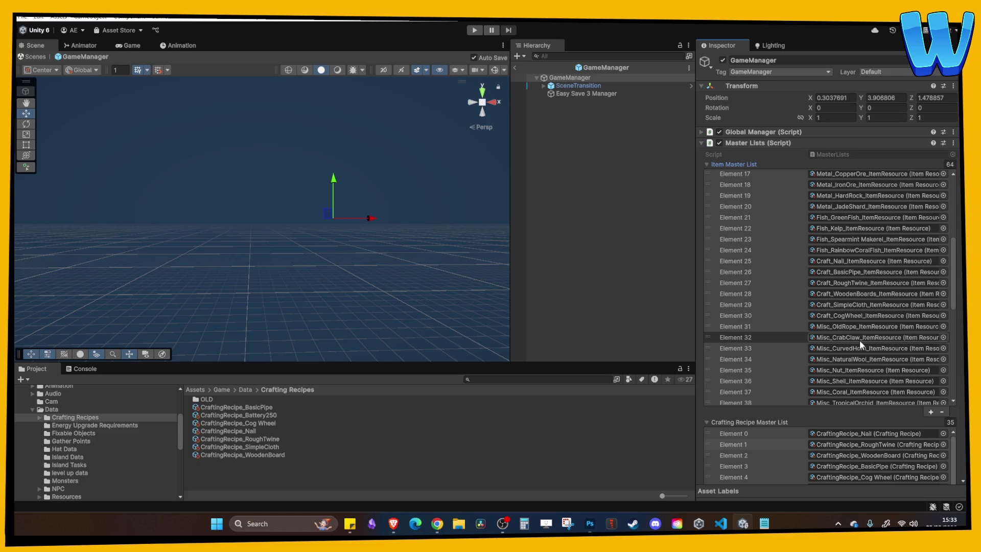
scroll(859, 341, "down", 1)
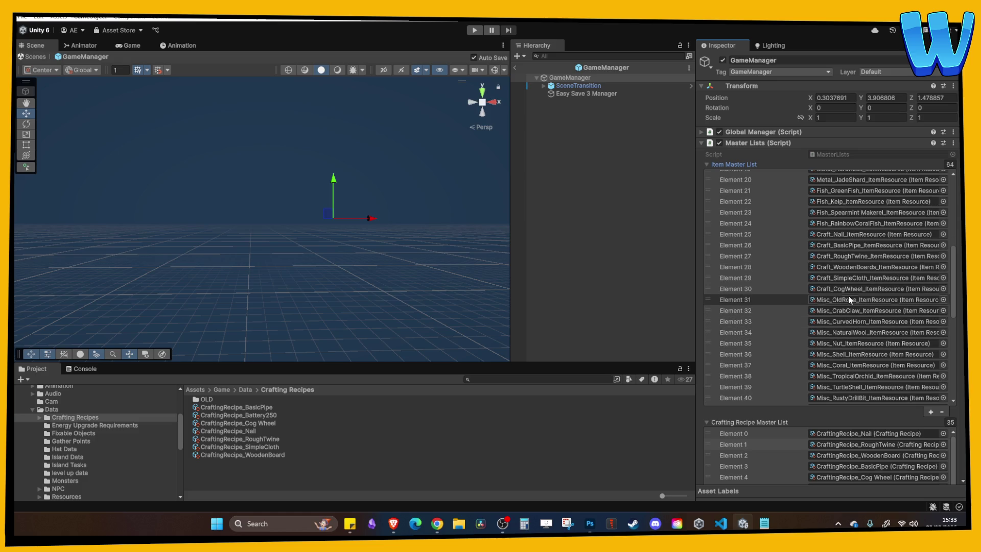
scroll(845, 287, "down", 2)
scroll(810, 310, "down", 2)
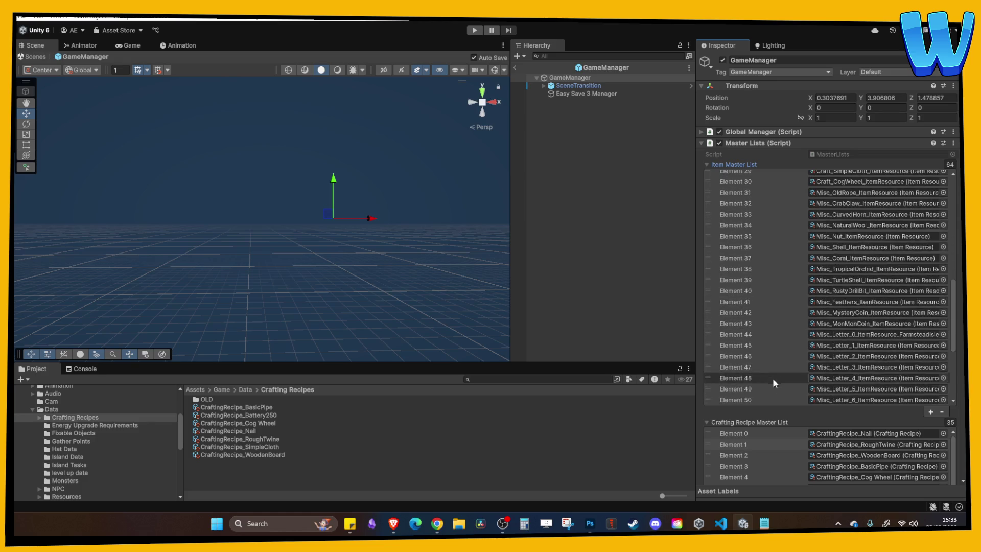
scroll(823, 419, "down", 2)
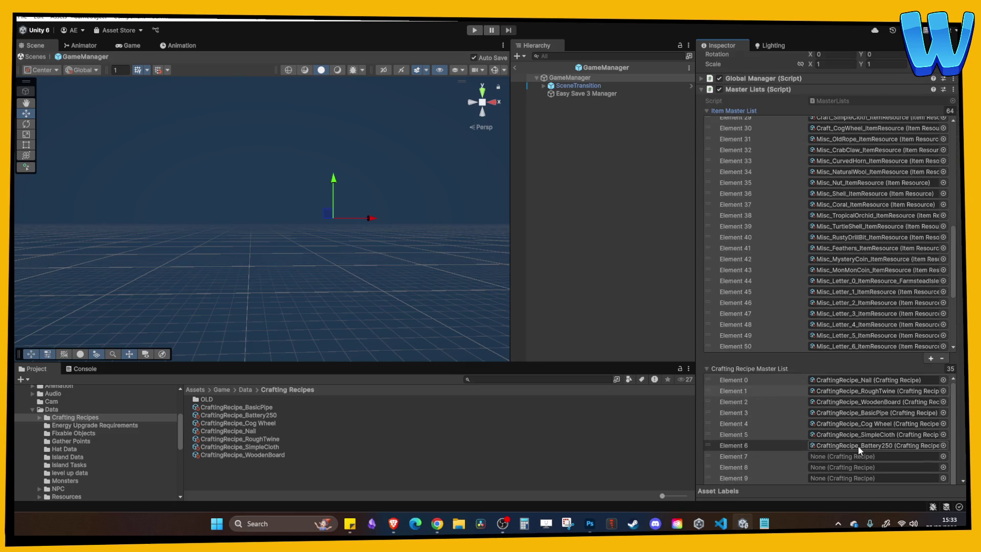
Inspect the Battery250 recipe (2 Berry, 1 RockFruit, 1 IronOre), then reselect GameManager.
left_click(857, 445)
left_click(261, 414)
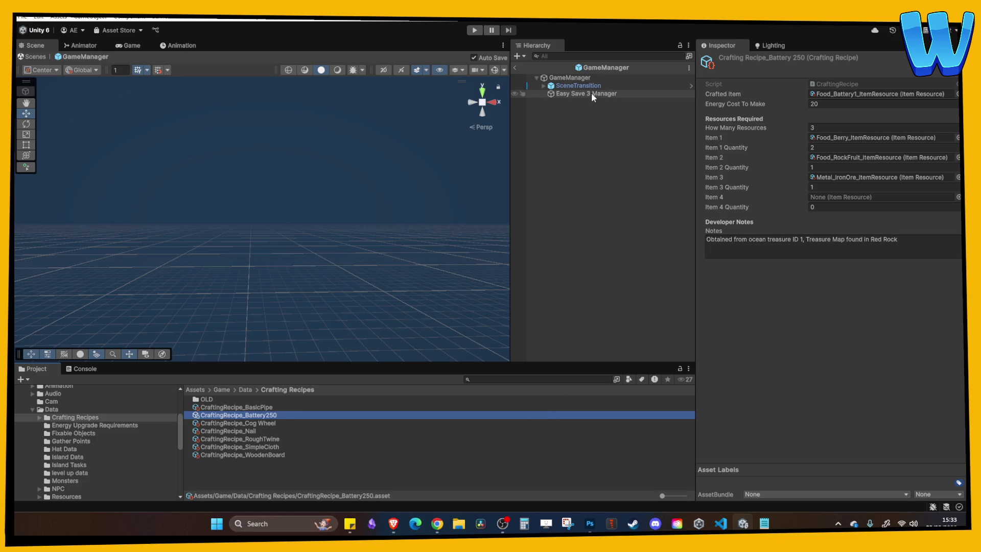
left_click(581, 77)
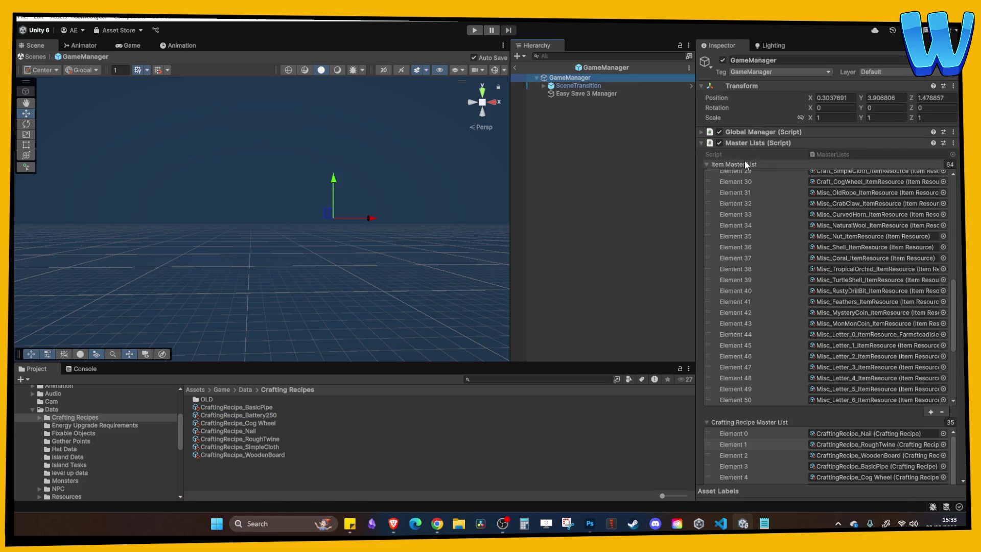
Collapse GameManager's master lists and expand its Crafting Recipe Inventory.
left_click(745, 163)
left_click(746, 174)
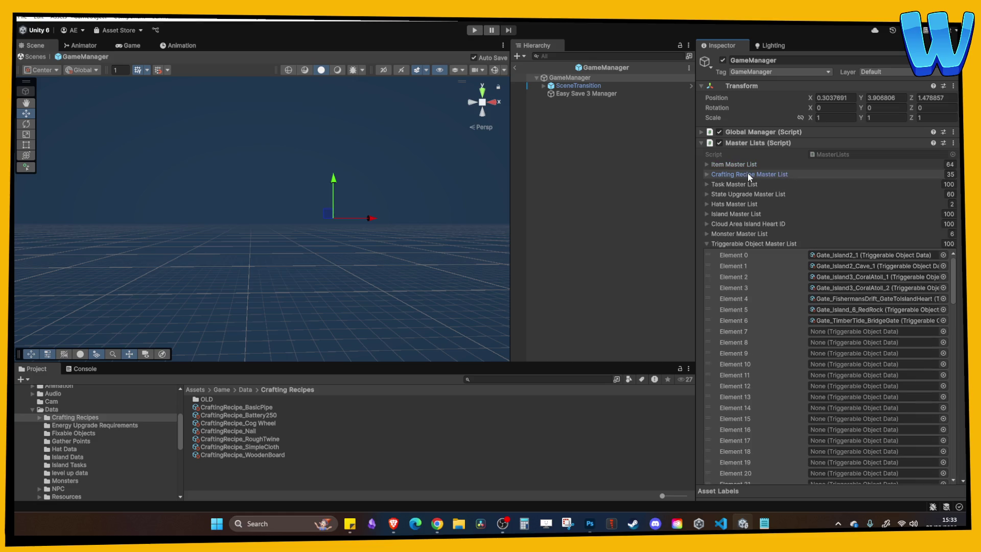
left_click(748, 244)
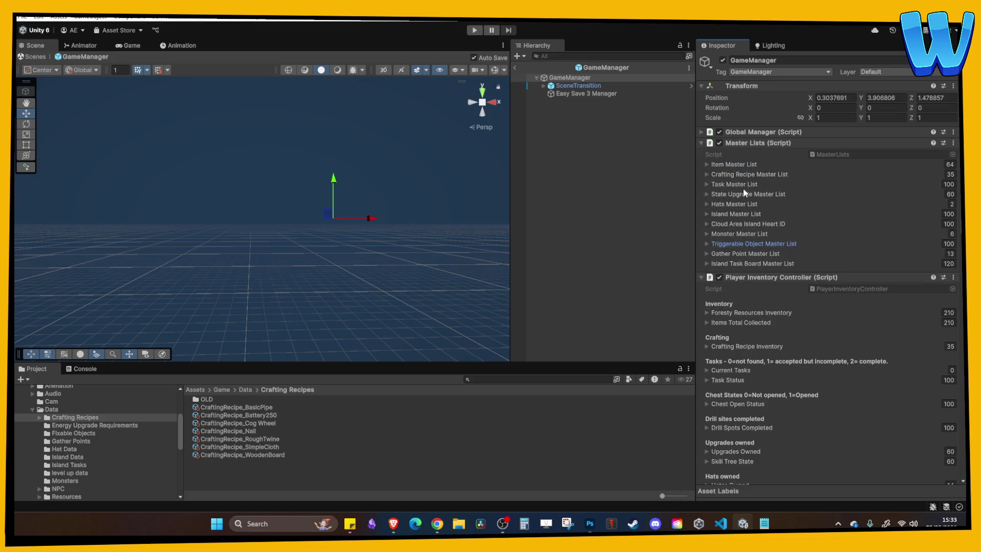
left_click(752, 175)
left_click(749, 174)
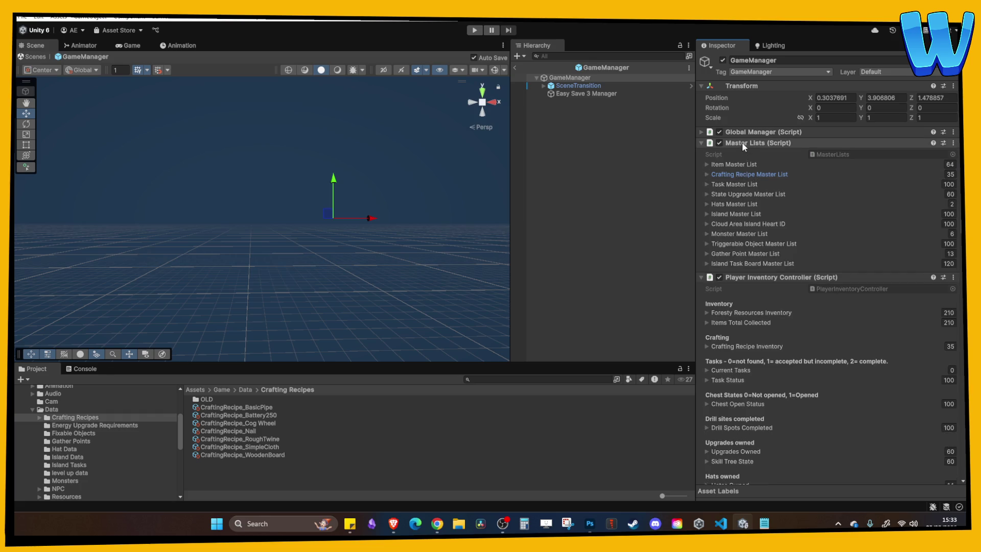
left_click(738, 345)
scroll(826, 376, "down", 10)
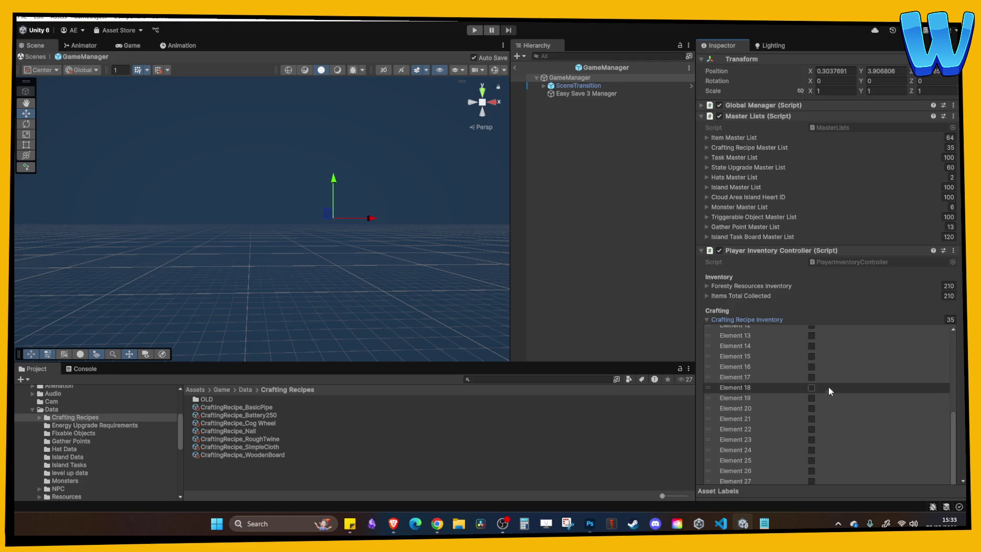
scroll(809, 374, "up", 5)
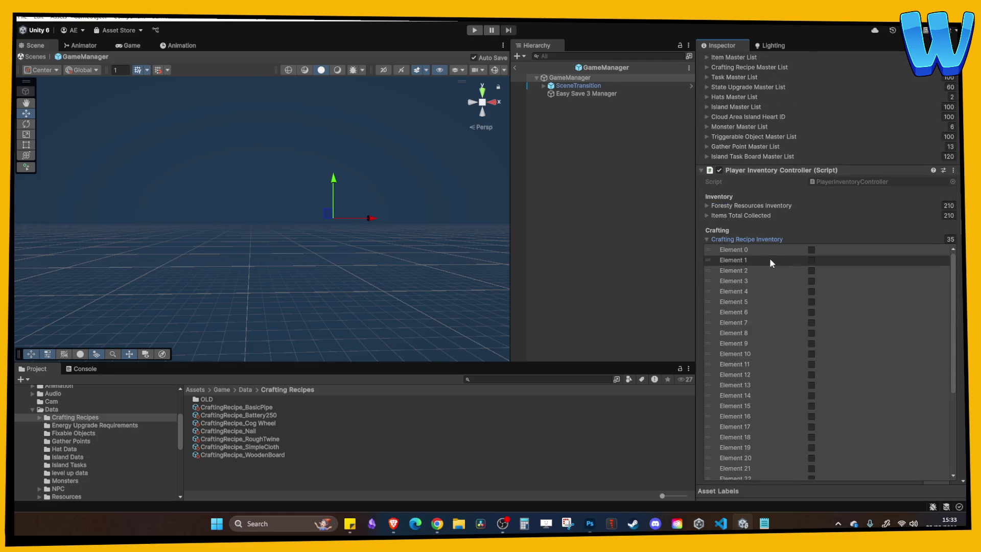
Return to the Lighthouse_1 scene, tick recipe Element 6, and start Play mode.
left_click(515, 65)
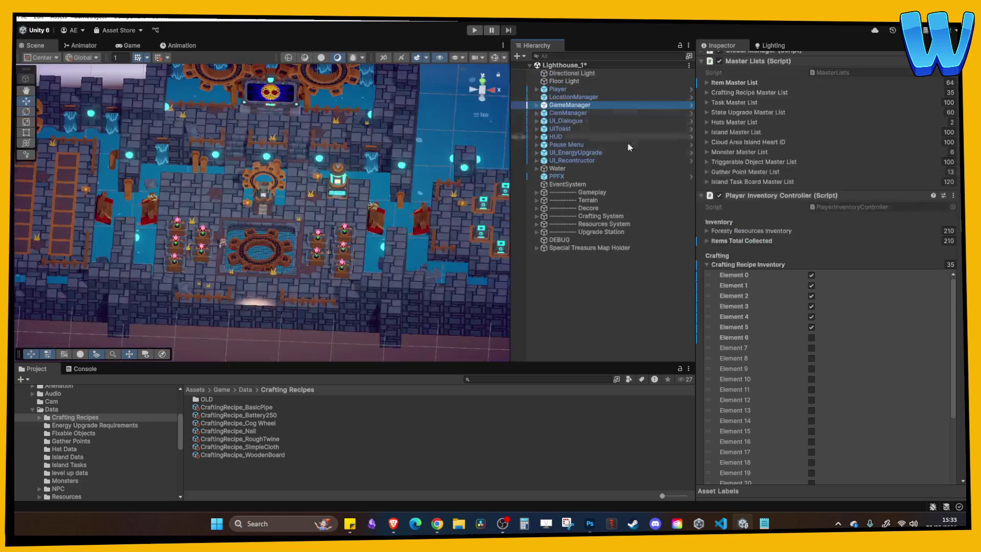
left_click(811, 337)
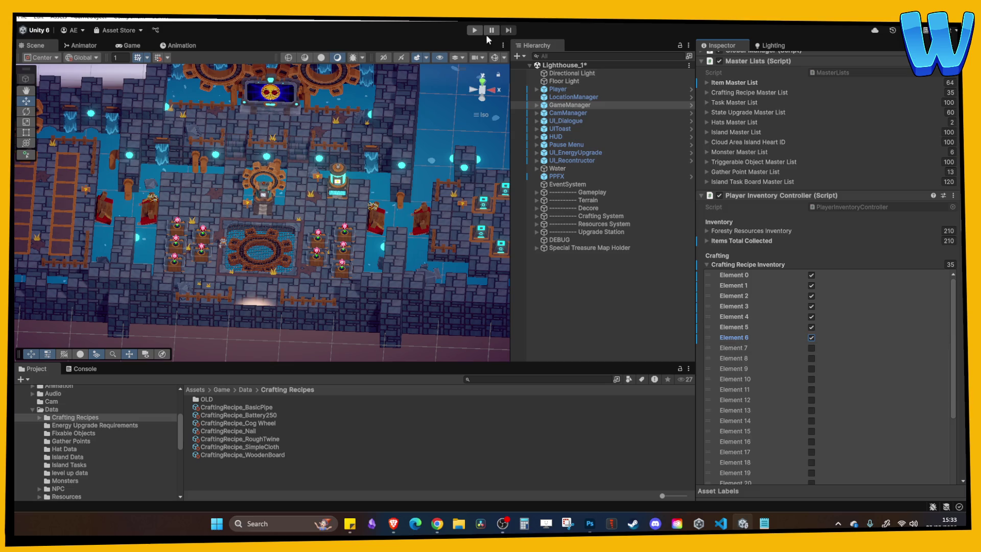
left_click(475, 30)
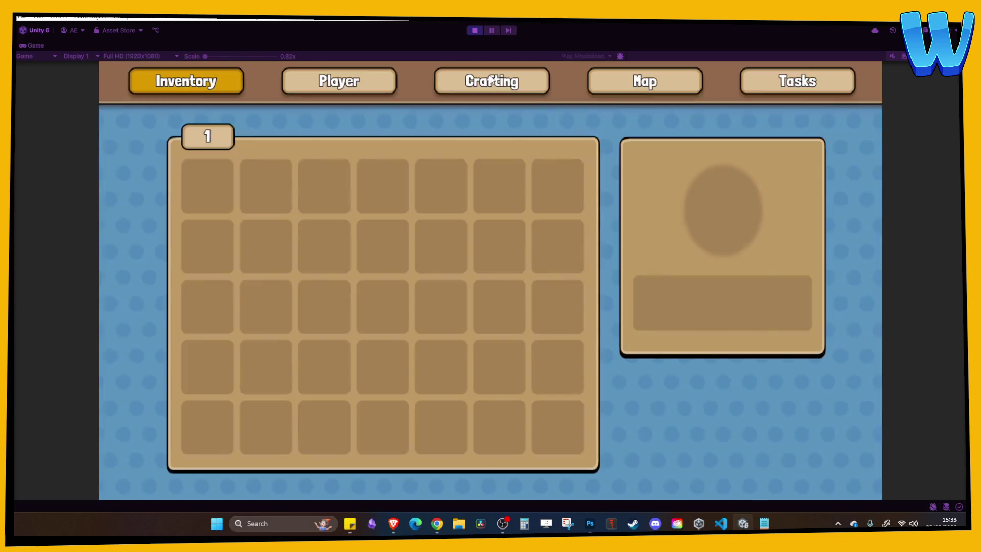
Open the in-game Crafting page and arrow through the Basic Pipe, nails and twine recipes.
left_click(492, 80)
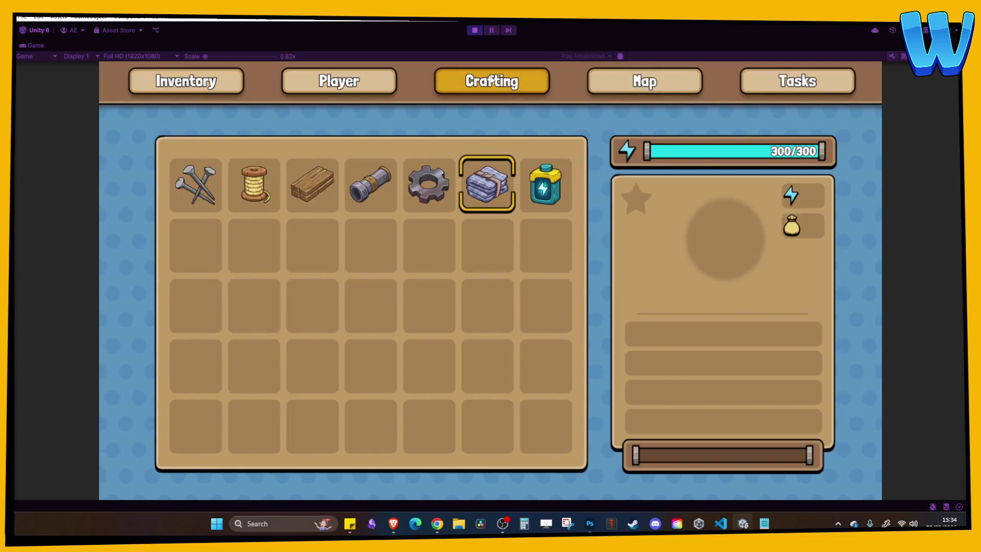
key("Right")
key("Left")
key("Left")
key("Left")
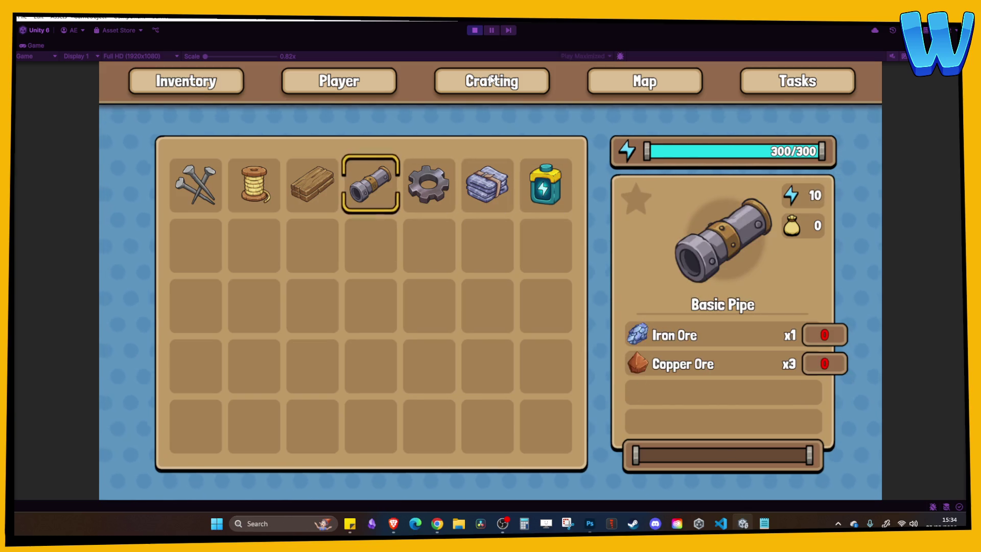
key("Left")
key("Left")
key("Left")
key("Right")
key("Right")
key("Left")
key("Left")
key("Right")
key("Right")
key("Right")
key("Left")
key("Left")
Check the neighbouring recipes, then close the game menu and stop Play mode.
key("Right")
key("Right")
key("Left")
key("Left")
key("Right")
key("Left")
key("Right")
key("Escape")
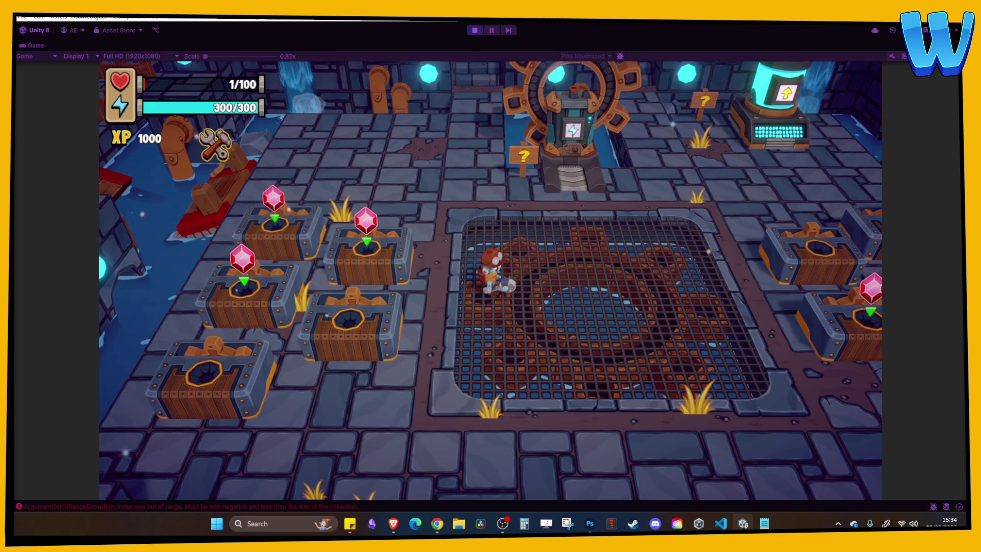
key("ctrl+p")
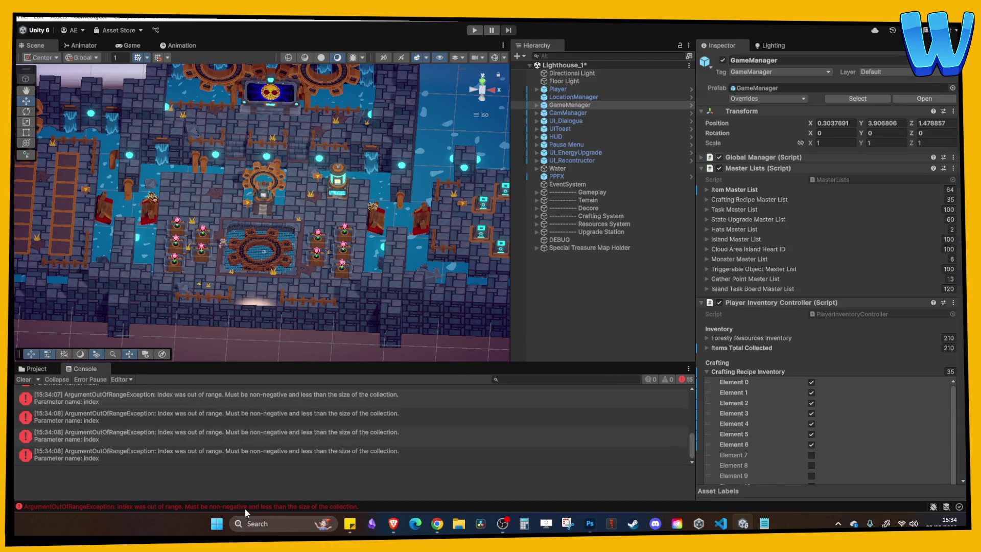
double_click(244, 506)
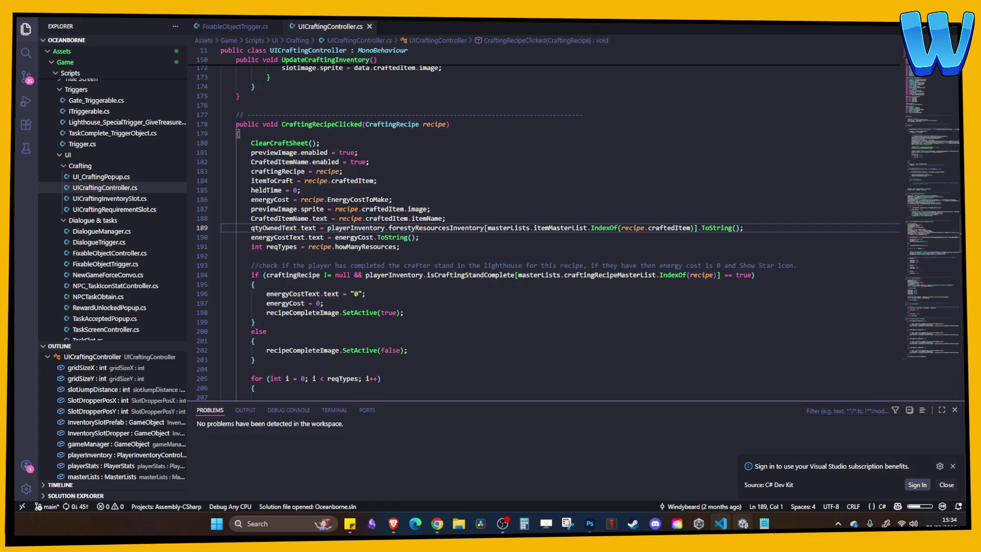
left_click(743, 523)
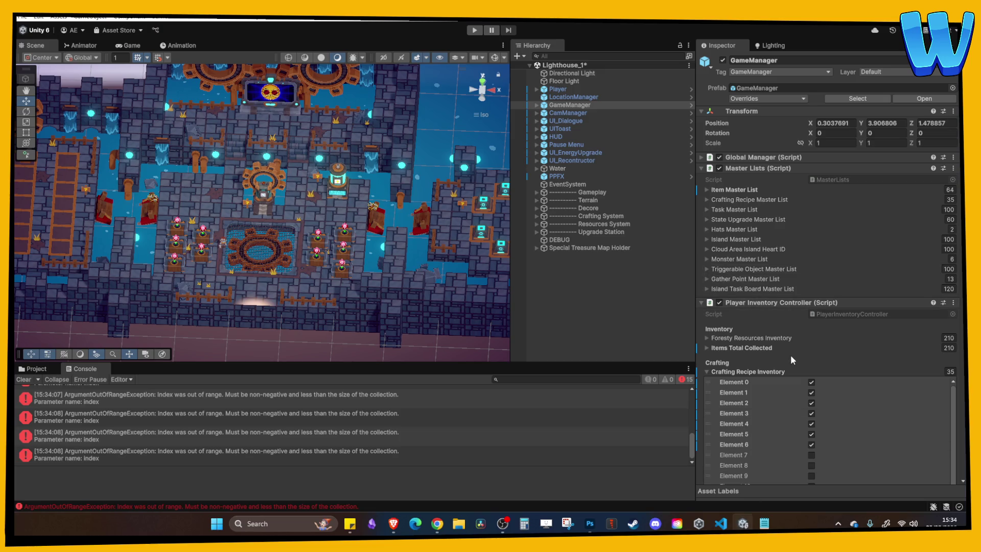
Expand the Item Master List and revert Element 27 to its prefab value, Craft_RoughTwine.
left_click(739, 191)
scroll(792, 277, "down", 3)
scroll(793, 278, "up", 3)
scroll(775, 276, "down", 10)
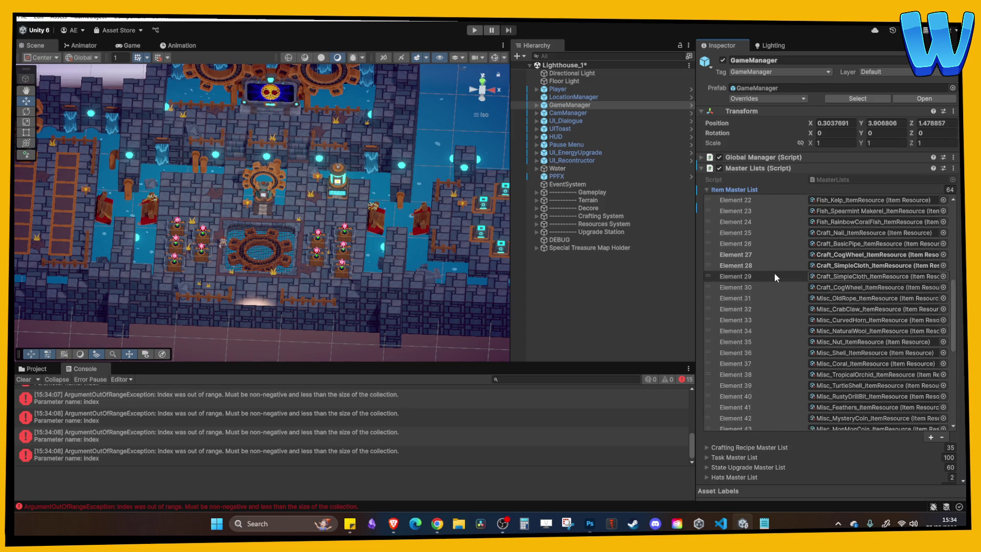
scroll(774, 279, "up", 5)
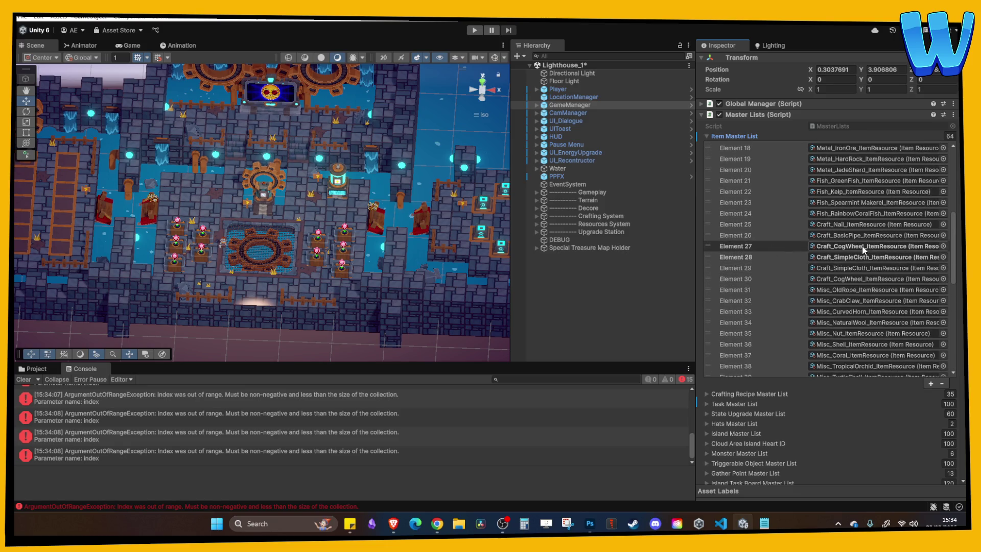
right_click(731, 246)
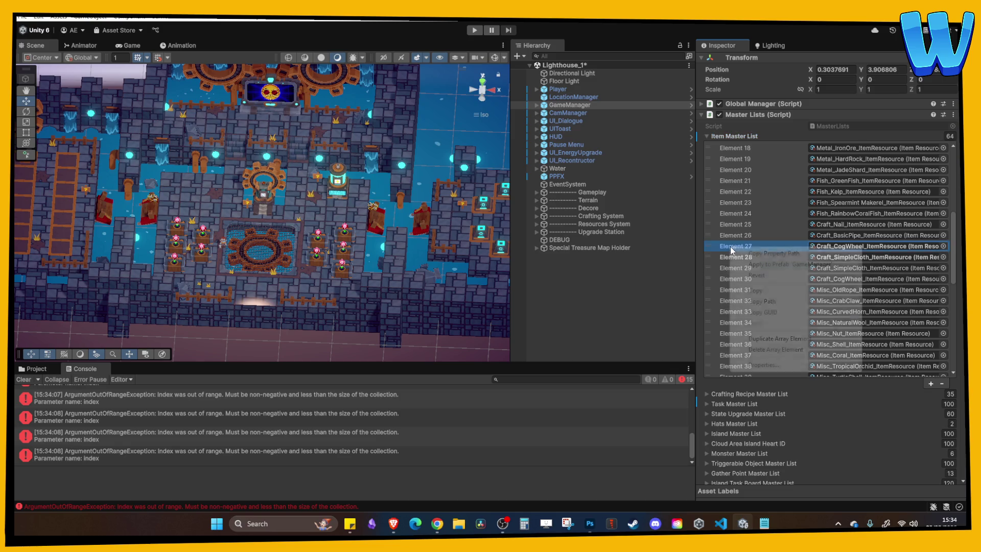
left_click(764, 277)
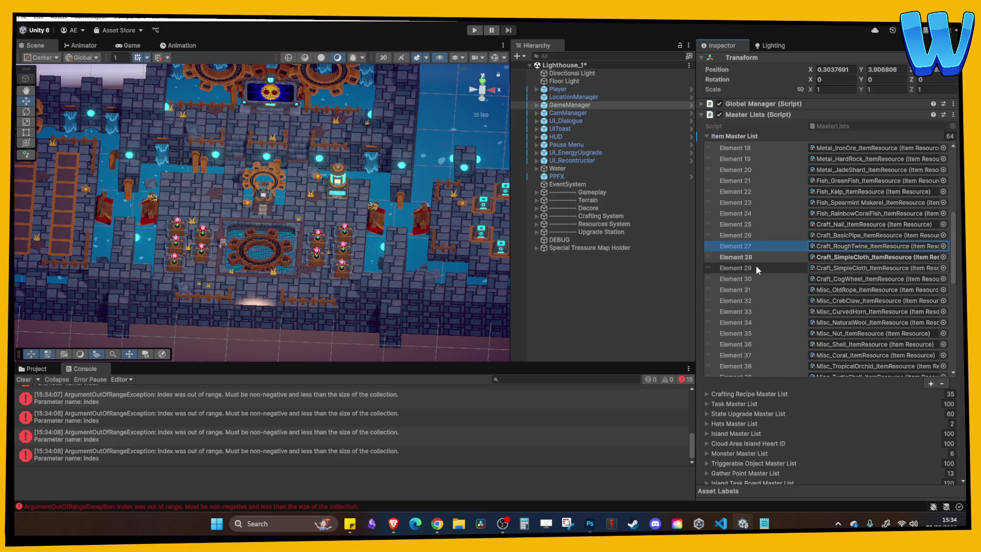
Revert Element 28 to Craft_WoodenBoards and start Play mode again.
right_click(739, 135)
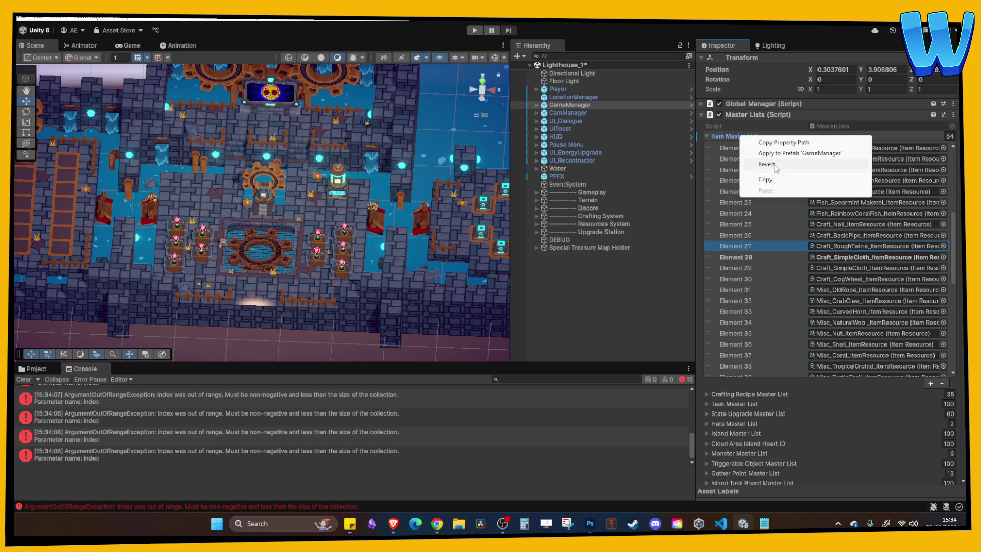
left_click(773, 165)
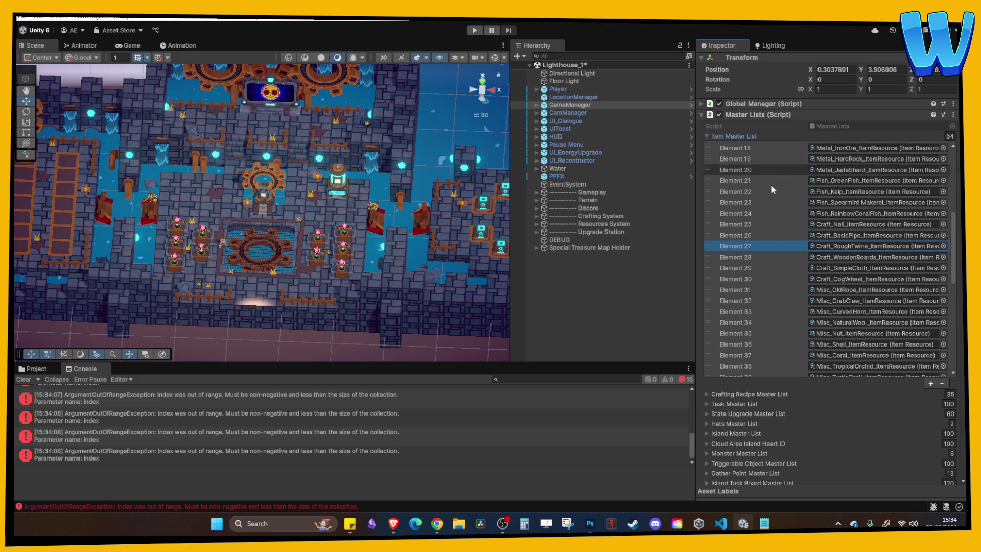
scroll(774, 234, "up", 3)
left_click(473, 31)
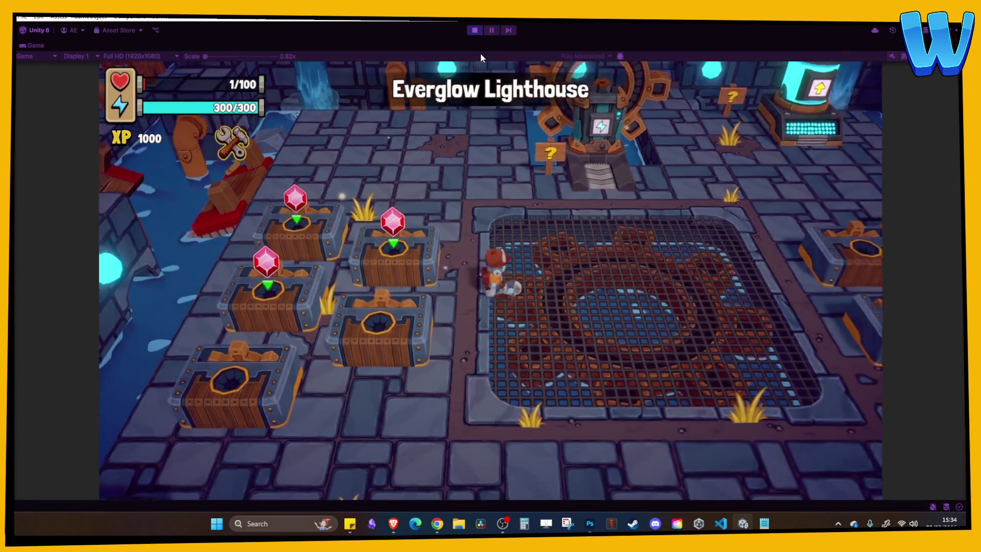
Open the in-game menu on the crafting page and select the Wooden Boards recipe.
key("Tab")
key("e")
key("e")
key("Right")
key("Left")
key("Left")
key("Left")
key("Left")
key("Left")
key("Right")
key("Right")
key("Right")
key("Right")
key("Right")
Walk the character left to check the broken bridge's repair requirements, then walk away.
key("Tab")
key("a")
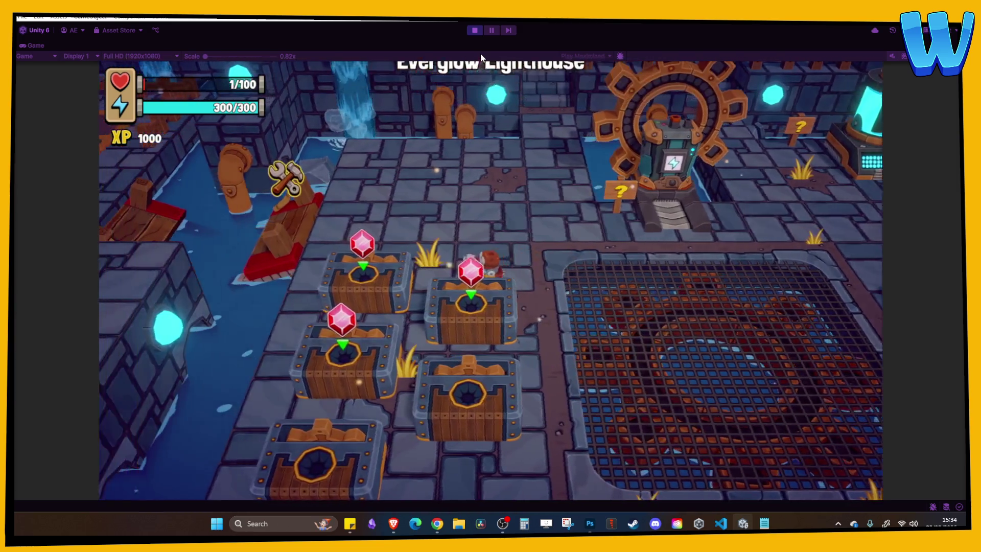
key("e")
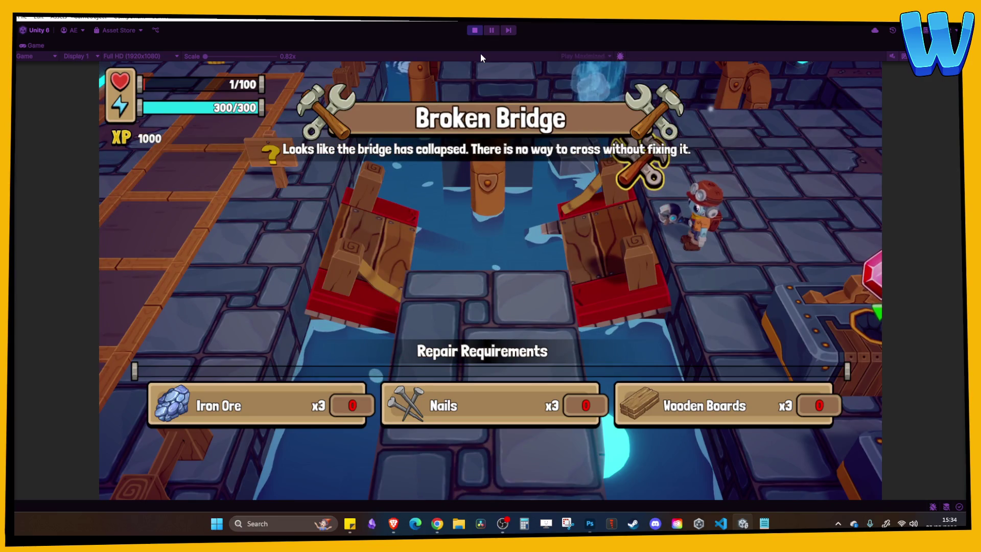
key("d")
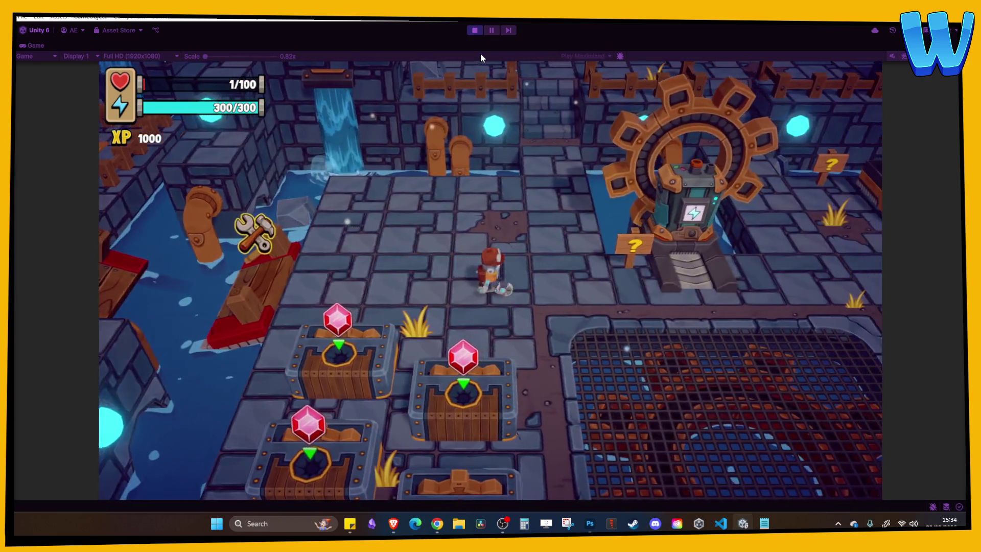
Reopen the crafting menu and browse the Basic Pipe, Simple Cloth and Battery recipes.
key("Tab")
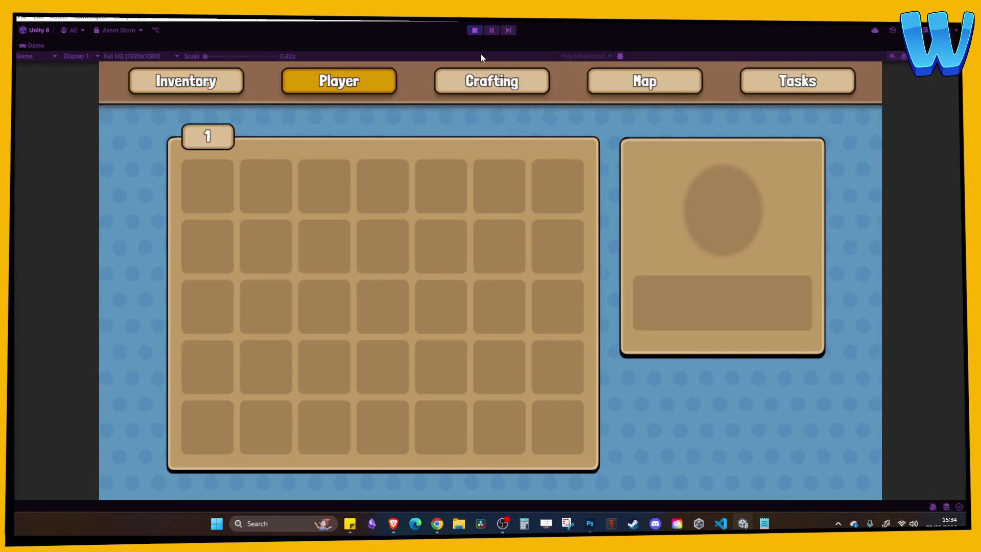
key("a")
key("a")
key("d")
key("d")
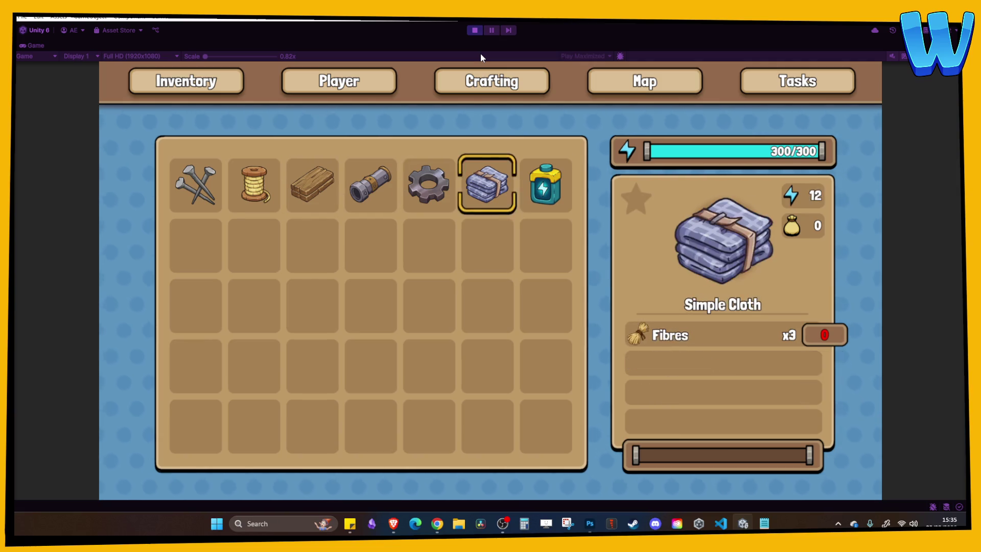
key("d")
key("a")
key("a")
key("a")
key("d")
key("d")
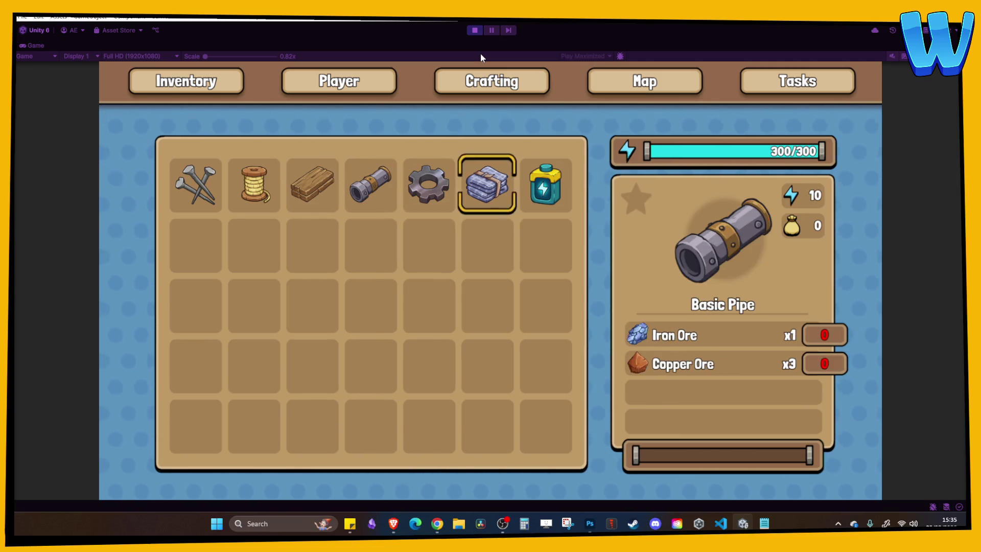
key("d")
key("a")
key("a")
key("a")
key("a")
key("a")
key("a")
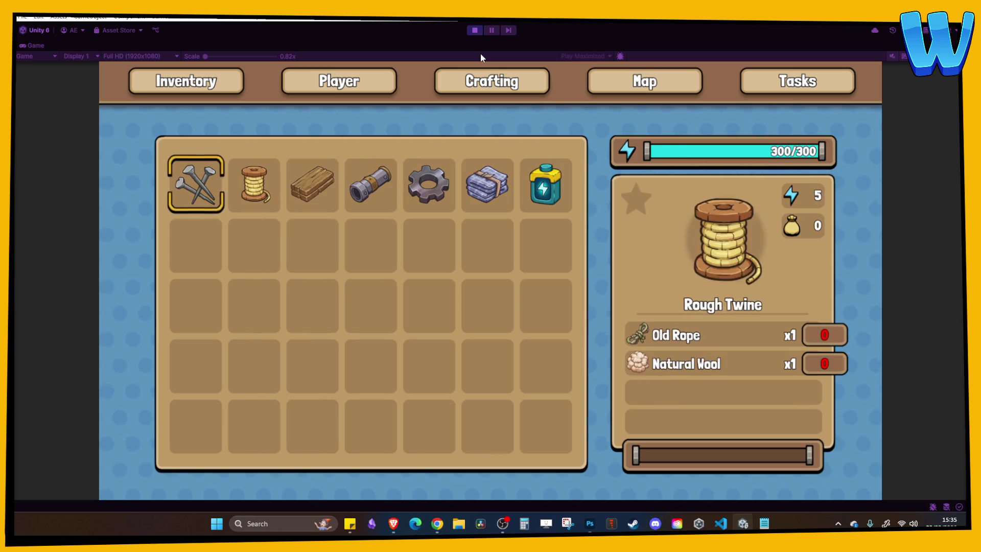
Switch the in-game menu to the Player page and stop the play test.
key("Tab")
key("Tab")
key("e")
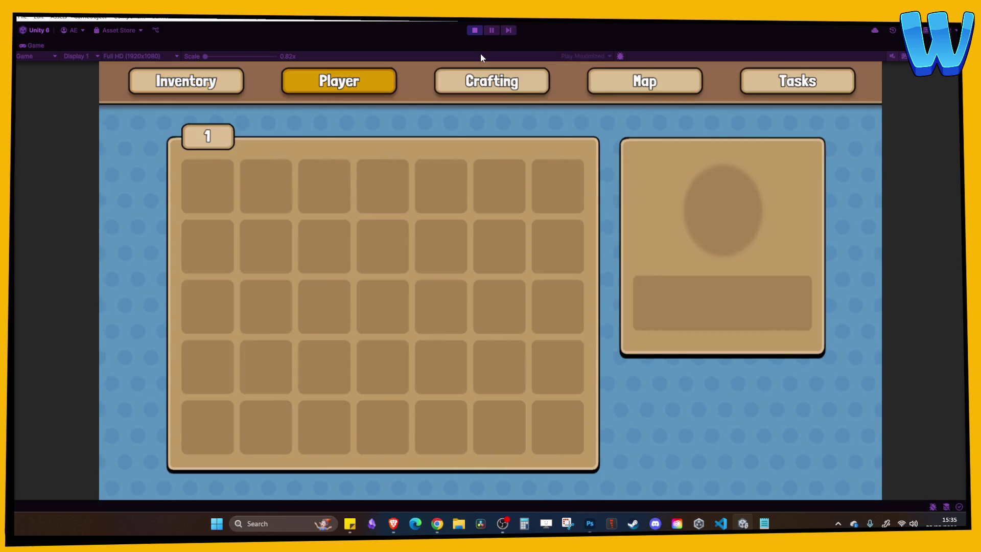
left_click(475, 30)
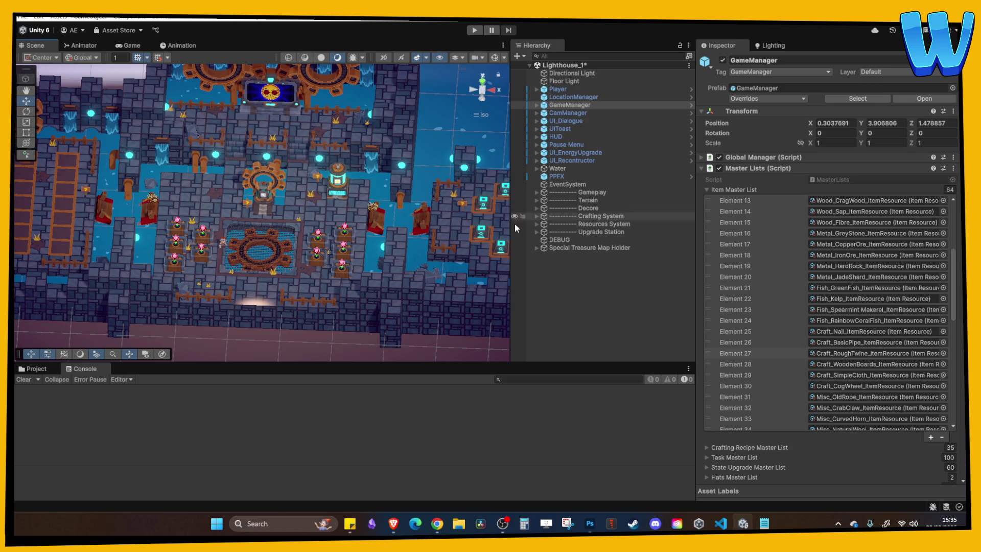
Inspect the Item Master List's Element 27 entry, then deselect GameManager.
left_click(769, 355)
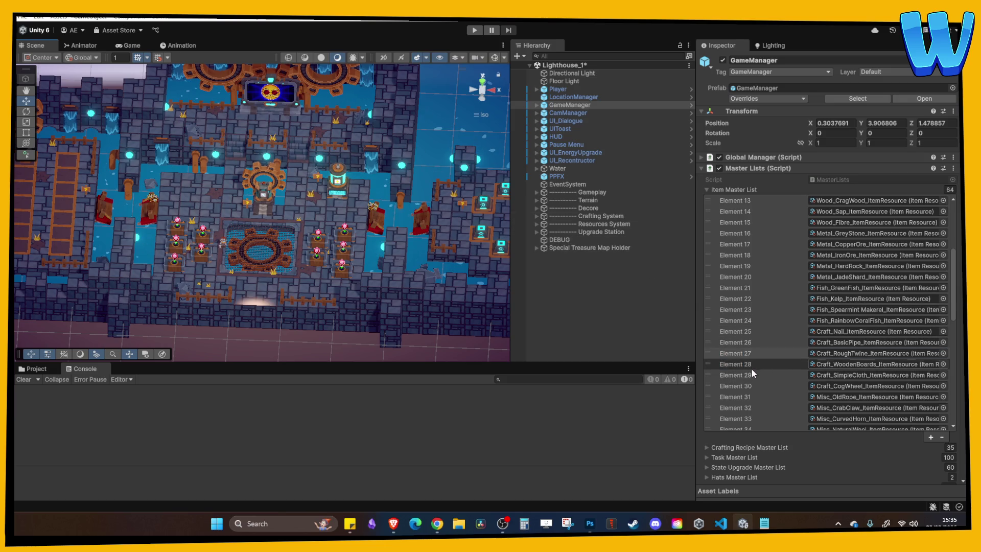
right_click(742, 188)
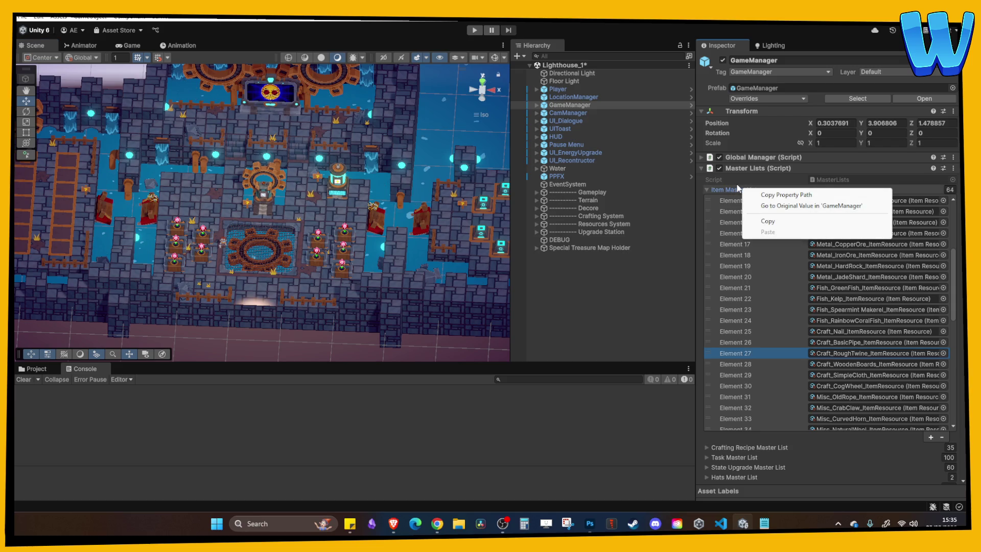
left_click(729, 188)
left_click(731, 191)
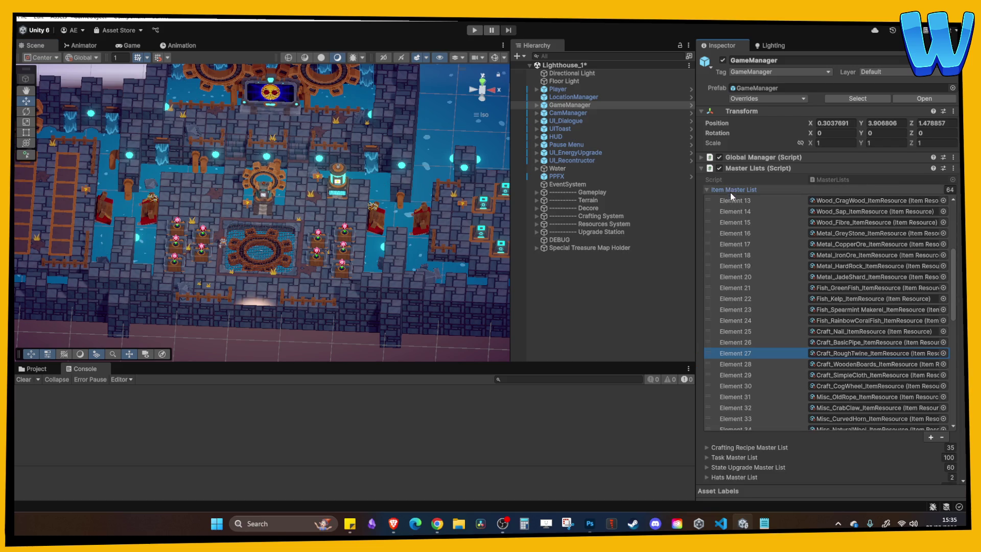
left_click(600, 290)
Save the Lighthouse_1 scene with Ctrl+S and pan across the lighthouse level.
key("ctrl+s")
scroll(344, 271, "down", 3)
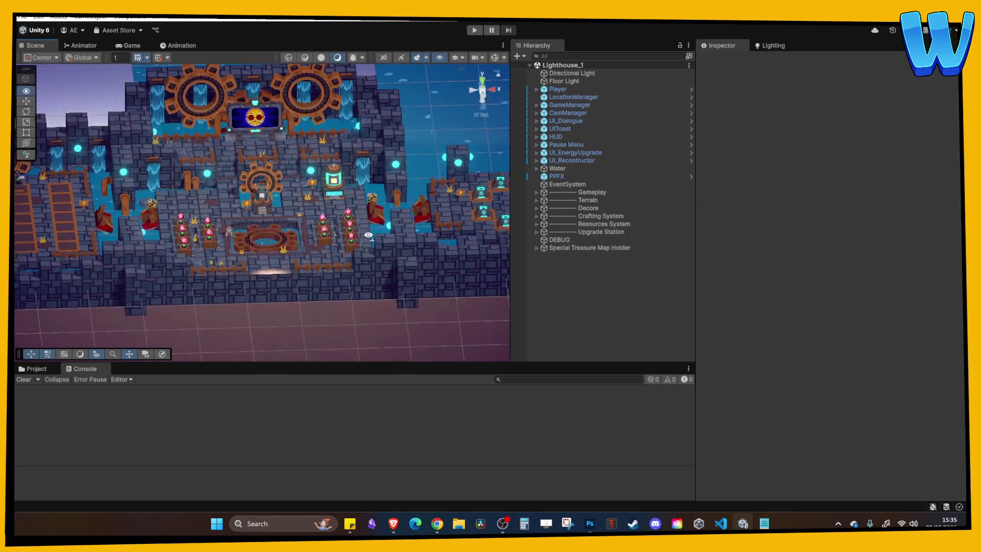
scroll(286, 226, "up", 3)
left_click_drag(286, 226, 384, 214)
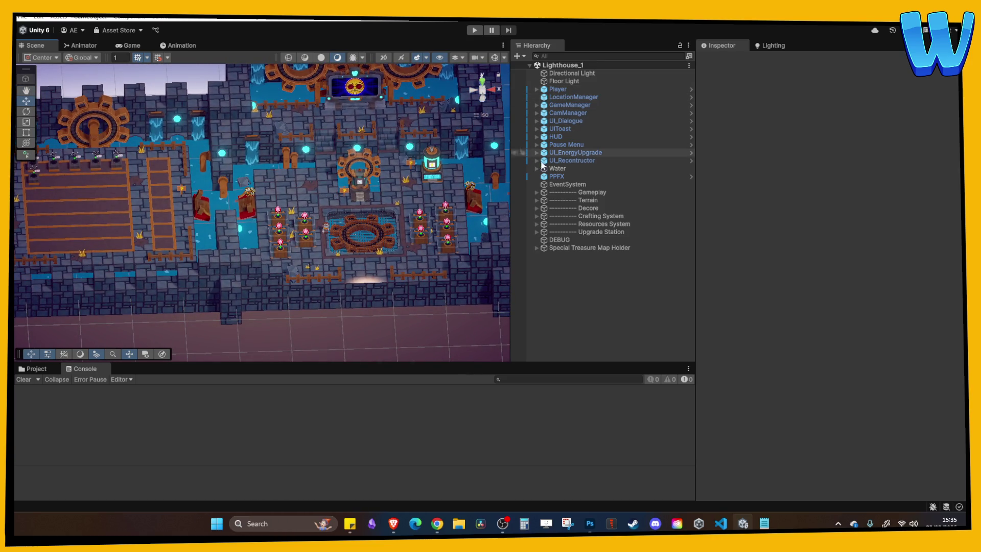
left_click(27, 371)
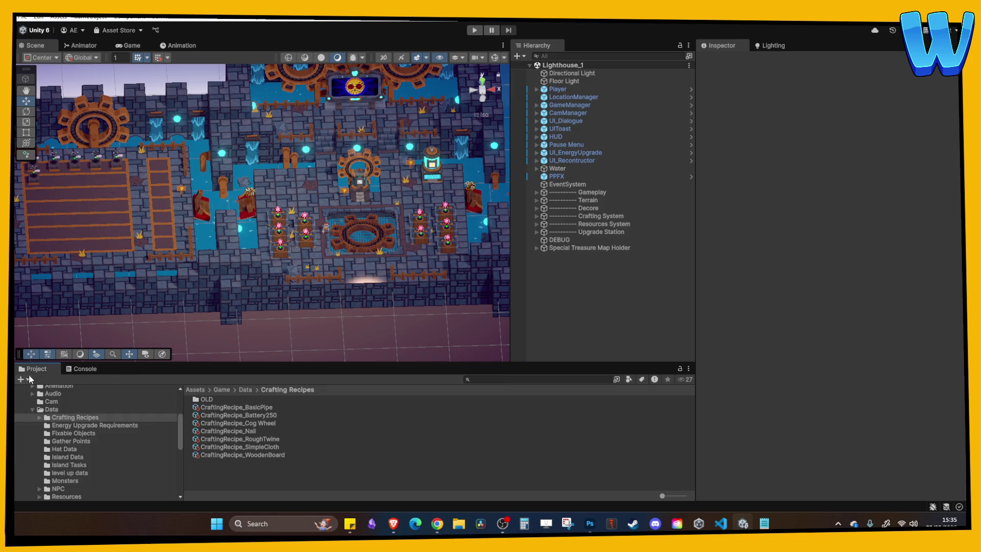
Browse to the Assets/Game/Scenes folder and pick the Island_8_Timber Tide Cove_Cave scene.
left_click_drag(289, 270, 360, 274)
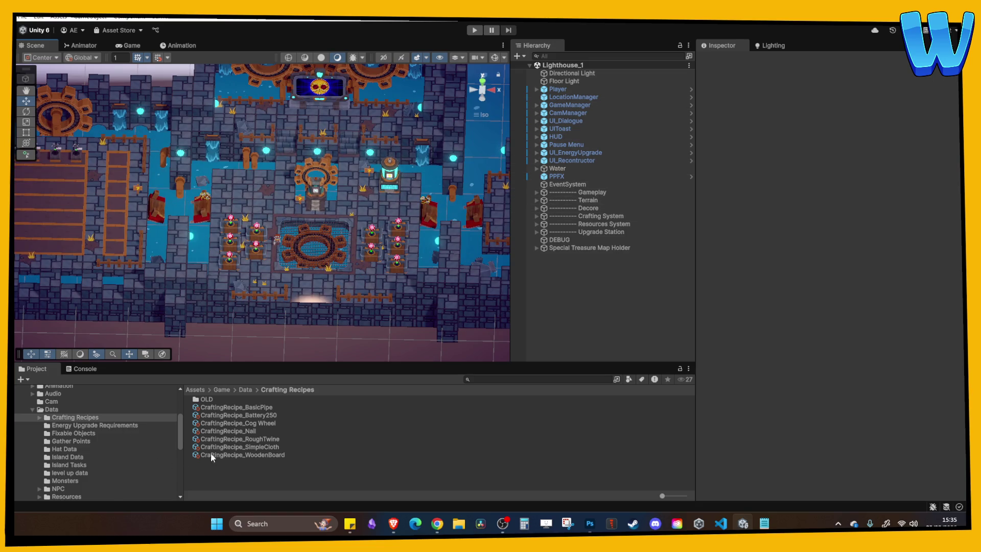
left_click(51, 409)
left_click(31, 410)
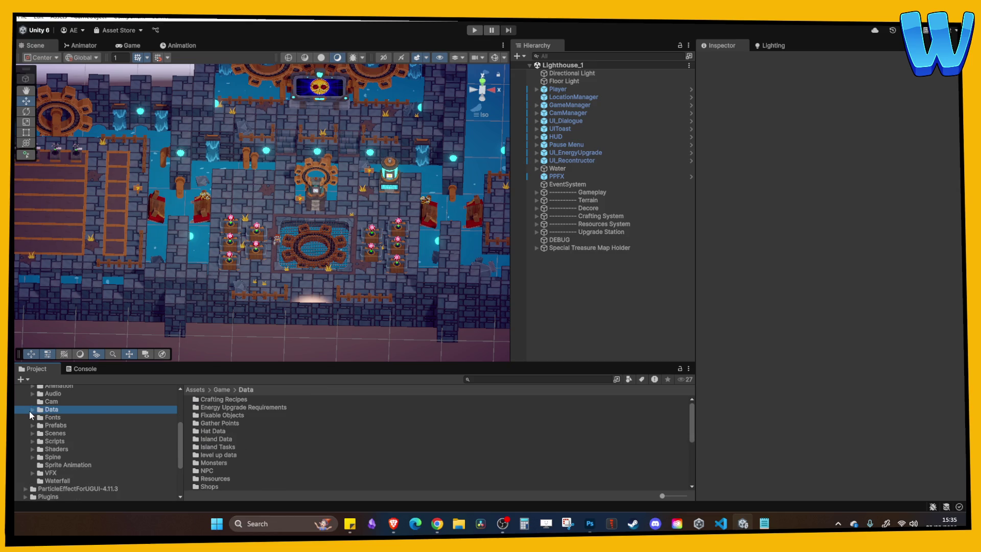
left_click(55, 433)
scroll(255, 439, "down", 4)
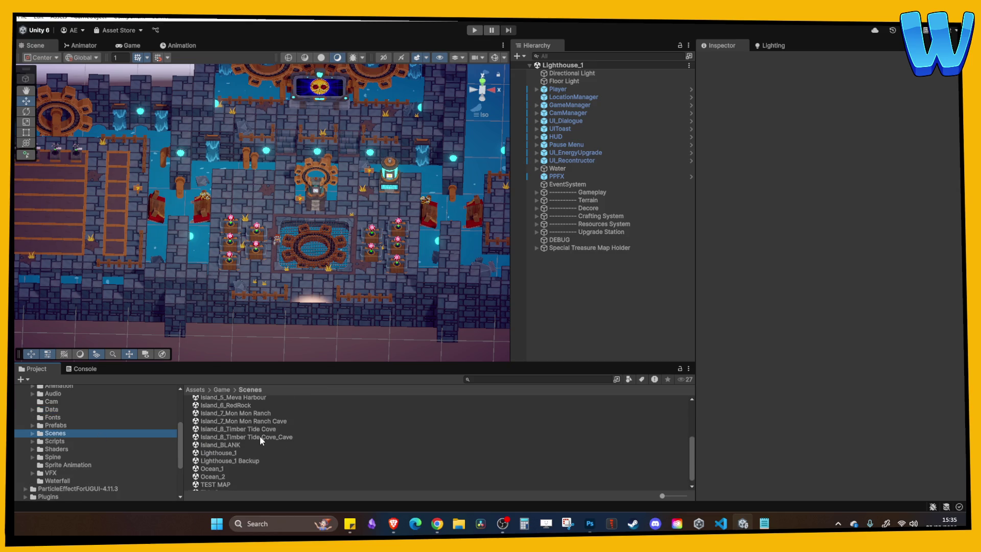
left_click(259, 436)
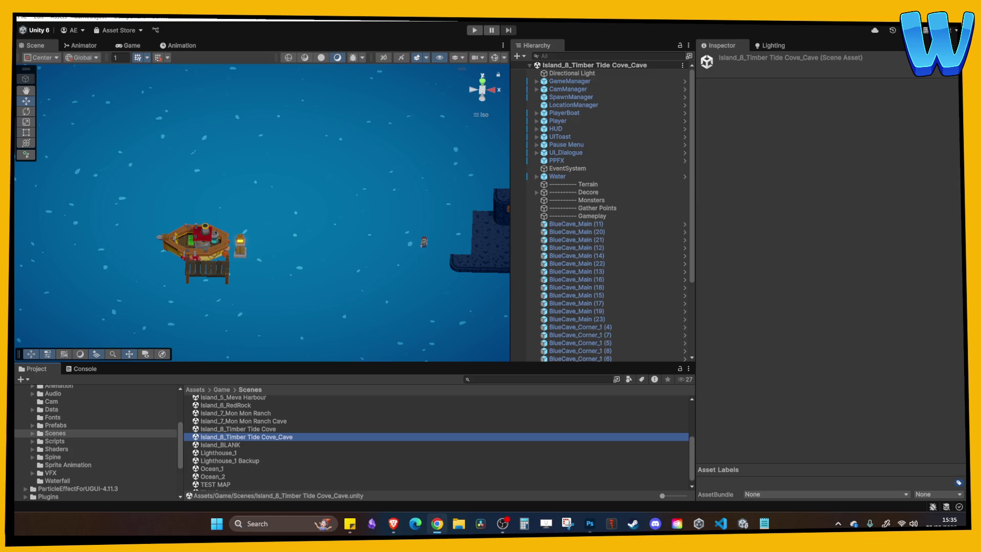
Grid-snap BlueCave_Standing Lamp beside the cave doorway at 49, 1.45, 8.93.
mouse_move(381, 247)
left_mouse_down()
mouse_move(309, 253)
mouse_move(127, 231)
left_mouse_up()
scroll(251, 259, "up", 3)
key("Right")
key("Right")
key("Right")
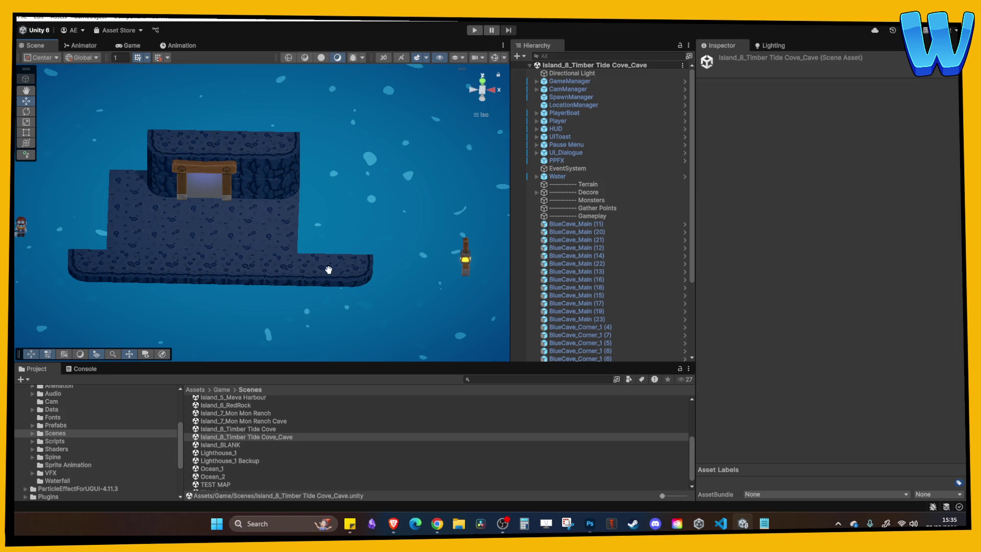
left_click(419, 264)
mouse_move(438, 264)
left_mouse_down()
mouse_move(257, 272)
mouse_move(279, 238)
mouse_move(233, 232)
mouse_move(205, 188)
left_mouse_up()
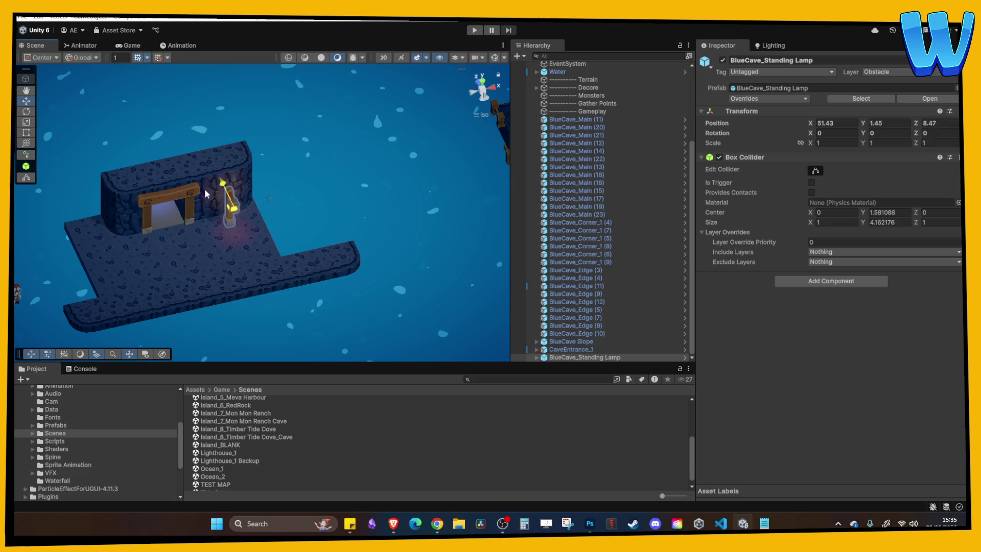
scroll(179, 119, "up", 2)
left_click(158, 57)
mouse_move(256, 198)
left_mouse_down()
mouse_move(227, 203)
mouse_move(280, 204)
left_mouse_up()
left_click(330, 232)
mouse_move(330, 232)
left_mouse_down()
mouse_move(284, 219)
mouse_move(293, 167)
mouse_move(250, 285)
left_mouse_up()
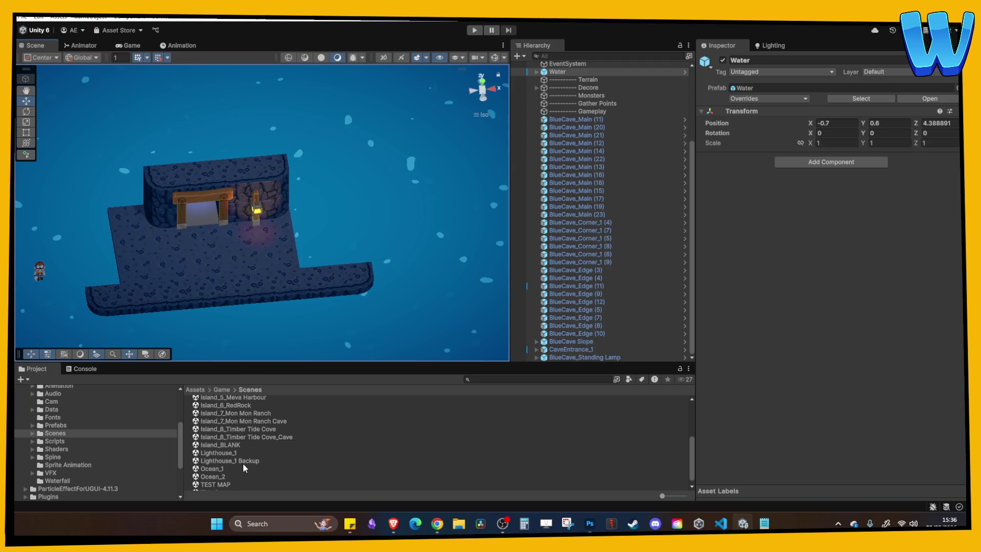
left_click(273, 430)
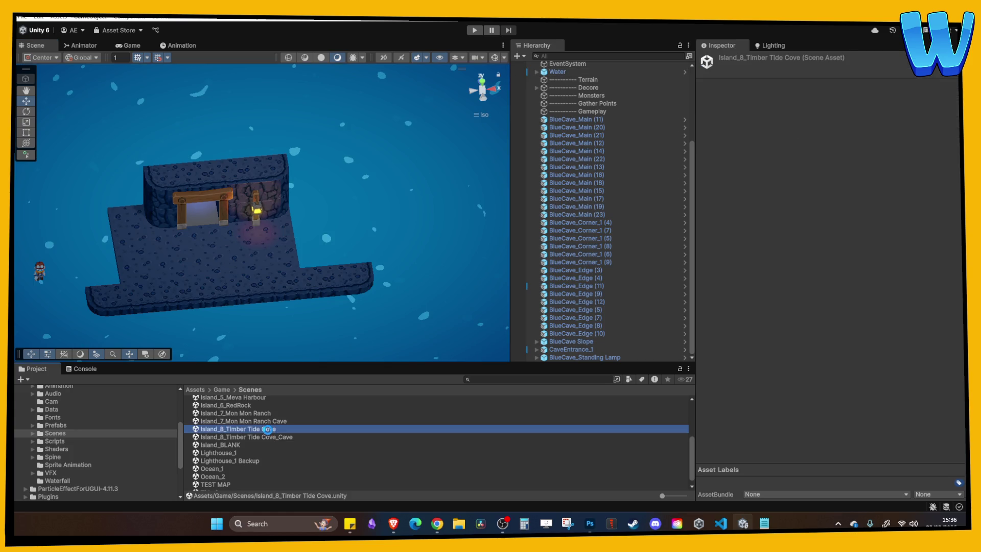
Open the Island_8_Timber Tide Cove scene from the Scenes folder.
double_click(267, 429)
scroll(341, 289, "down", 5)
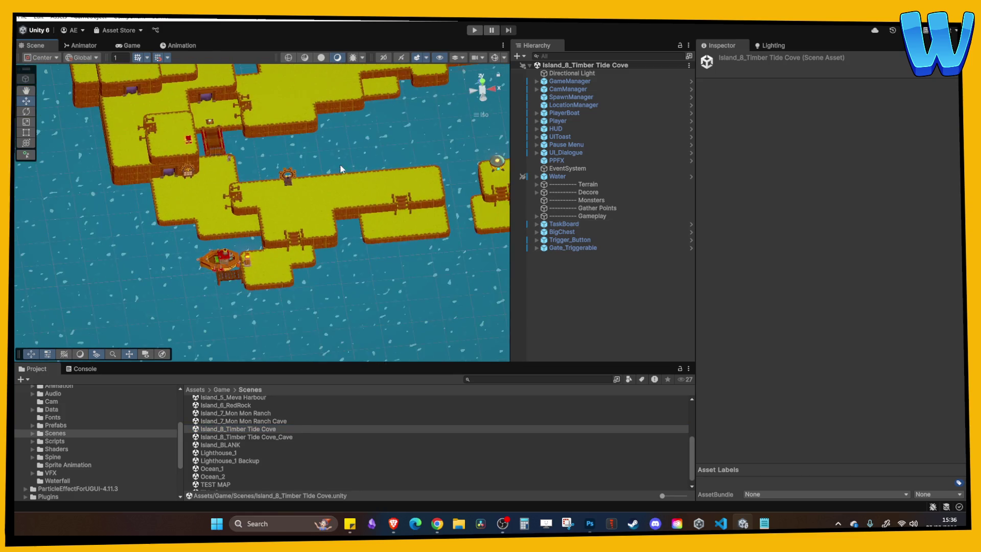
scroll(340, 168, "up", 10)
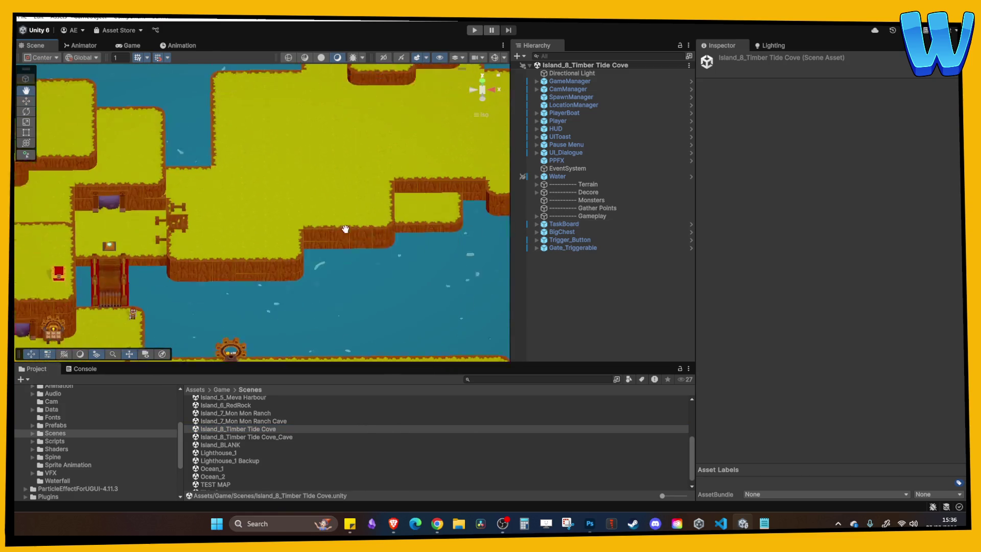
scroll(289, 315, "down", 3)
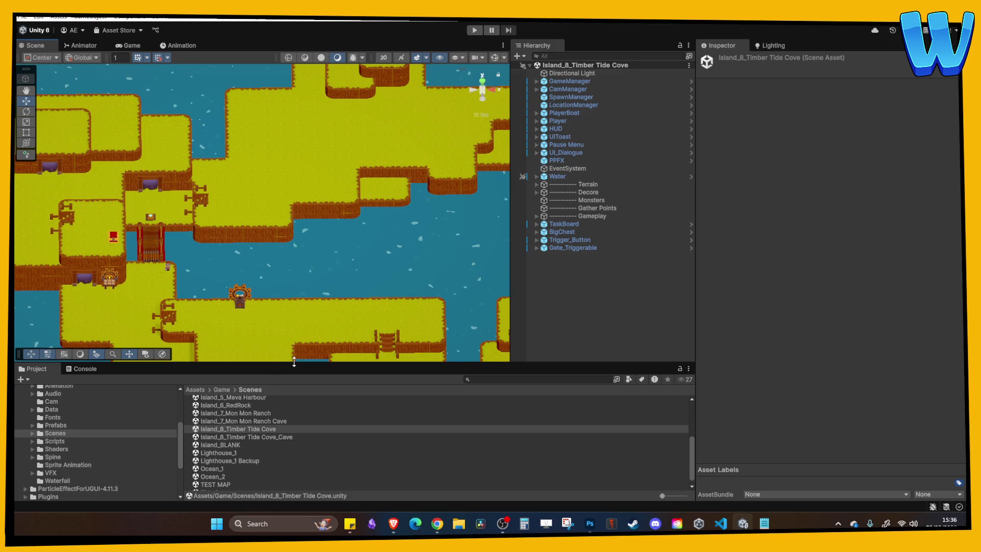
Open the Island_6_RedRock scene and look around it.
double_click(239, 407)
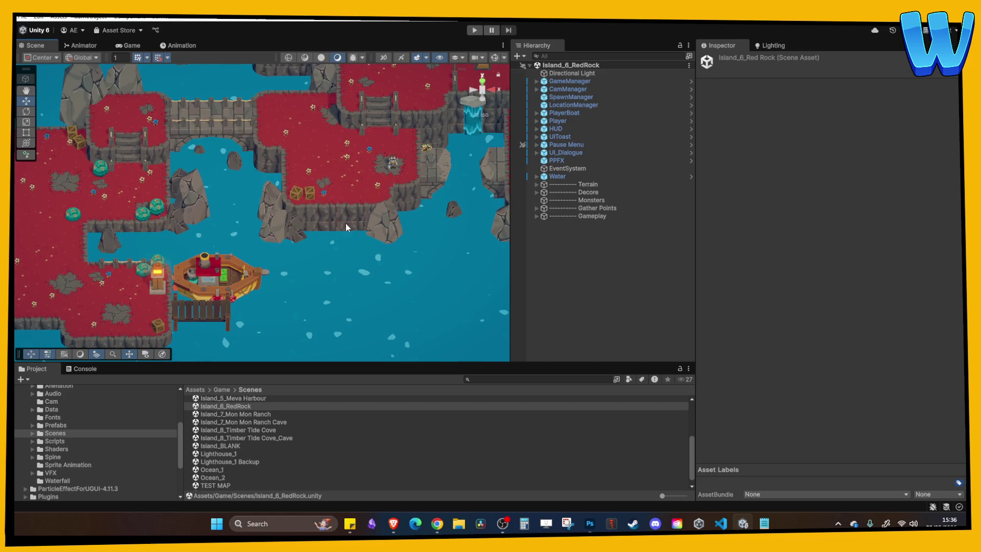
scroll(265, 318, "up", 3)
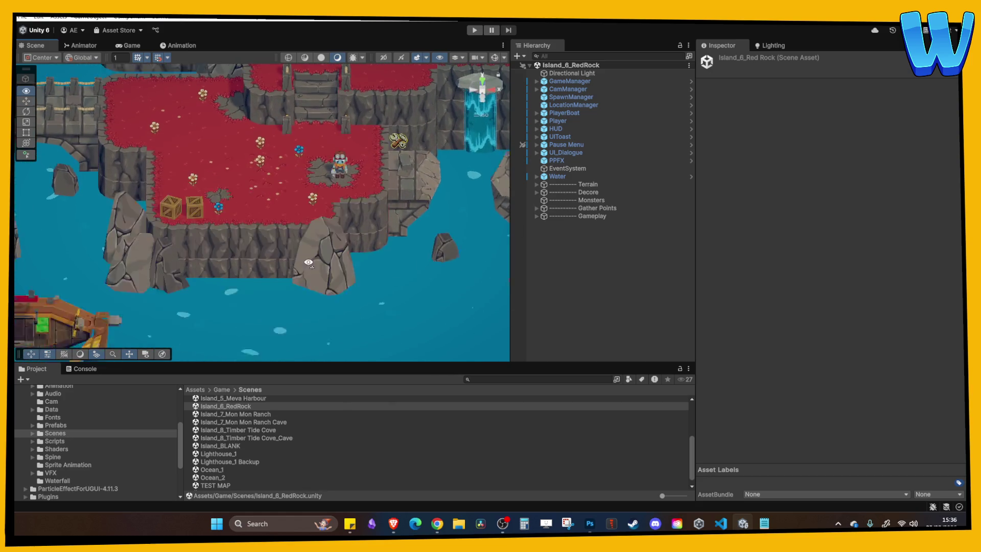
scroll(309, 284, "down", 4)
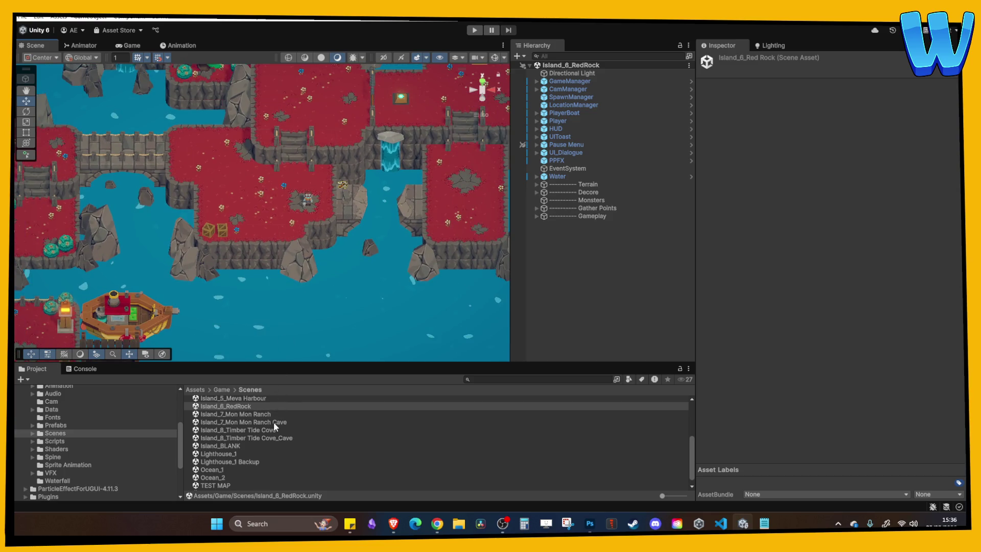
scroll(274, 435, "up", 4)
mouse_move(242, 297)
left_mouse_down()
mouse_move(322, 256)
mouse_move(405, 234)
left_mouse_up()
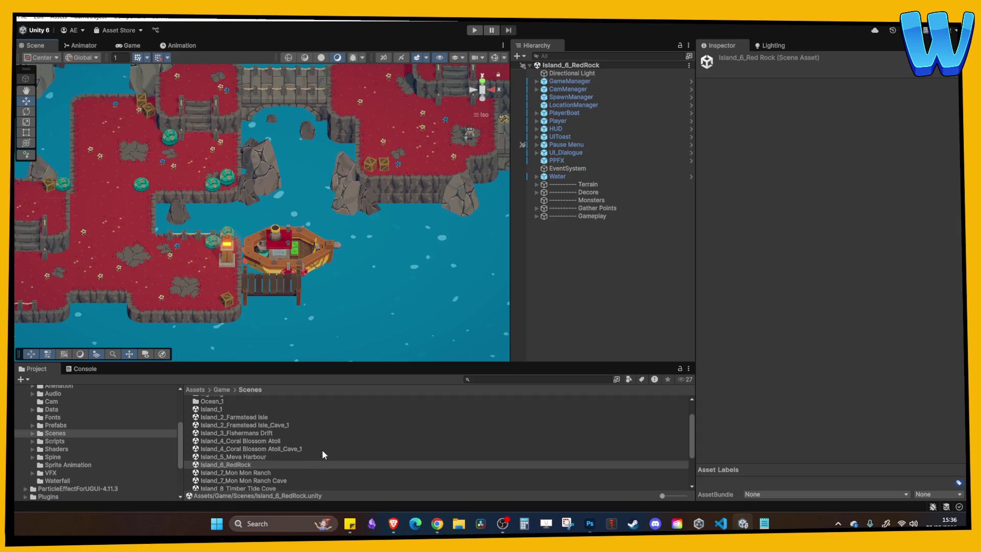
Open the Island_1 scene, then the Lighthouse_1 scene.
double_click(214, 408)
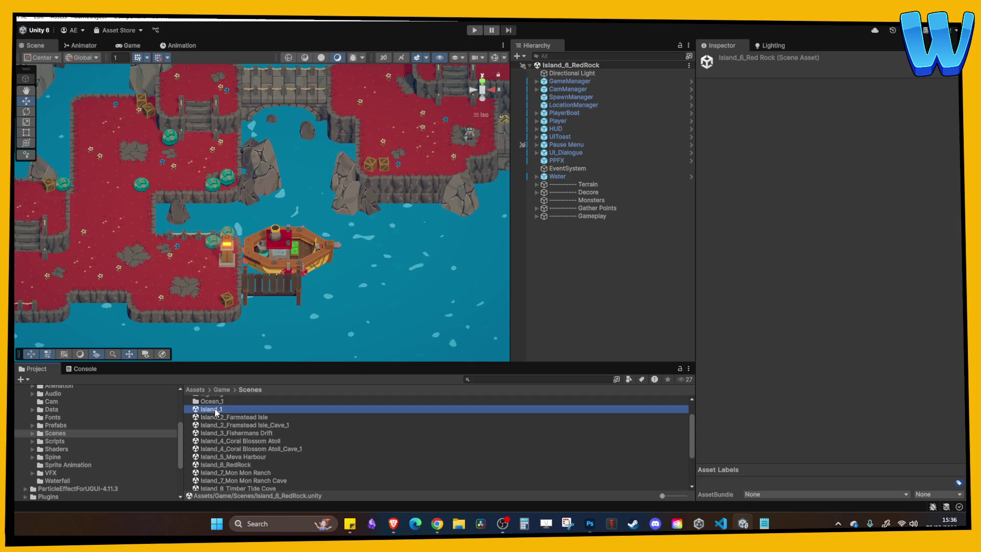
scroll(242, 422, "down", 3)
double_click(234, 446)
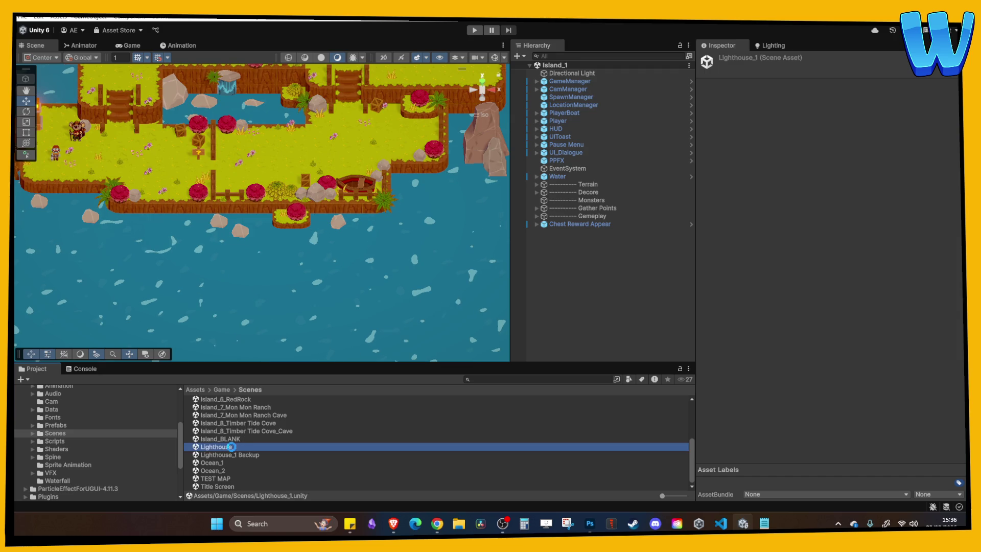
Start a play test of the lighthouse level and click through the opening dialogue.
left_click(475, 31)
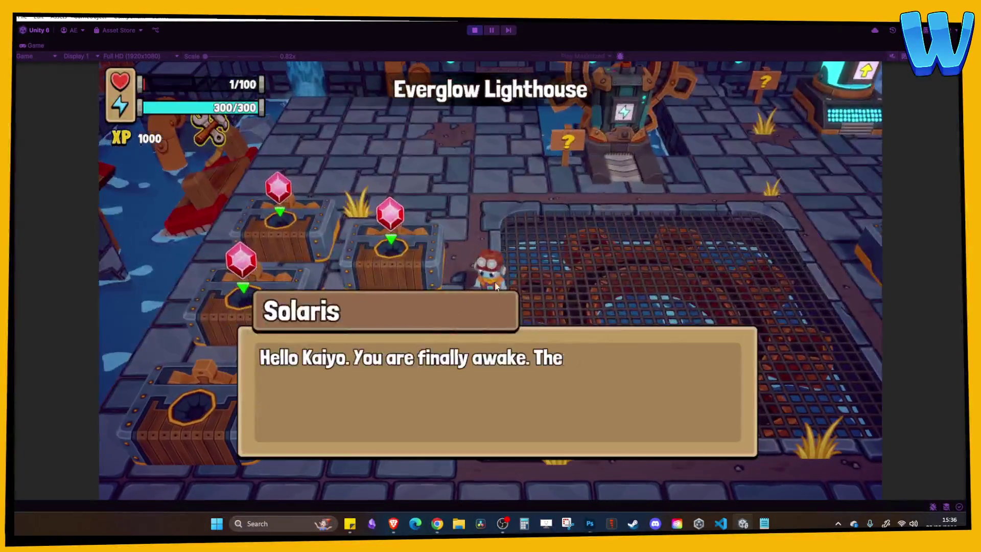
left_click(482, 246)
left_click(482, 247)
left_click(482, 246)
Walk the character around the grate with WASD, then stop the play test.
key("d")
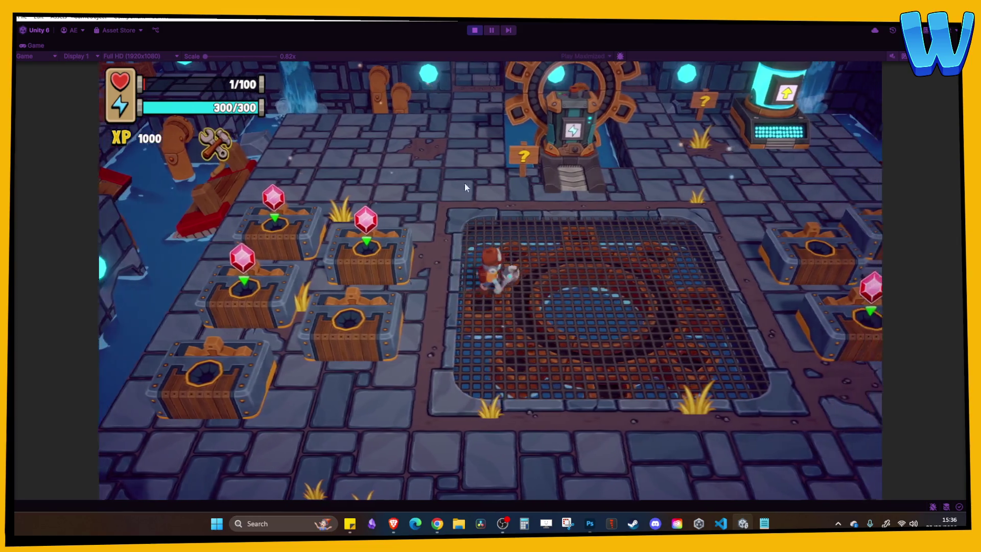
key("a")
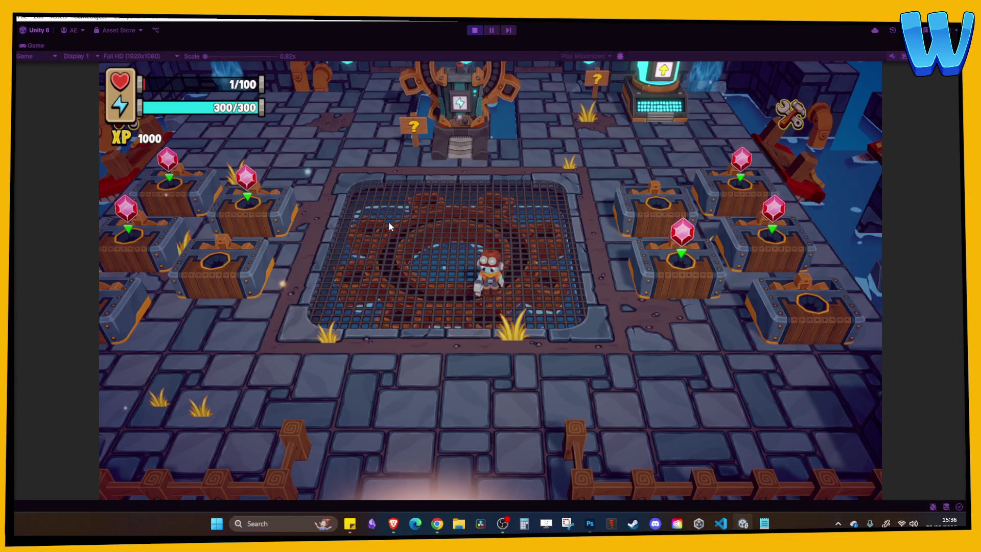
key("d")
key("a")
key("w")
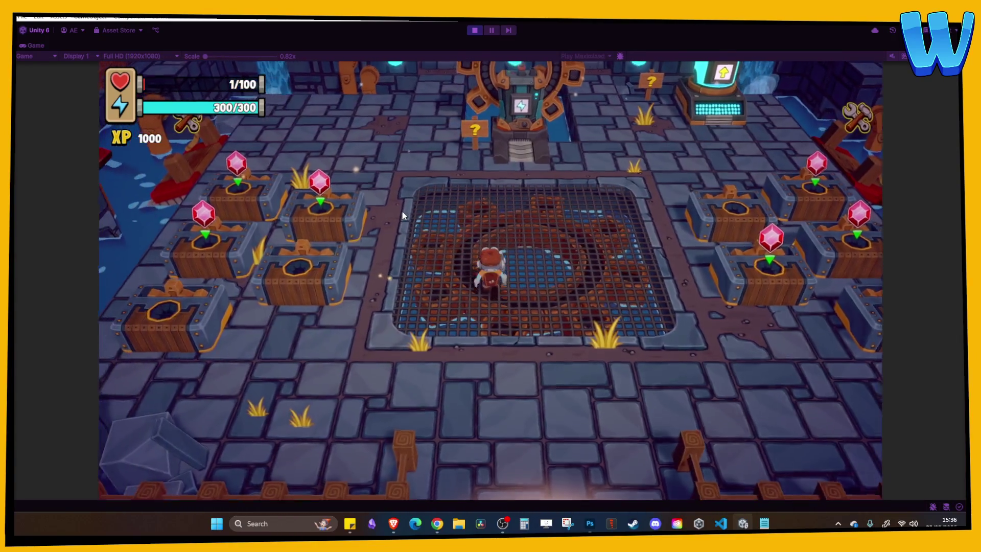
left_click(475, 31)
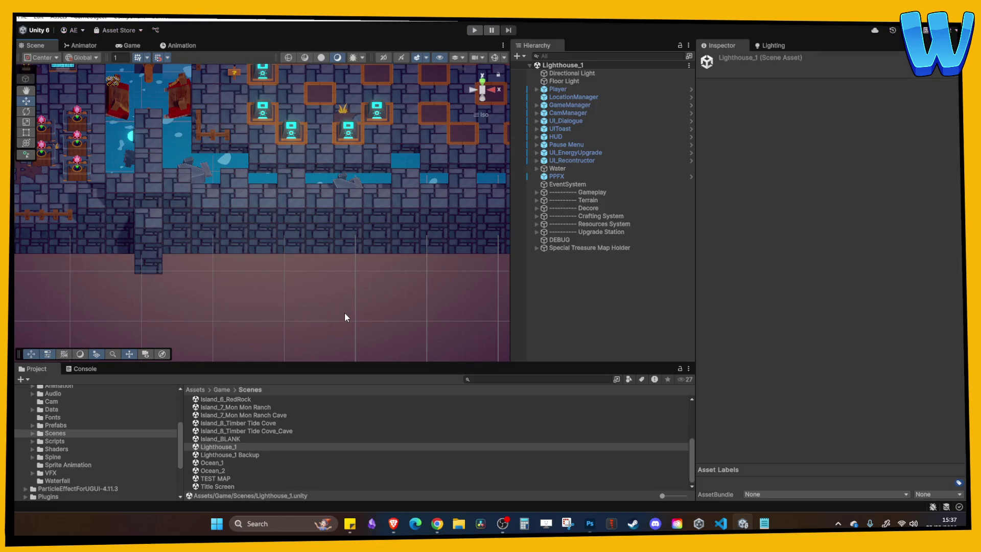
Open the Island_8_Timber Tide Cove_Cave scene and frame the Water object.
key("alt+Tab")
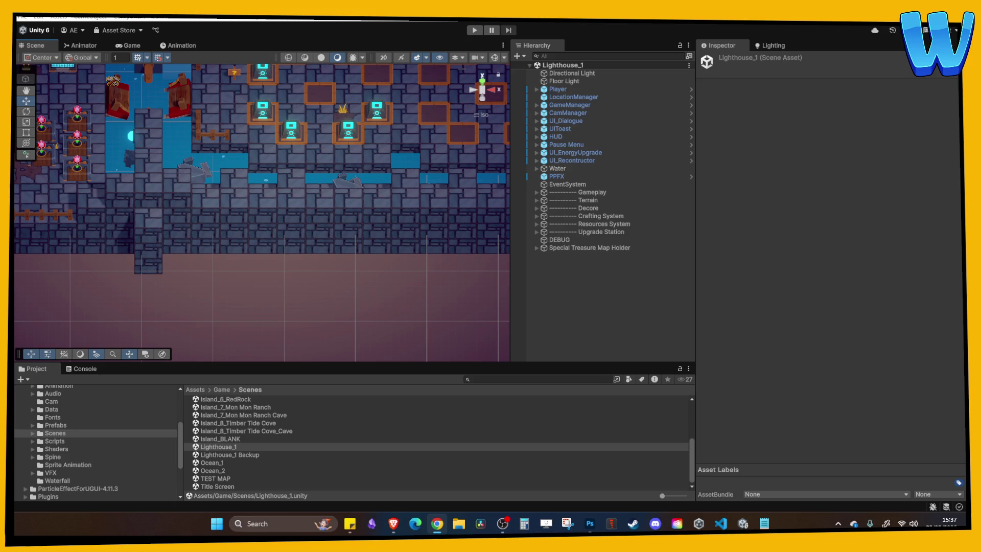
double_click(252, 430)
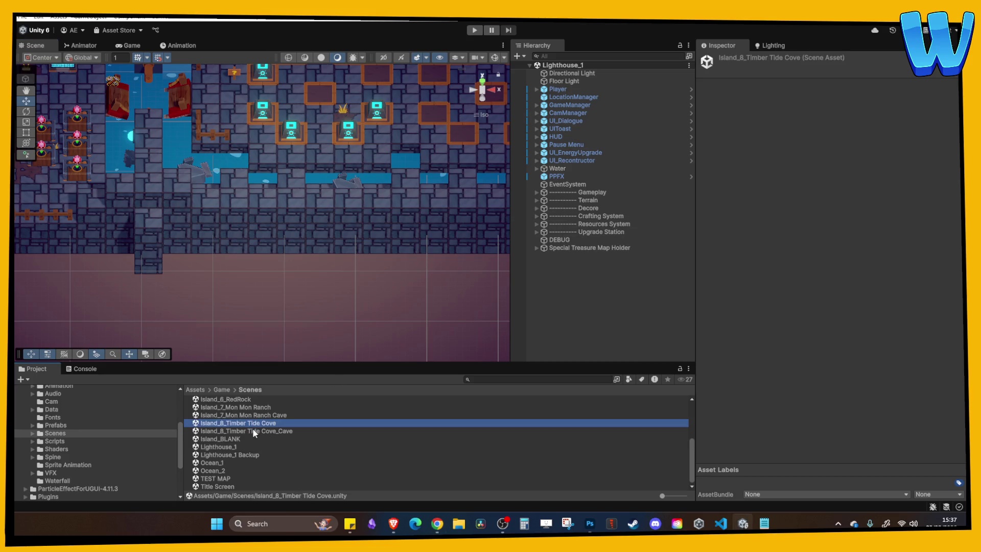
scroll(298, 239, "up", 3)
left_click_drag(321, 208, 302, 271)
scroll(317, 308, "up", 1)
left_click(277, 248)
key("f")
Select CaveEntrance_1, frame it, and raise it to Y 1.46.
scroll(288, 221, "up", 5)
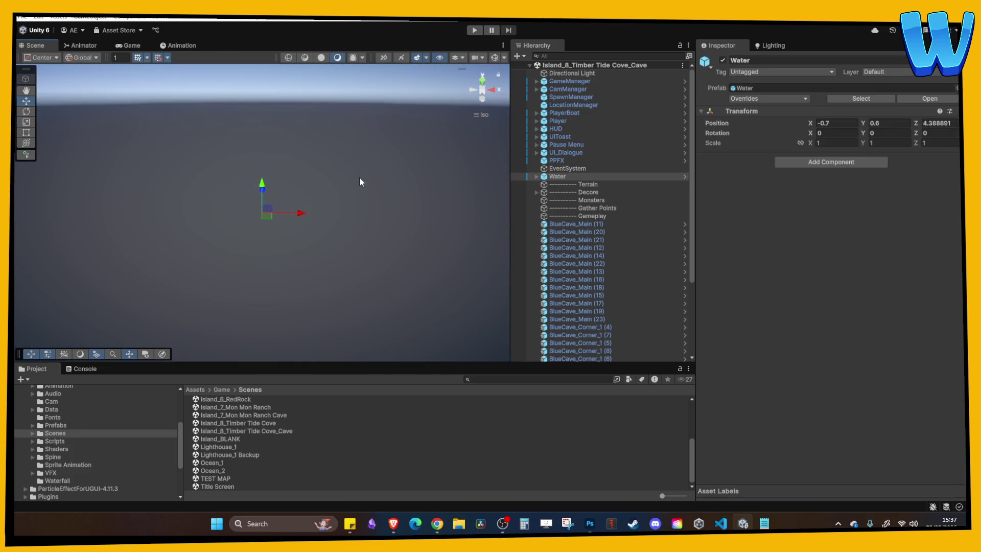
scroll(574, 171, "down", 2)
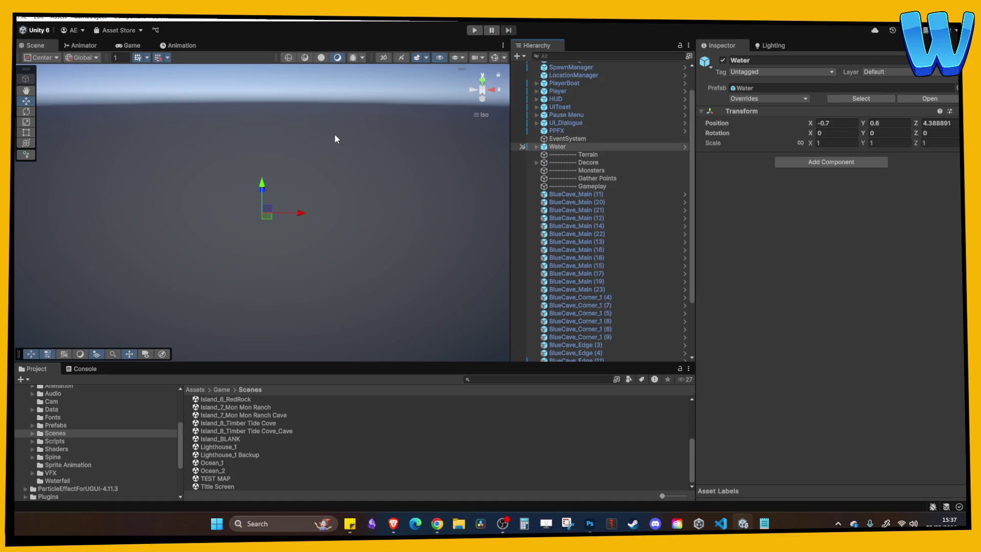
scroll(335, 138, "down", 5)
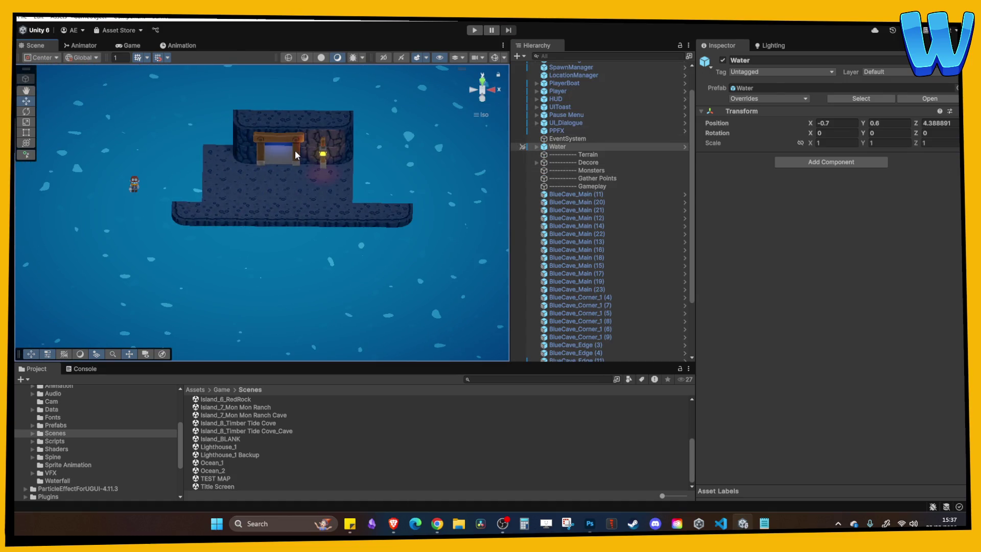
left_click(295, 150)
key("f")
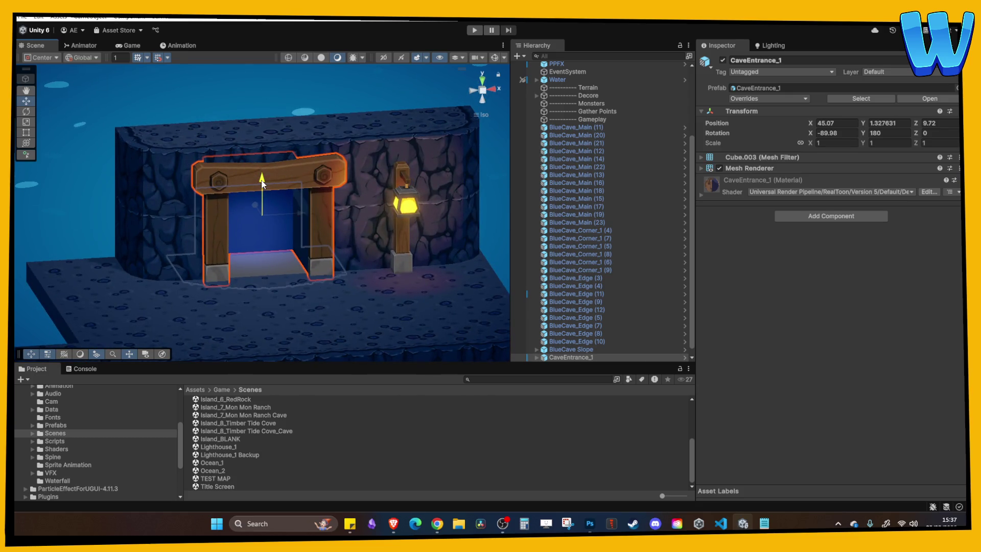
left_click_drag(263, 181, 261, 173)
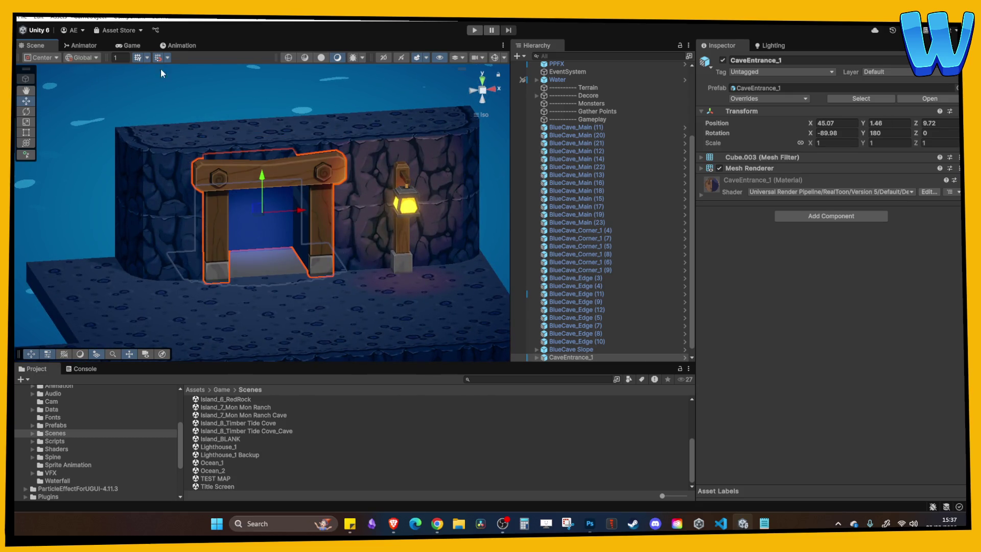
Duplicate the BlueCave_Main floor tile below the doorway and move the copy to Z 12.
scroll(556, 334, "down", 1)
left_click(516, 348)
left_click(515, 349)
left_click(276, 294)
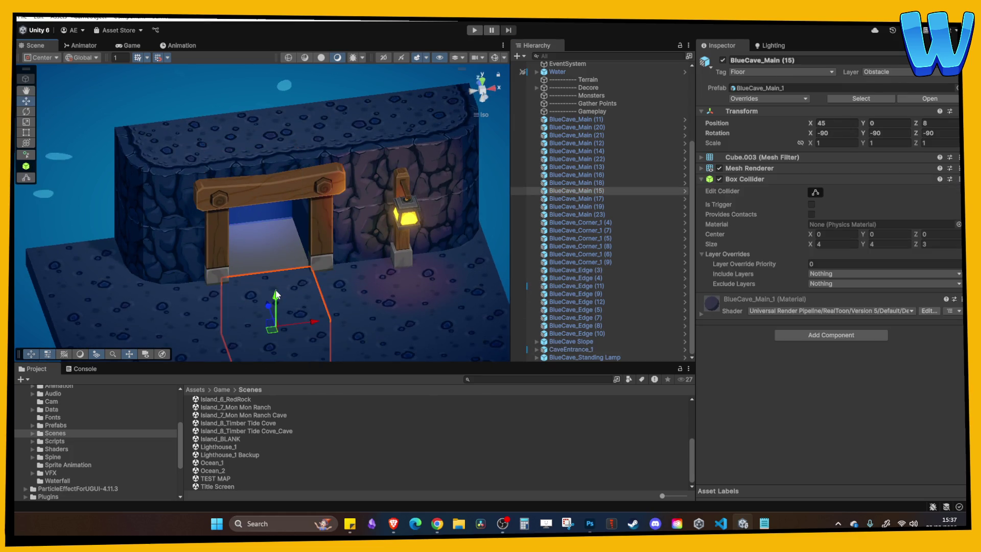
left_click_drag(272, 309, 259, 272)
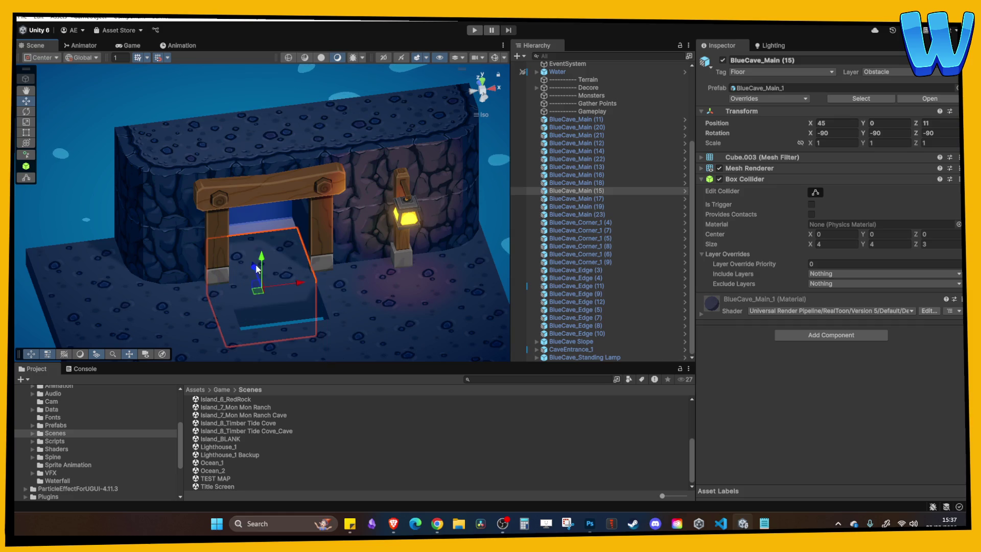
key("ctrl+z")
key("ctrl+d")
left_click_drag(272, 307, 257, 258)
Check the new floor tile BlueCave_Main (24) and nudge CaveEntrance_1 up slightly.
mouse_move(301, 281)
left_mouse_down()
mouse_move(317, 291)
mouse_move(321, 272)
mouse_move(273, 215)
mouse_move(241, 217)
mouse_move(404, 219)
mouse_move(302, 208)
mouse_move(306, 217)
mouse_move(244, 286)
mouse_move(164, 287)
mouse_move(268, 284)
mouse_move(265, 263)
left_mouse_up()
left_click(321, 271)
key("f")
left_click(244, 286)
left_click(164, 287)
left_click(264, 262)
scroll(315, 194, "up", 3)
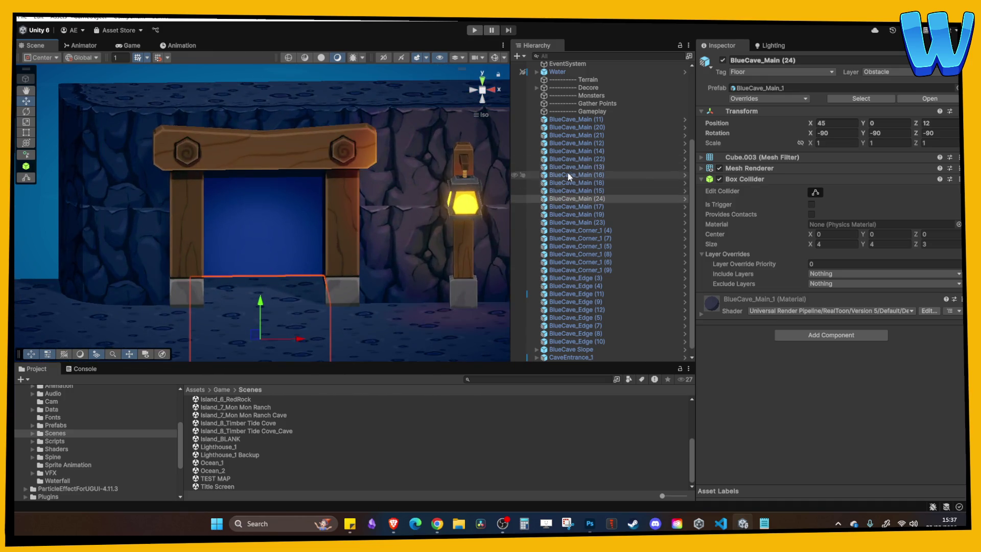
left_click(308, 187)
left_click_drag(266, 177, 261, 170)
Shift-select the BlueCave floor, corner and edge blocks and parent them under Terrain.
left_click(383, 201)
mouse_move(383, 201)
left_mouse_down("alt")
mouse_move(378, 281)
mouse_move(168, 202)
mouse_move(314, 222)
left_mouse_up("alt")
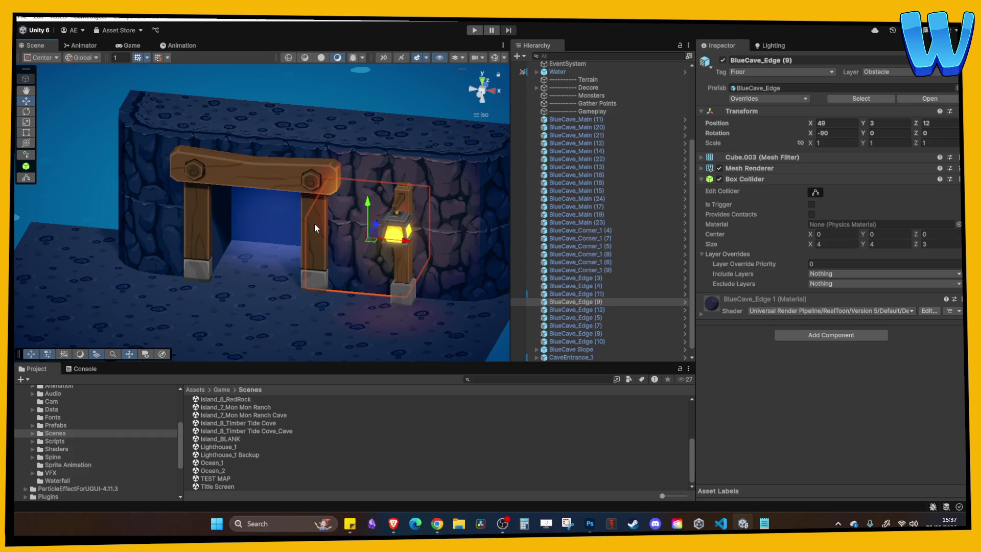
mouse_move(571, 301)
left_mouse_down()
mouse_move(587, 207)
mouse_move(587, 91)
left_mouse_up()
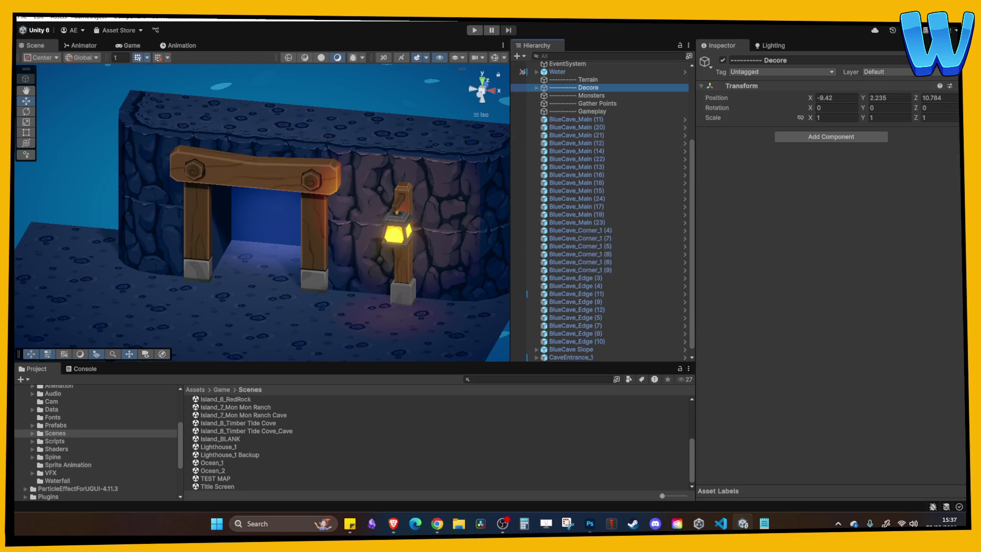
mouse_move(321, 233)
left_mouse_down()
mouse_move(394, 256)
mouse_move(377, 267)
left_mouse_up()
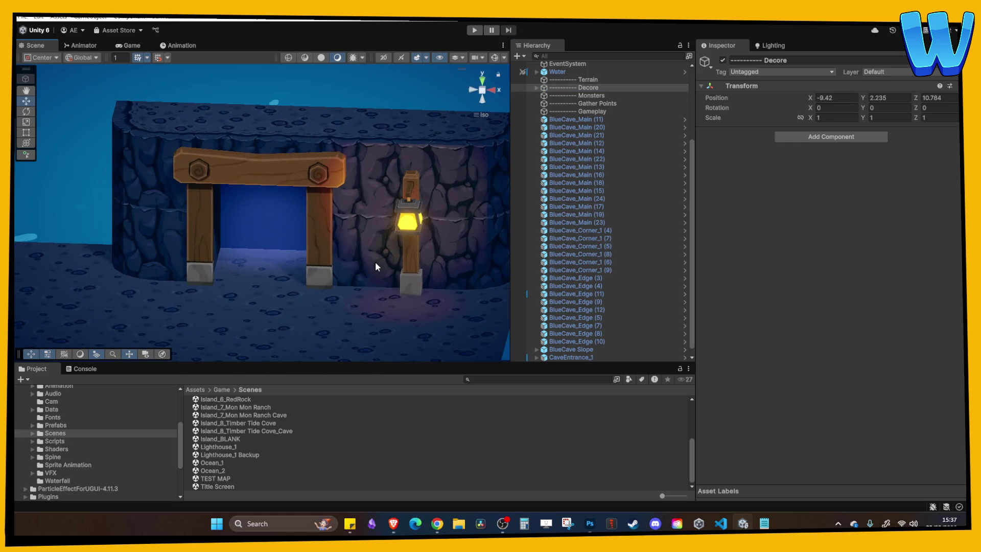
left_click(578, 122)
scroll(595, 258, "down", 1)
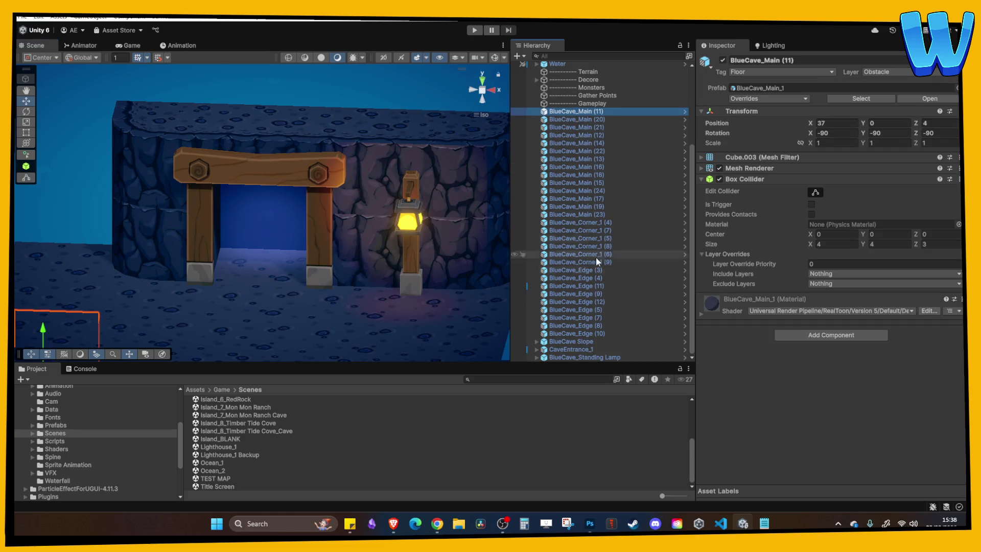
left_click(574, 341, "shift")
scroll(587, 246, "up", 5)
left_click_drag(606, 219, 587, 184)
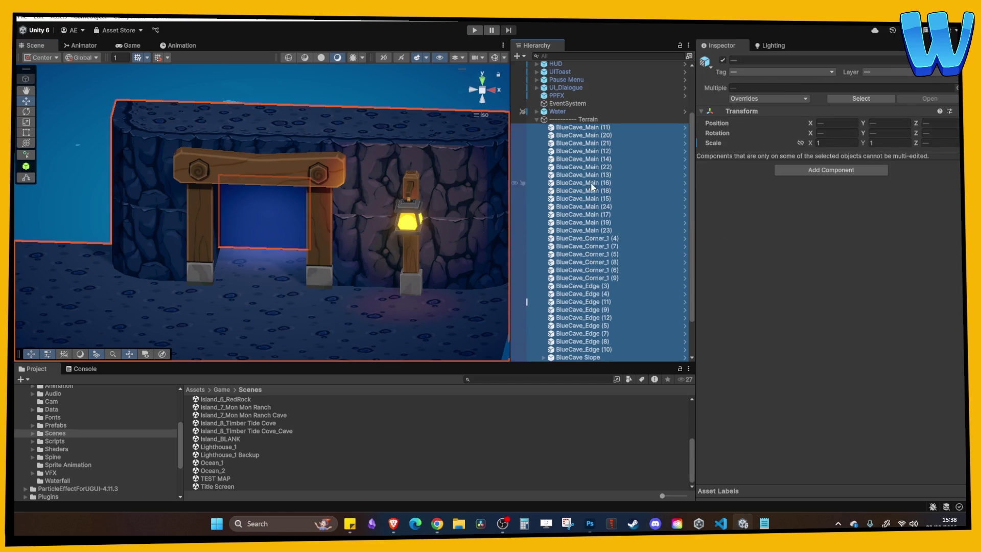
Move BlueCave_Standing Lamp under the Decore group in the Hierarchy and collapse the groups.
left_click(536, 90)
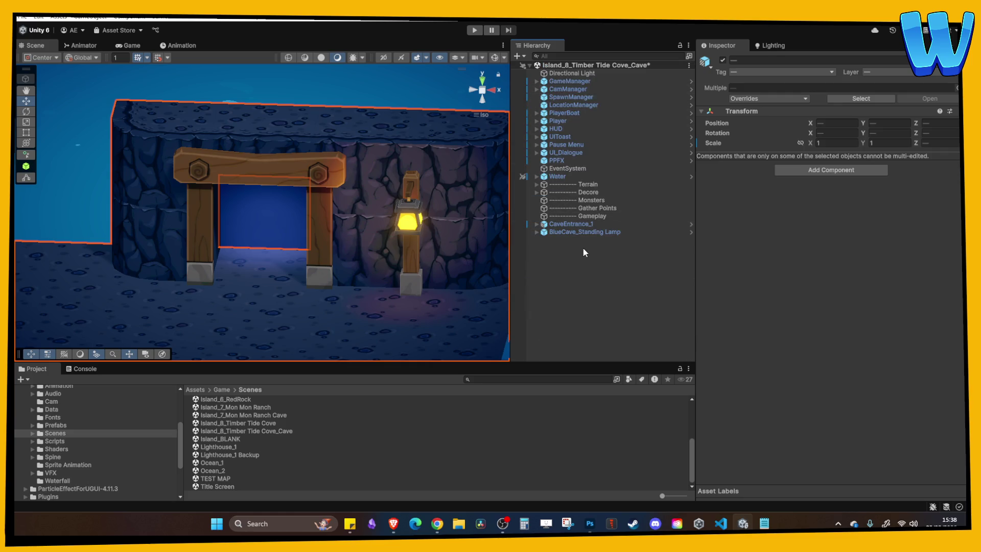
left_click(578, 231)
mouse_move(578, 231)
left_mouse_down()
mouse_move(581, 191)
mouse_move(583, 217)
left_mouse_up()
left_click(535, 192)
left_click(592, 274)
Save the cave scene with Ctrl+S and select the Player.
scroll(298, 237, "down", 6)
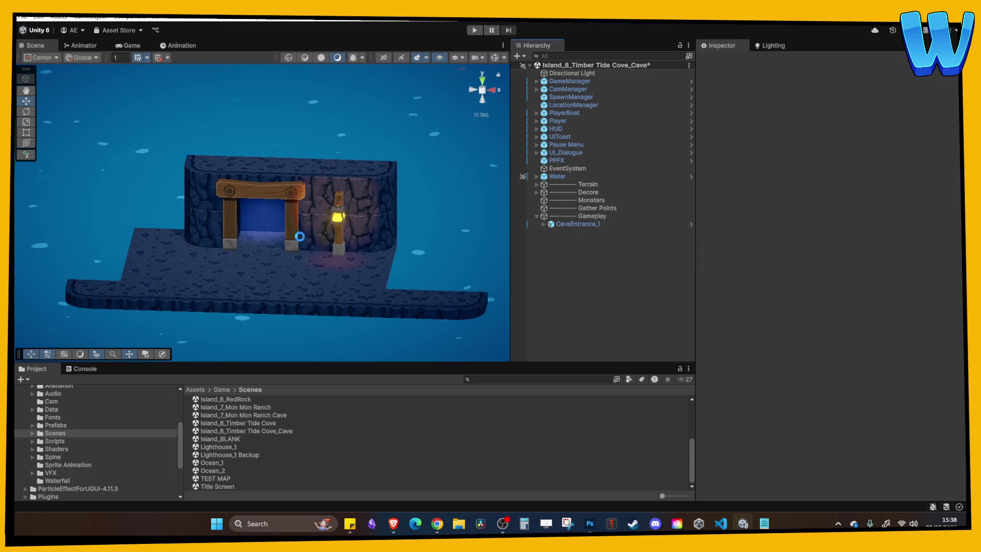
key("ctrl+s")
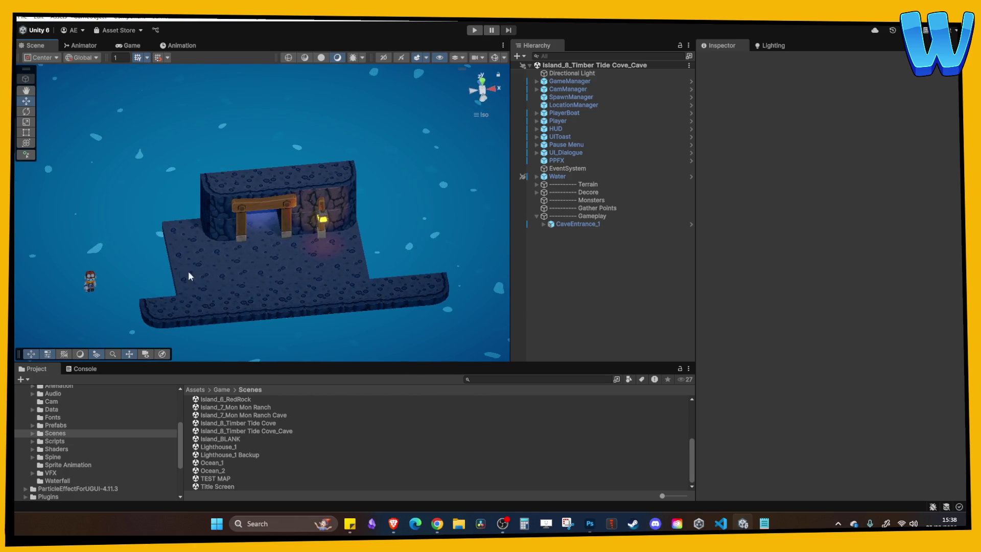
left_click(92, 281)
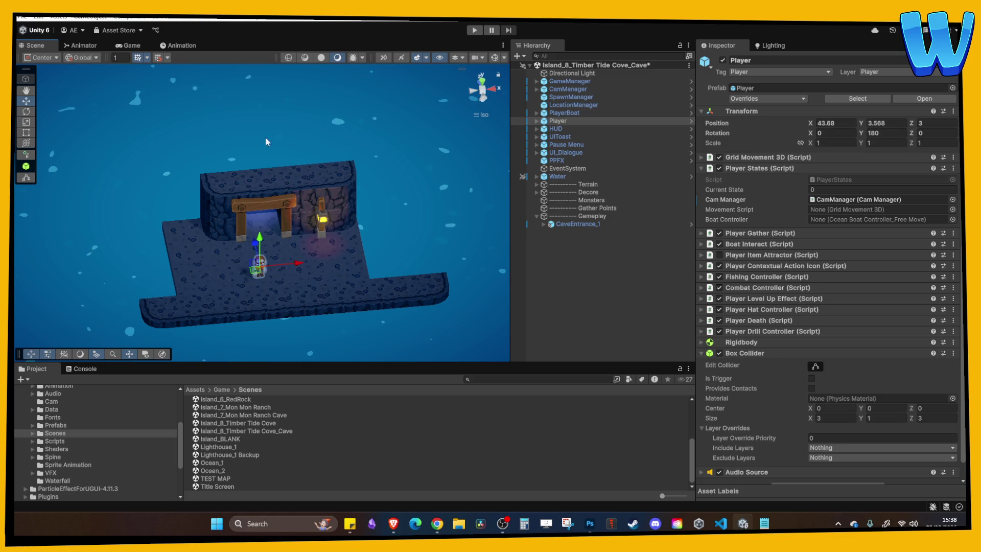
Drag the Player to X 45 and lower it onto the cave floor before the entrance.
left_click_drag(128, 278, 311, 272)
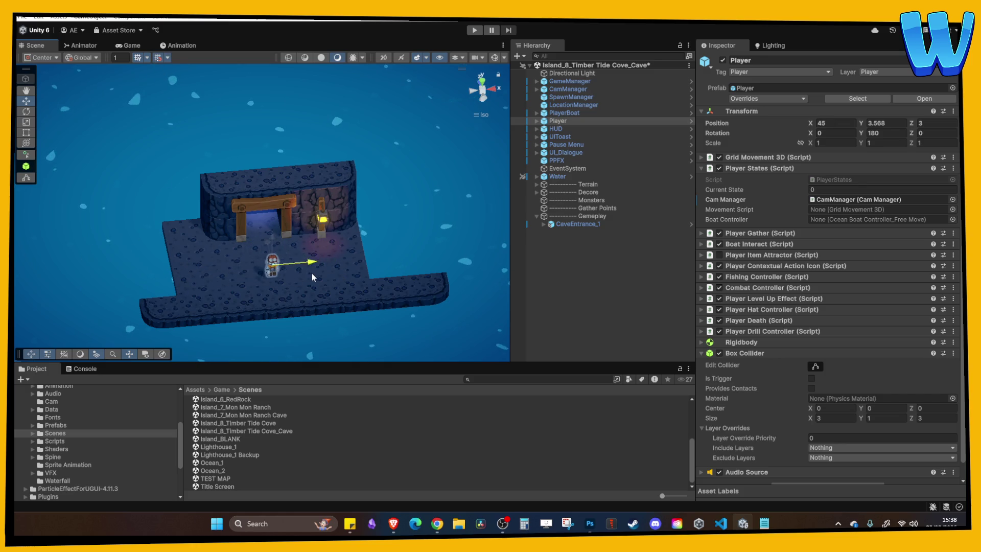
key("f")
scroll(298, 220, "down", 2)
mouse_move(261, 187)
left_mouse_down()
mouse_move(262, 252)
mouse_move(260, 236)
mouse_move(350, 225)
left_mouse_up()
scroll(213, 165, "up", 2)
scroll(260, 235, "down", 2)
left_click(350, 225)
scroll(289, 234, "up", 2)
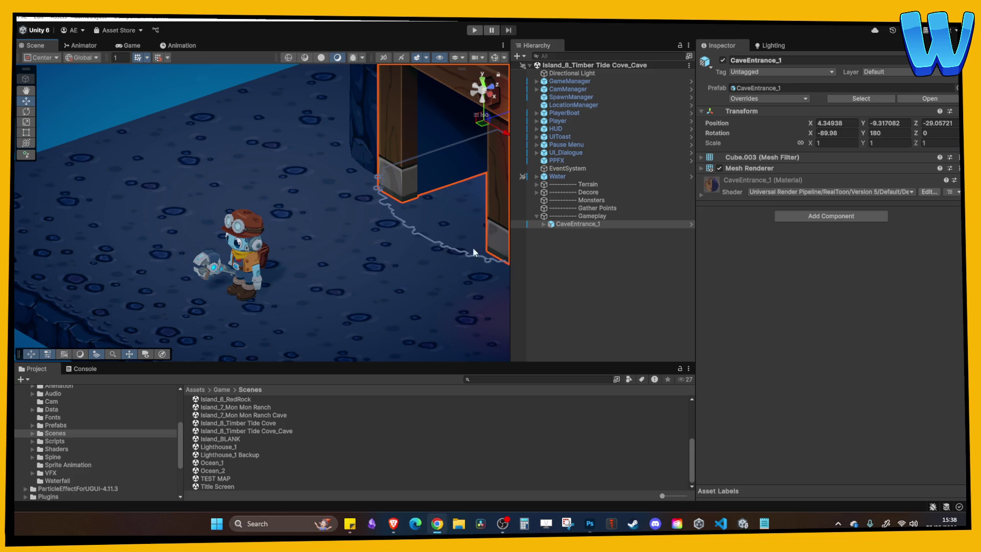
left_click_drag(473, 250, 442, 248)
Briefly run and stop Play mode, check the Game view, then reselect the Player.
left_click(475, 30)
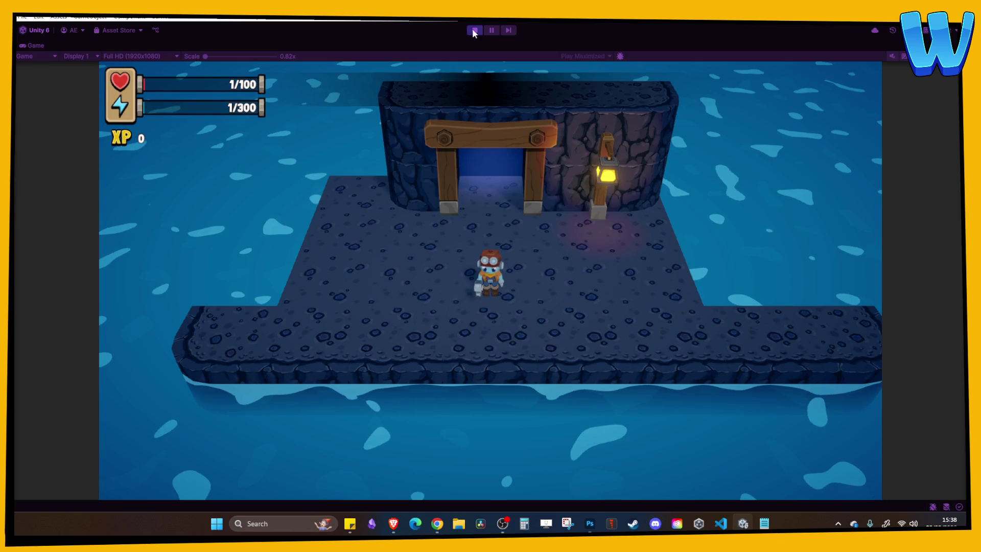
left_click(473, 29)
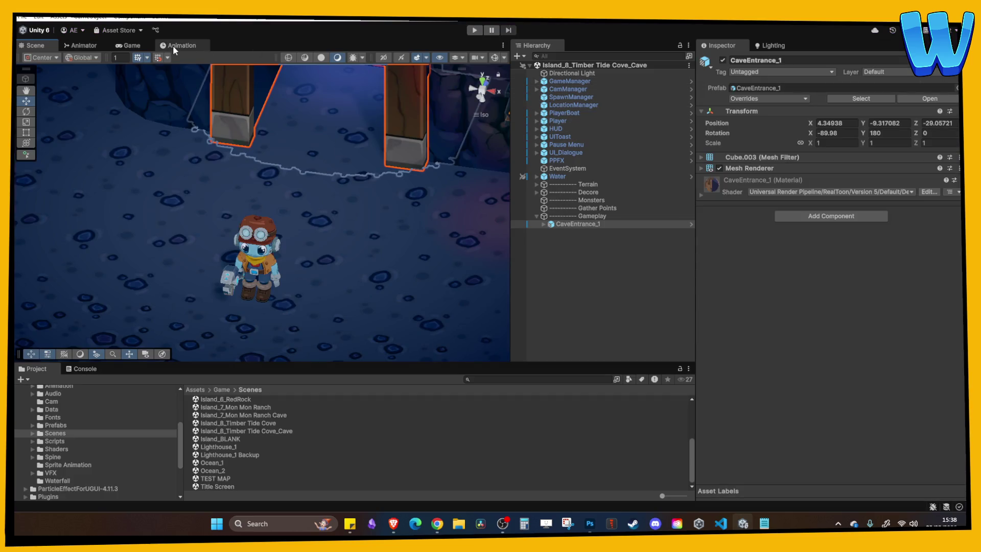
left_click(128, 45)
left_click(373, 55)
left_click(374, 70)
left_click(34, 45)
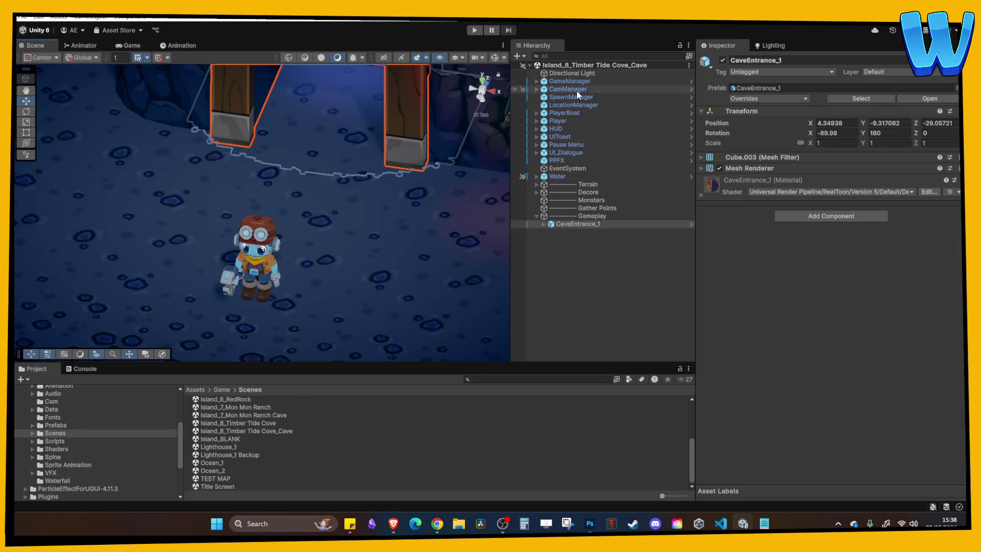
left_click(568, 121)
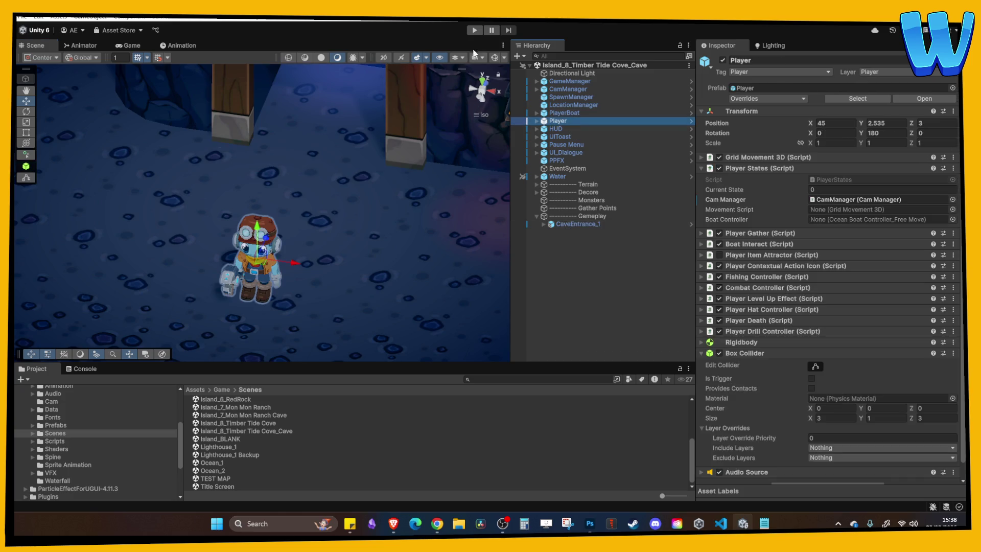
Run Play mode, snip the Player's spawn Transform values, then stop and select the Timber Tide Cove scene.
left_click(474, 30)
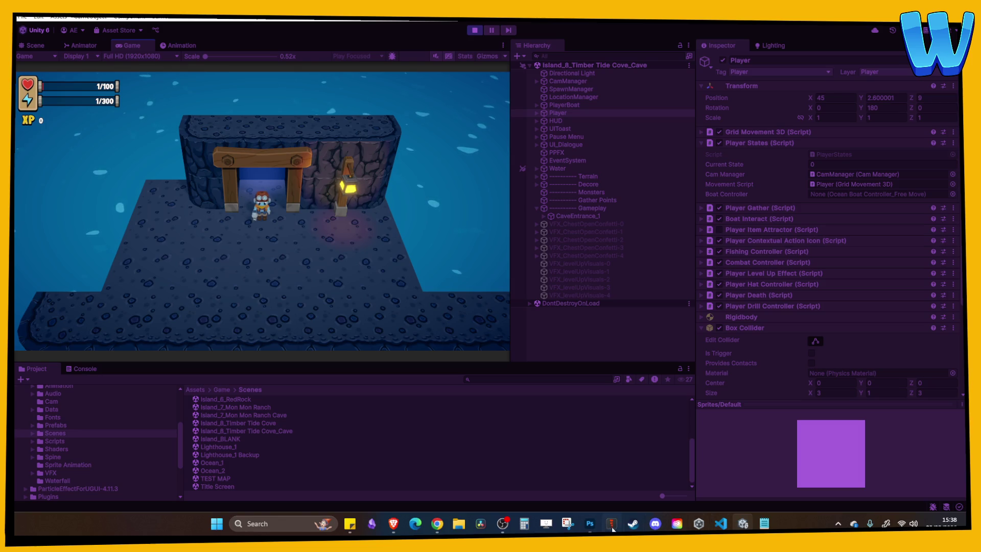
left_click(567, 523)
left_click(394, 230)
left_click_drag(692, 78, 934, 114)
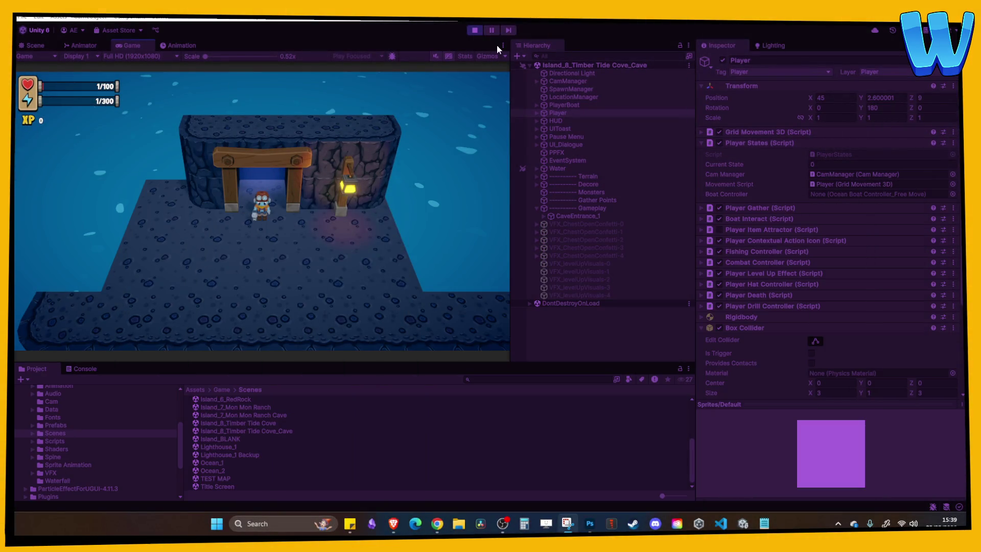
left_click(475, 30)
left_click(258, 424)
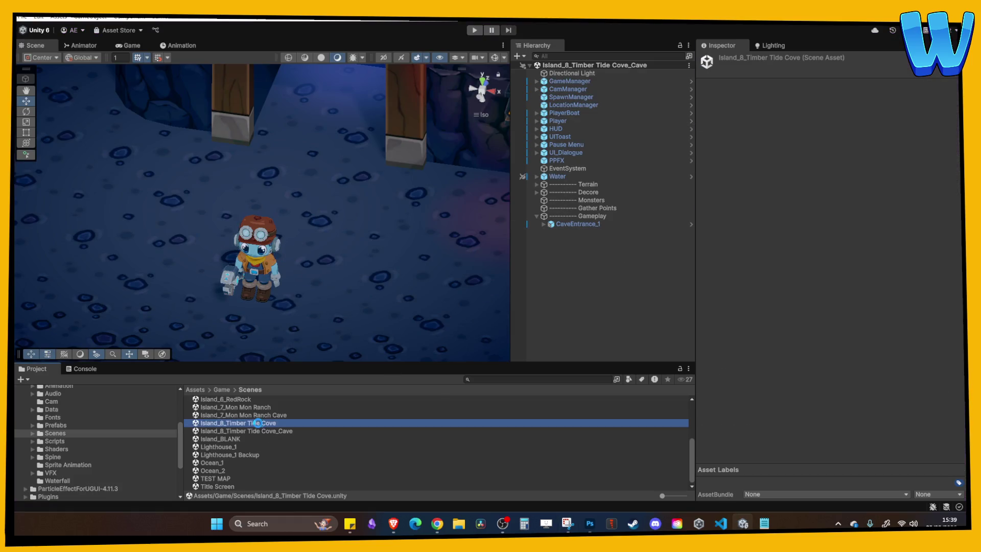
Open Timber Tide Cove, select the south entrance's TransitionVolume (1) and set Respawn Pos to 45, 2.6, 9.
double_click(258, 424)
mouse_move(275, 186)
left_mouse_down()
mouse_move(262, 216)
mouse_move(247, 148)
mouse_move(441, 304)
mouse_move(358, 286)
mouse_move(286, 229)
mouse_move(225, 245)
left_mouse_up()
left_click(220, 245)
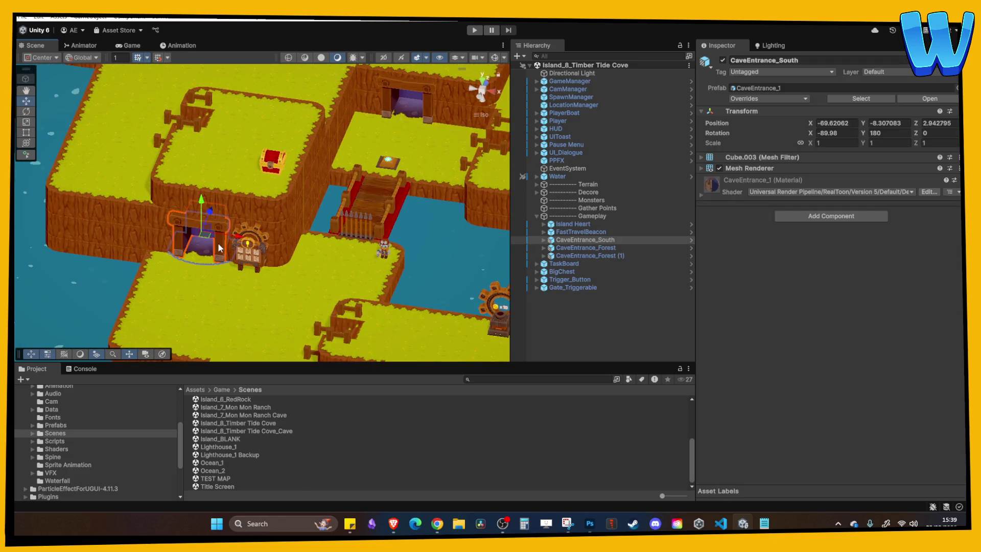
key("f")
left_click(544, 240)
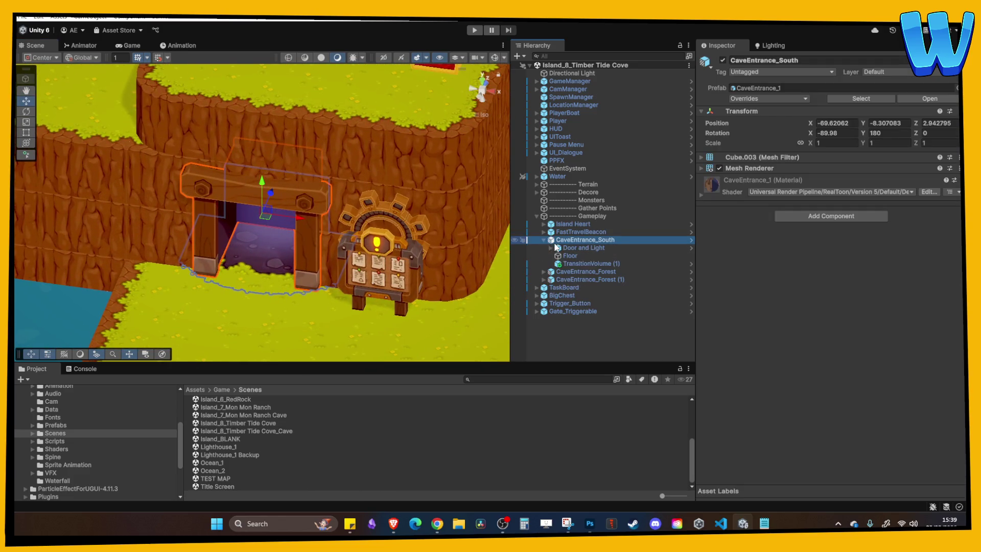
left_click(595, 262)
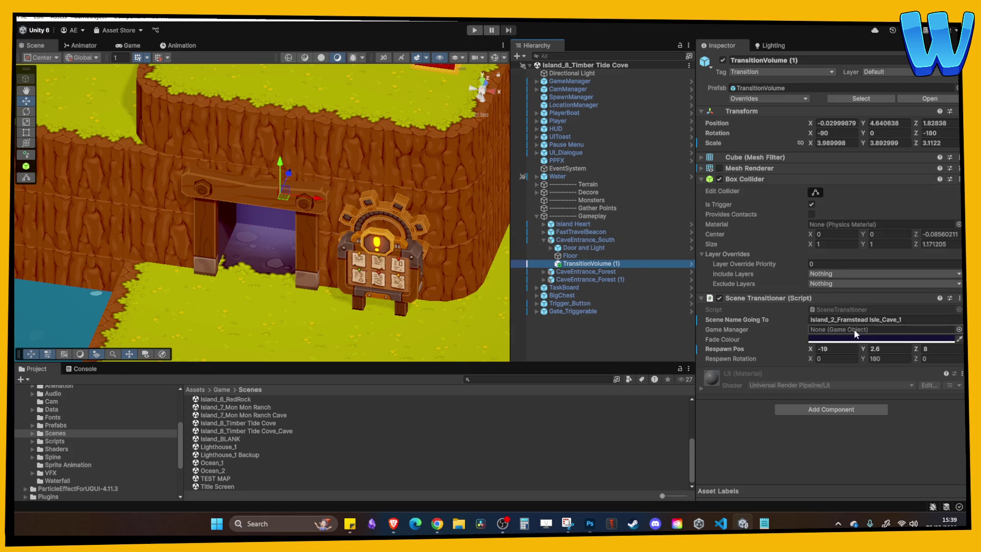
left_click(828, 348)
type("45")
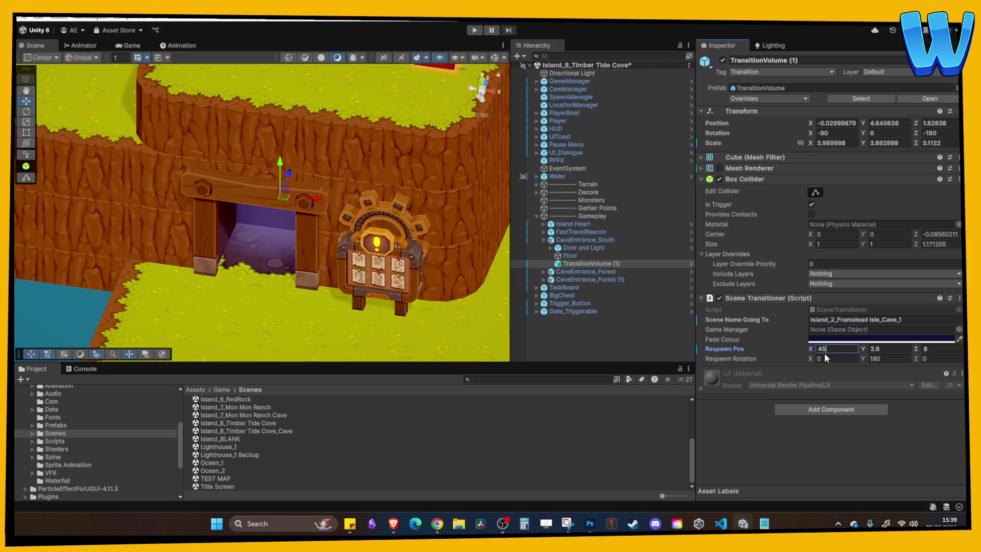
key("Tab")
key("Tab")
type("9")
Copy the cave scene's name and paste Island_8_Timber Tide Cove_Cave into Scene Name Going To.
left_click(851, 310)
left_click(852, 320)
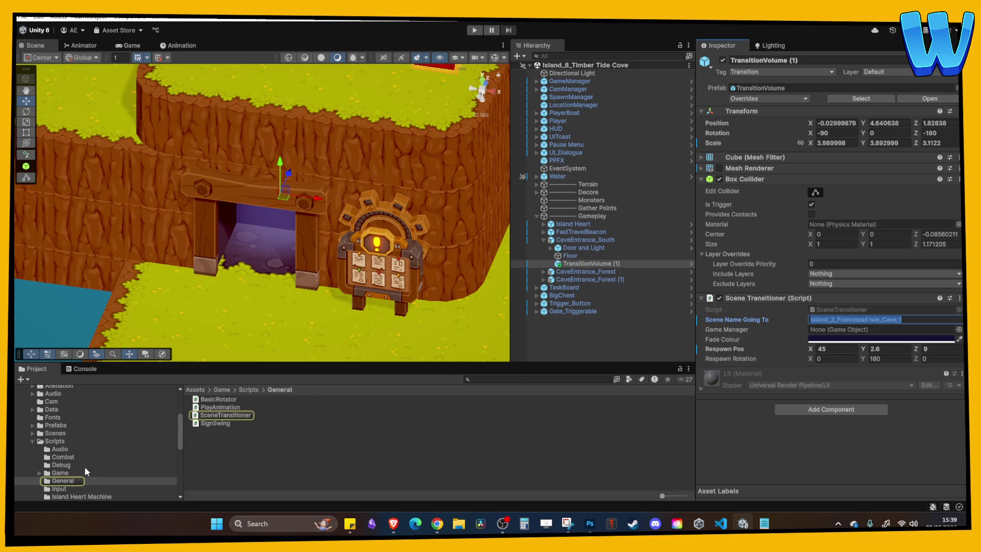
left_click(55, 433)
scroll(293, 460, "down", 3)
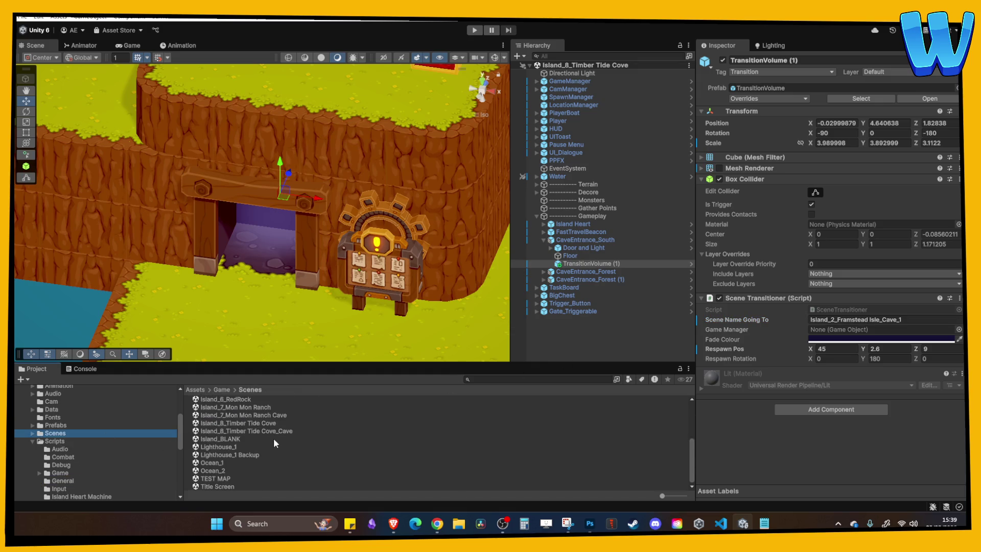
left_click(287, 432)
left_click(297, 432)
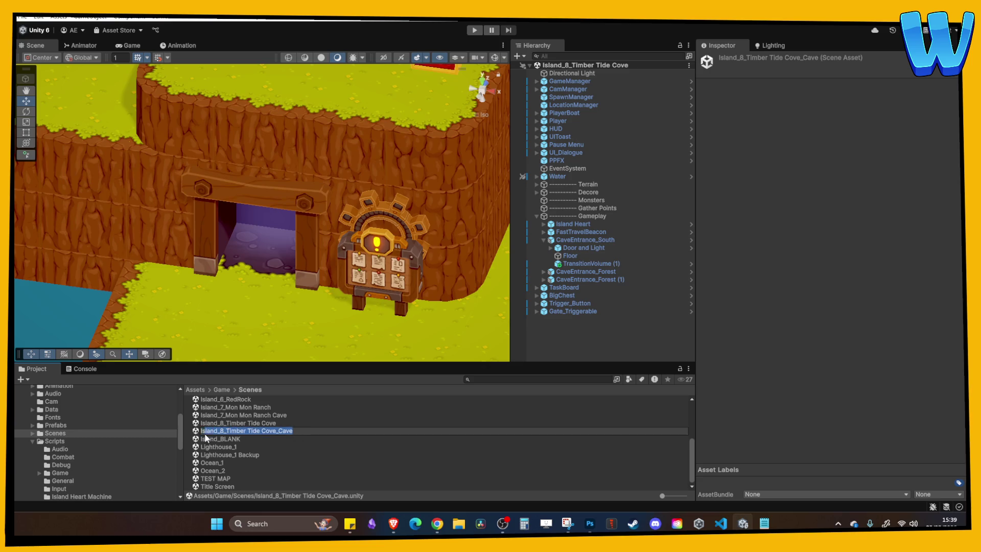
left_click(305, 239)
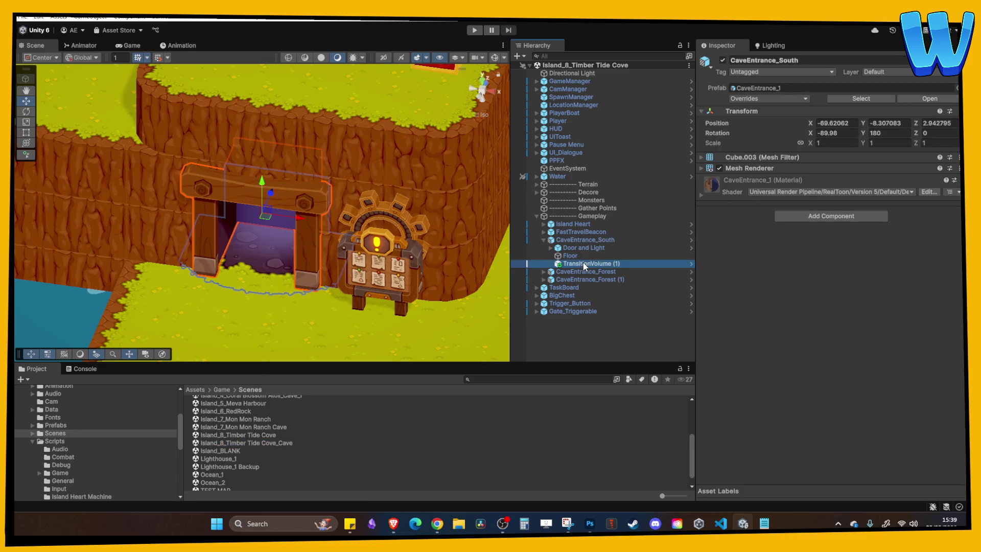
left_click(909, 319)
type("Island_8_Timber Tide Cove_Cave")
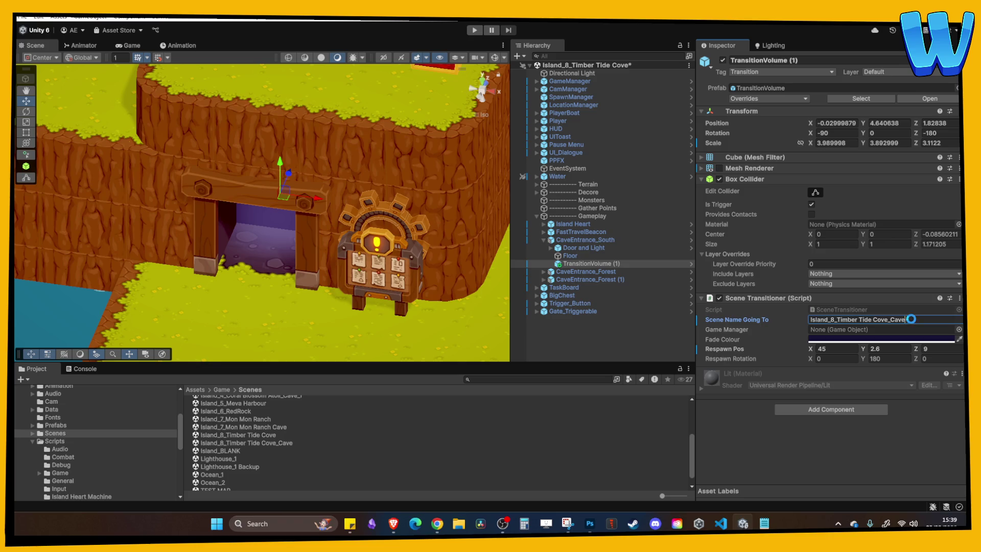
left_click(25, 17)
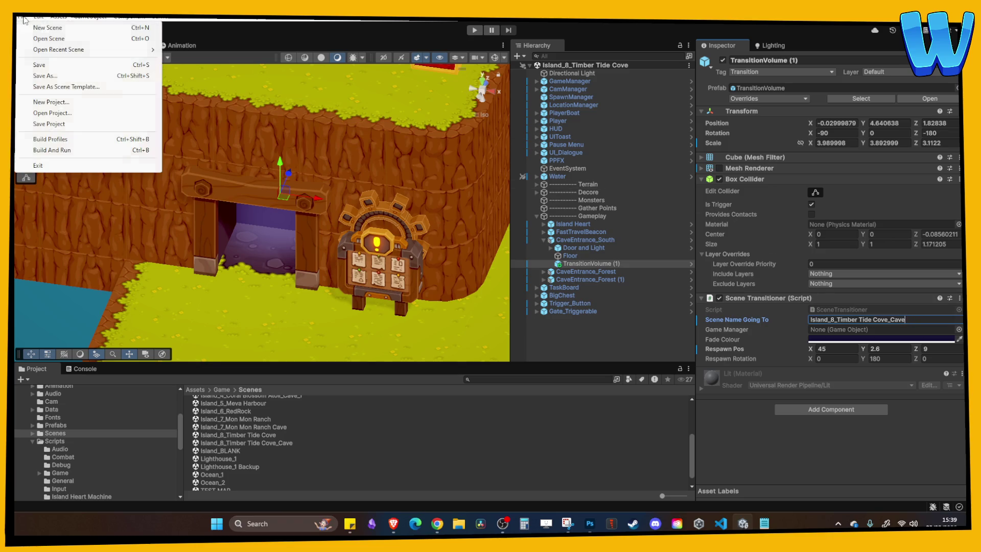
Add Island_8_Timber Tide Cove_Cave to the Build Profiles scene list as scene 14, then save the project.
left_click(40, 139)
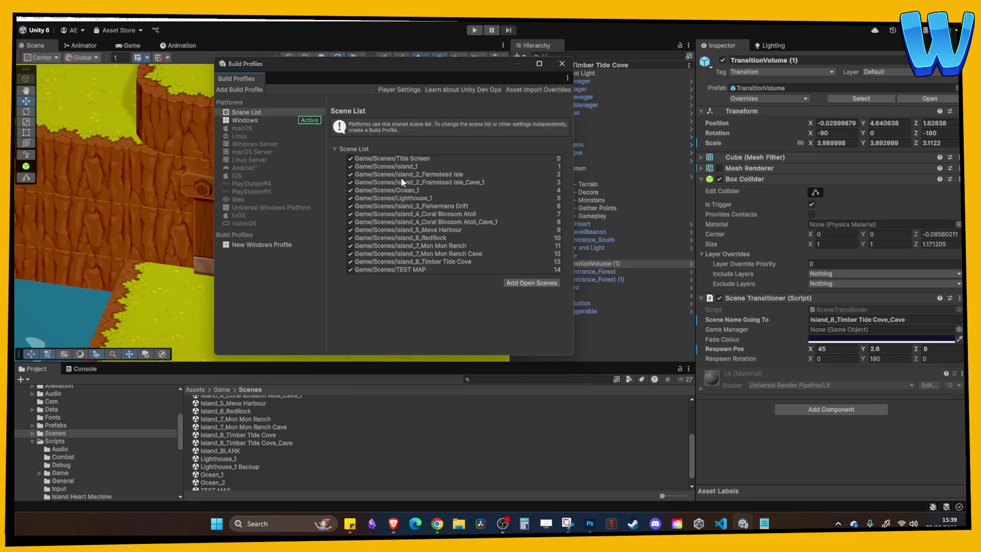
left_click(262, 121)
left_click(515, 321)
mouse_move(277, 443)
left_mouse_down()
mouse_move(449, 298)
mouse_move(438, 269)
left_mouse_up()
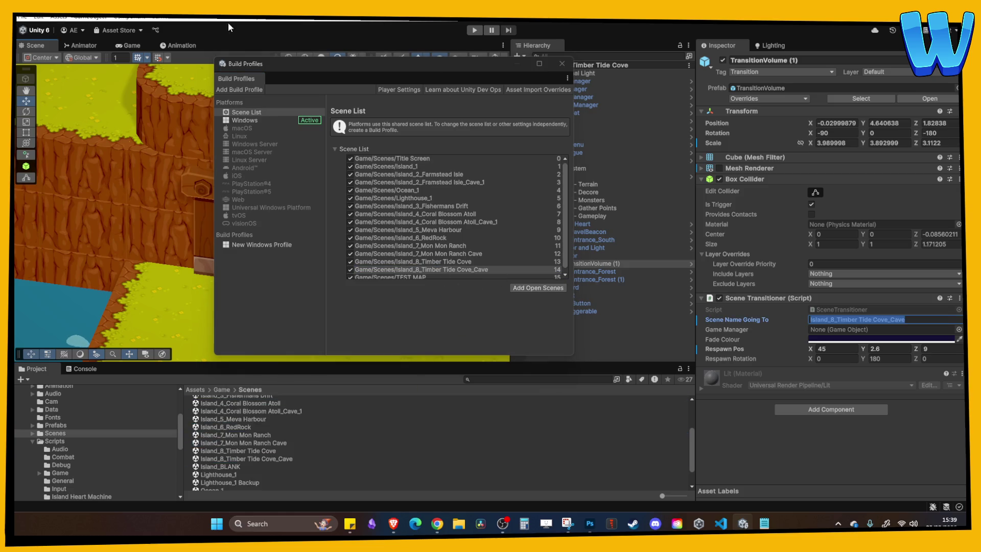
left_click(562, 63)
left_click(23, 17)
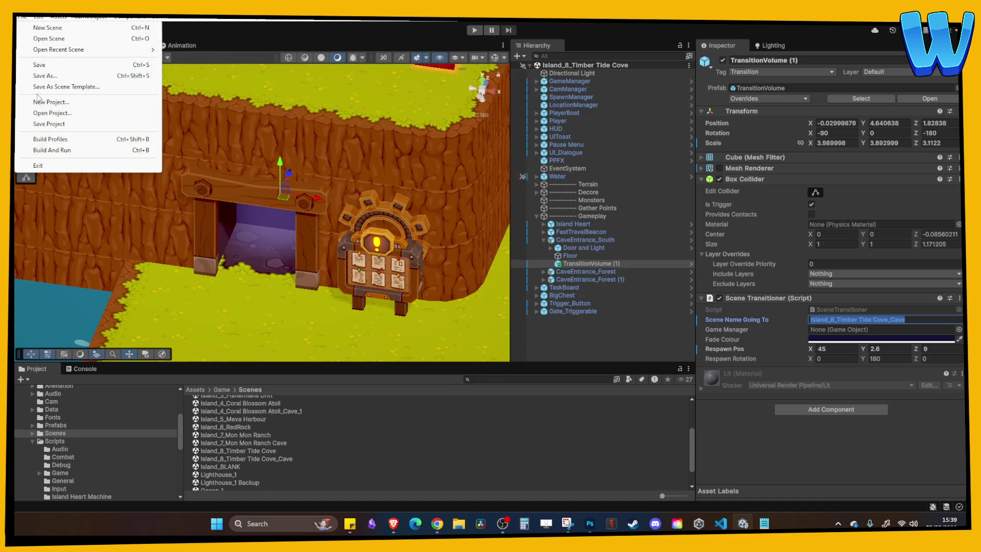
left_click(49, 123)
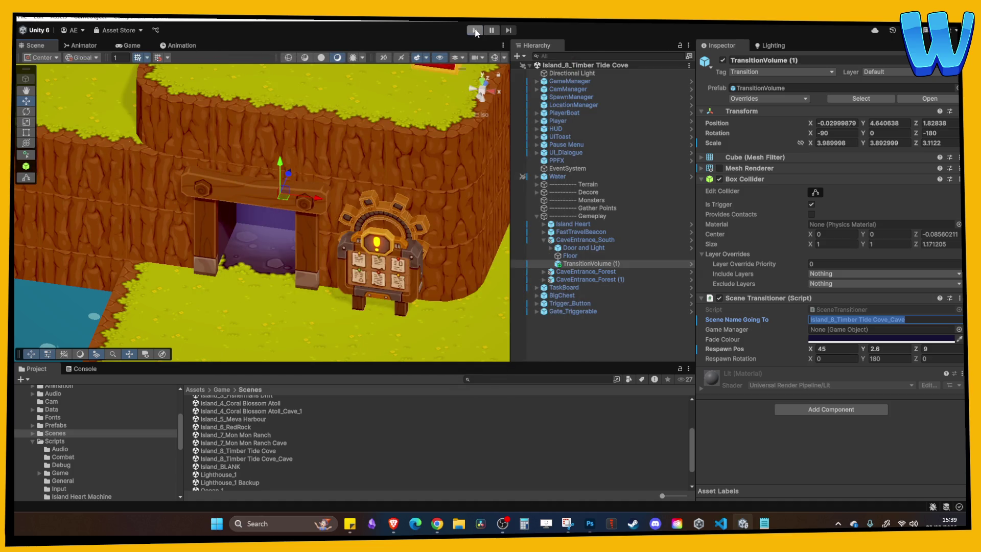
Start Play mode and walk the player across the island into the cave doorway.
left_click(475, 31)
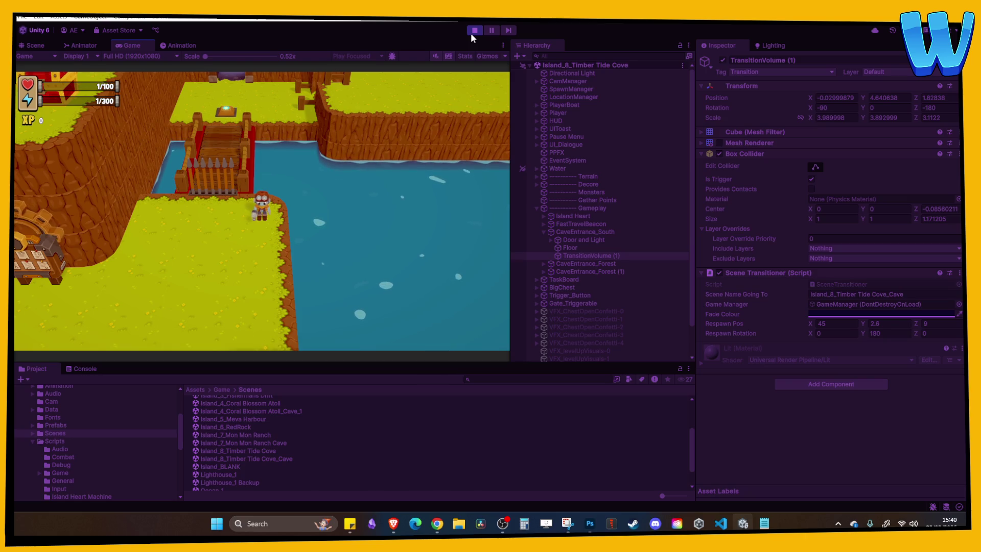
key("a")
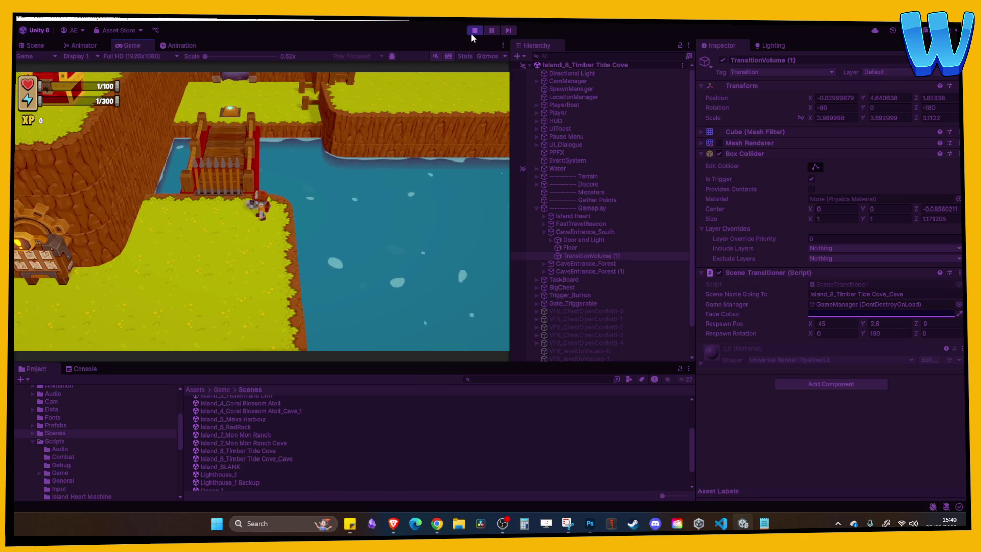
key("s")
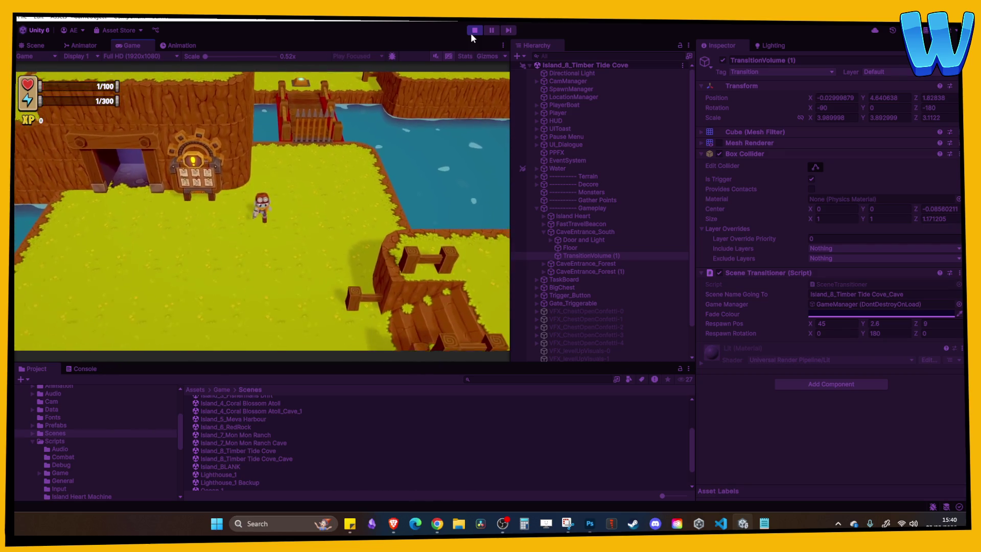
key("w")
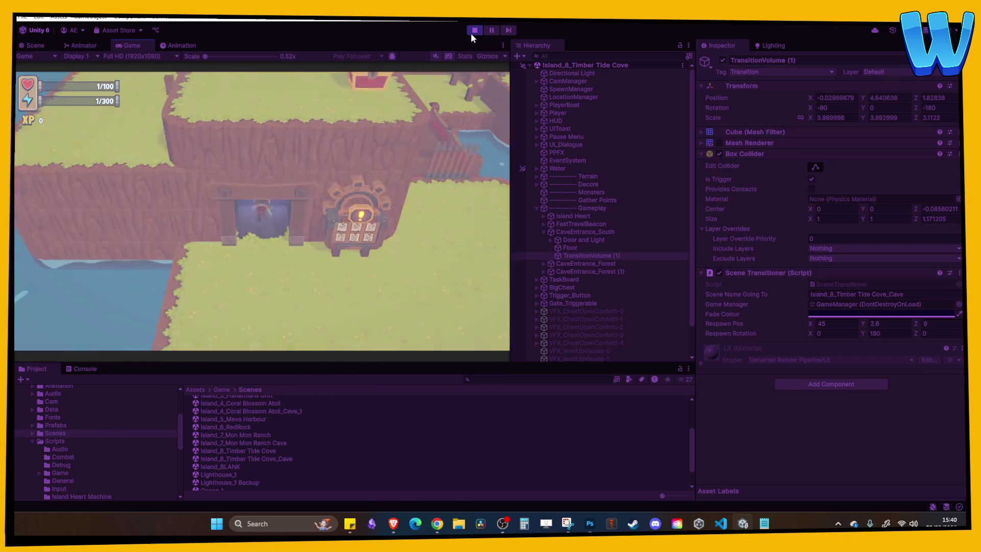
Restart the play test, walk the player up to the cave door, and inspect the Player's position.
left_click(472, 31)
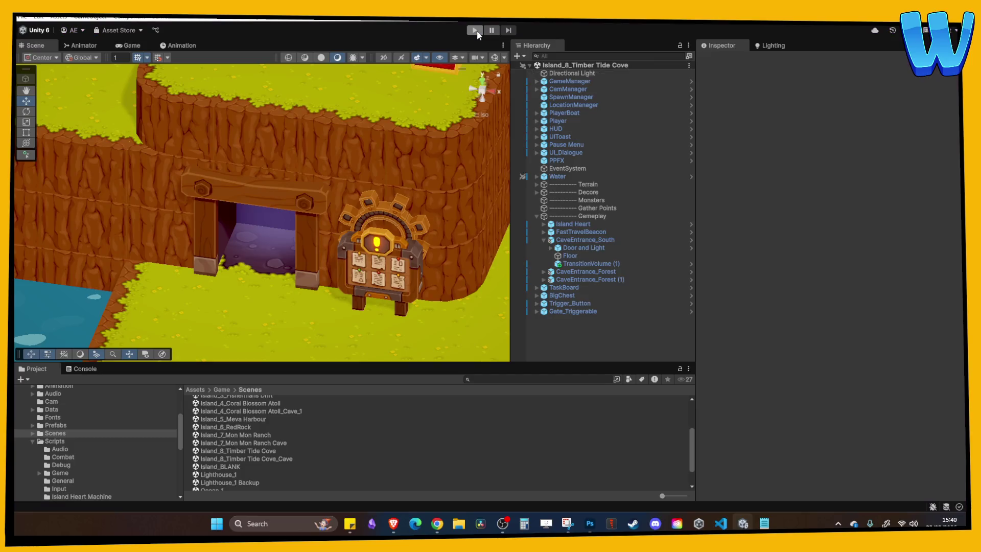
left_click(472, 36)
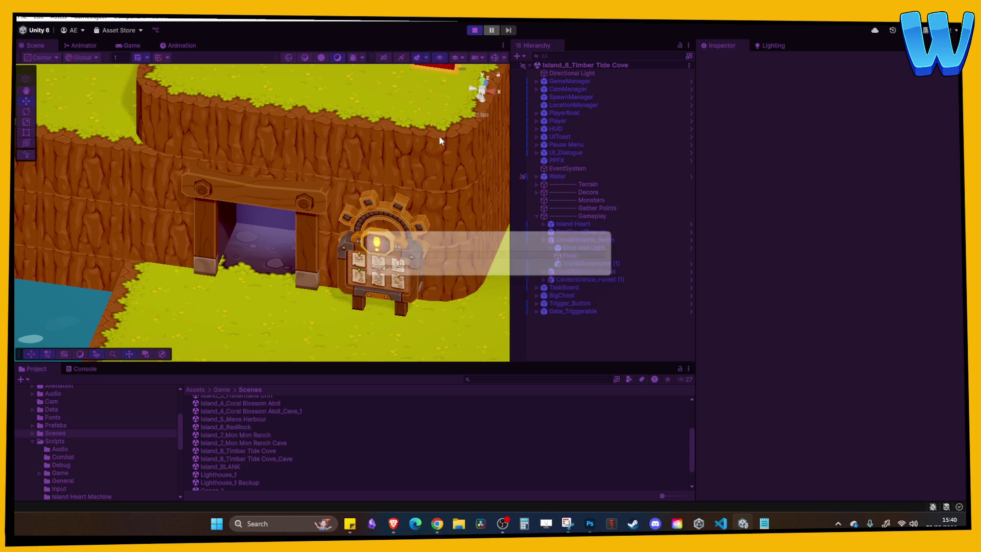
key("a")
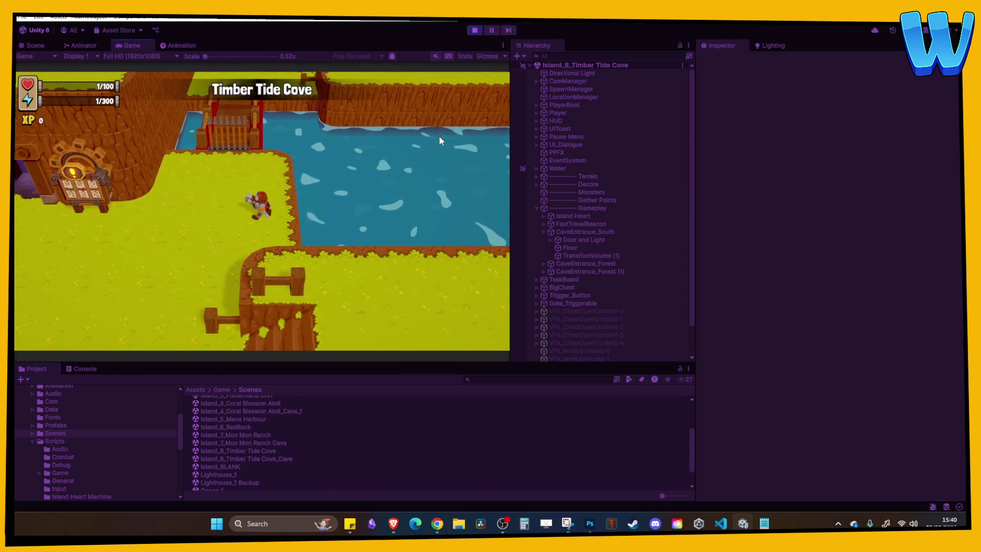
key("a")
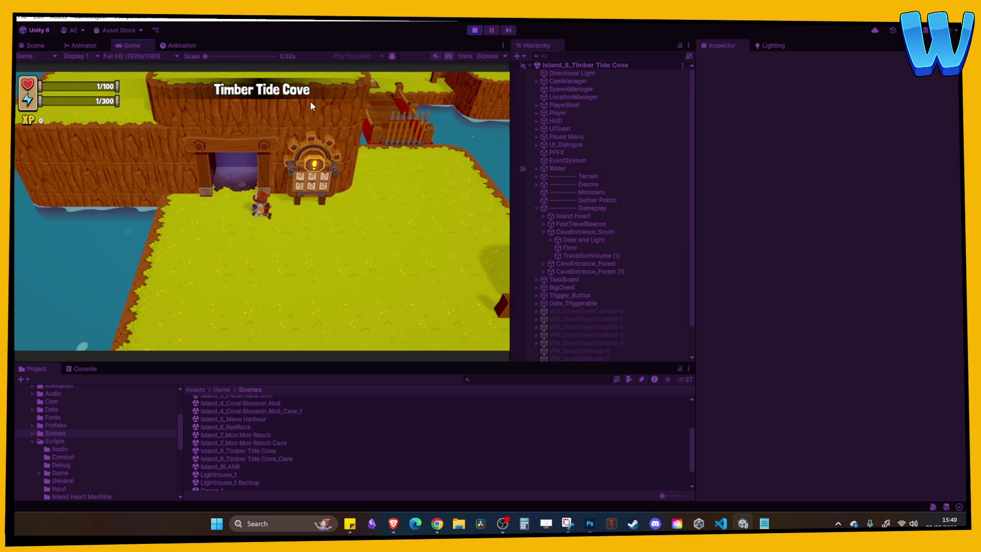
key("s")
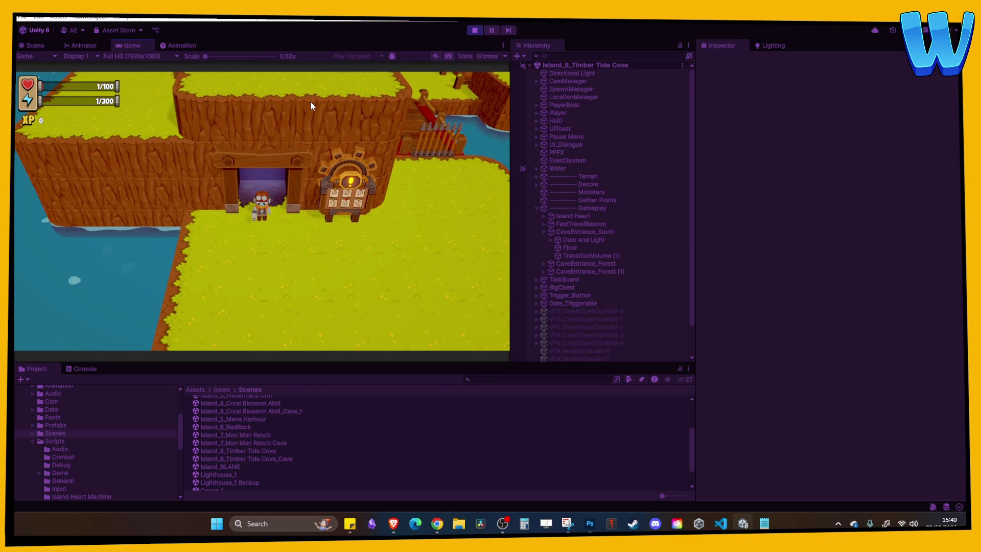
left_click(565, 112)
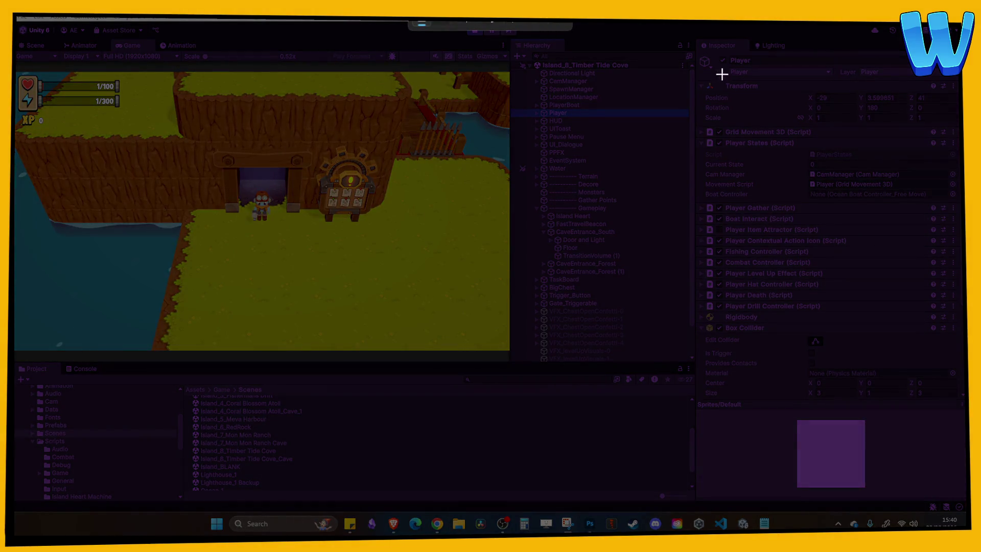
Snip the Player's Transform values (-9, 3.568, 47) and exit Play mode.
mouse_move(706, 67)
left_mouse_down()
mouse_move(874, 132)
mouse_move(947, 137)
left_mouse_up()
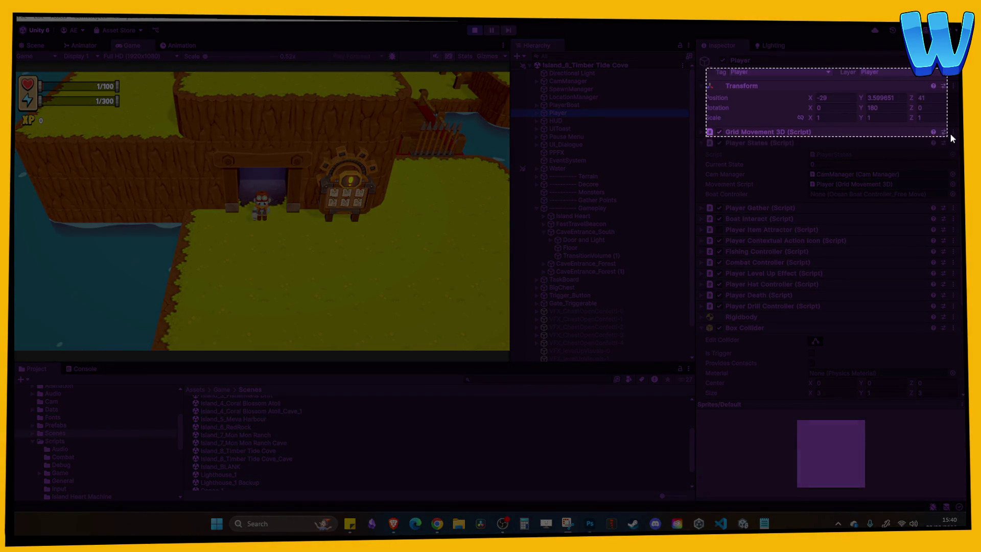
left_click(474, 31)
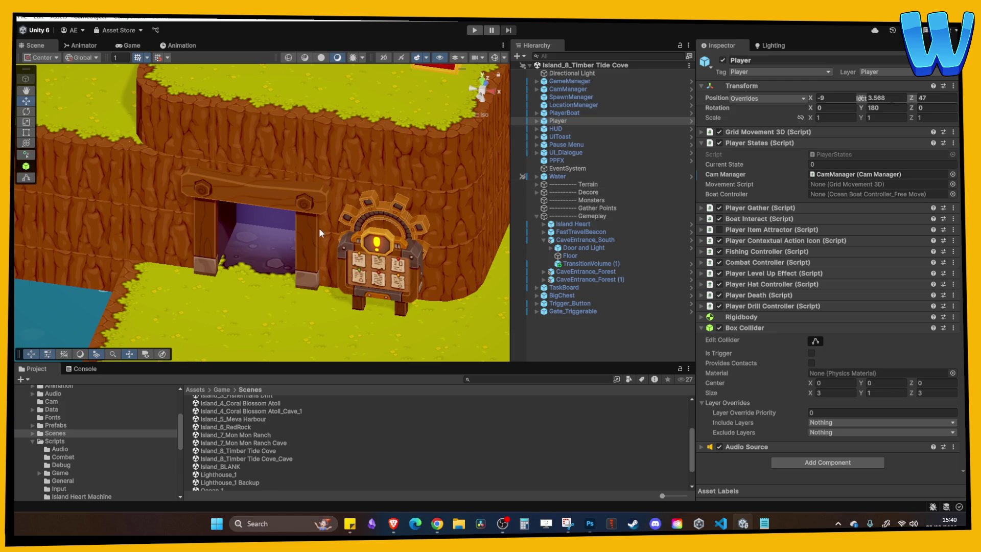
Open the cave scene and select CaveEntrance_1's TransitionVolume.
left_click(254, 459)
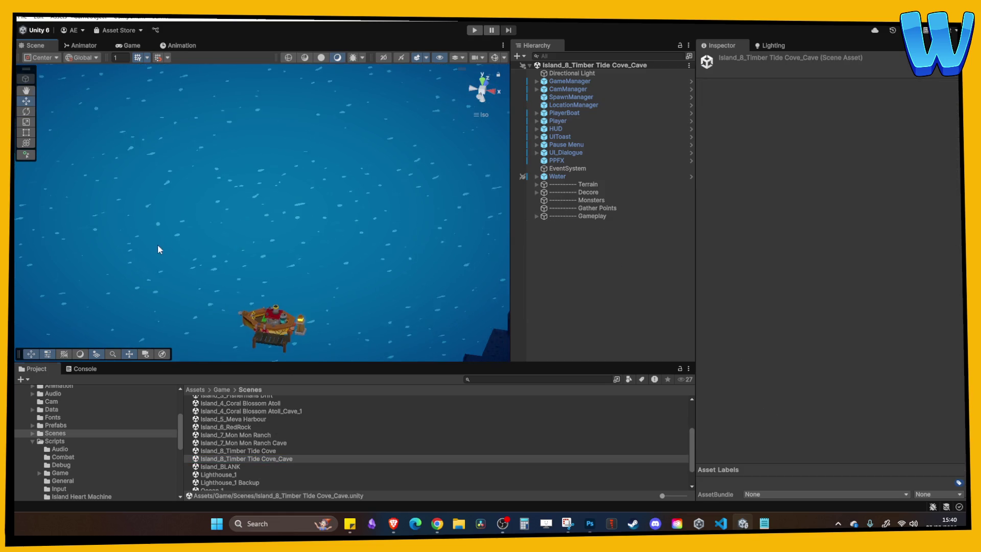
left_click(225, 190)
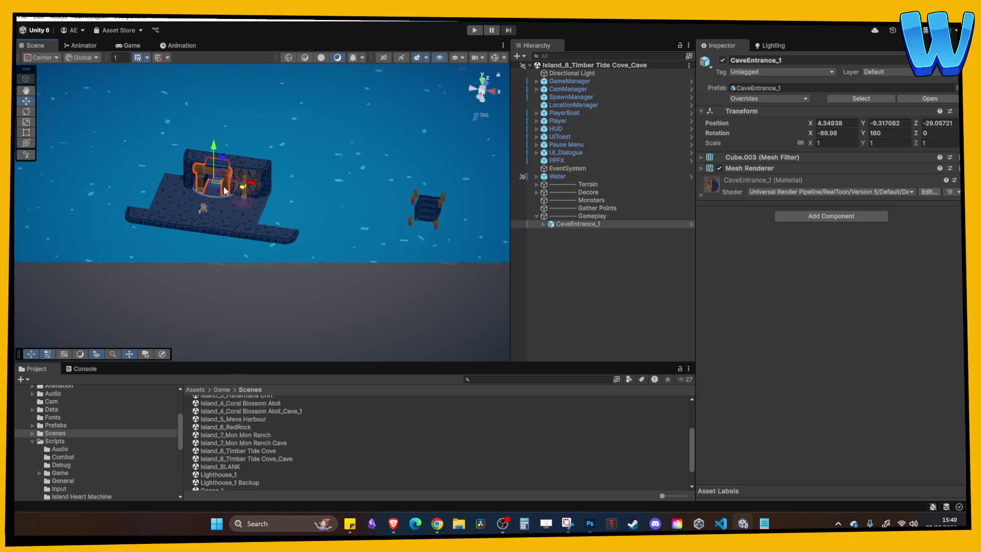
key("f")
left_click(545, 224)
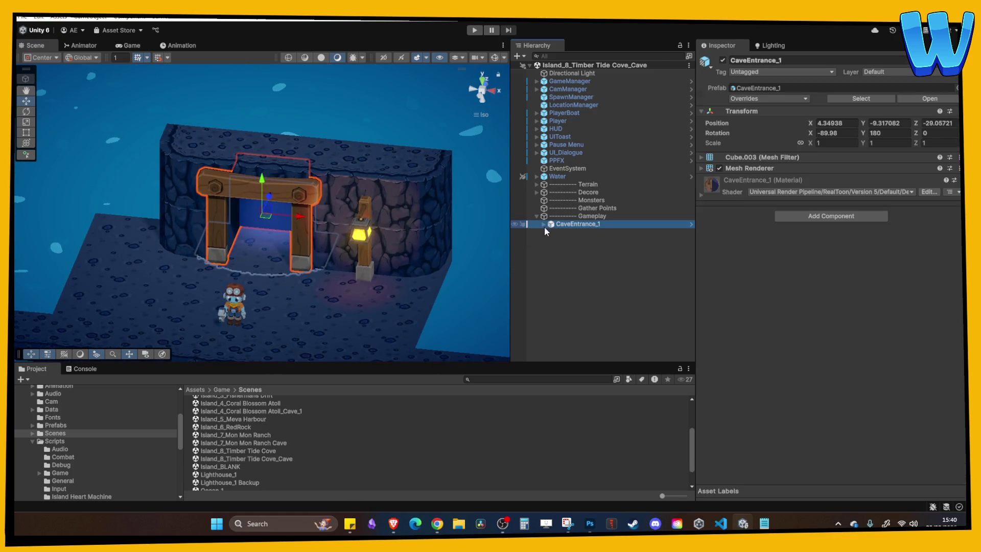
left_click(543, 225)
left_click(587, 241)
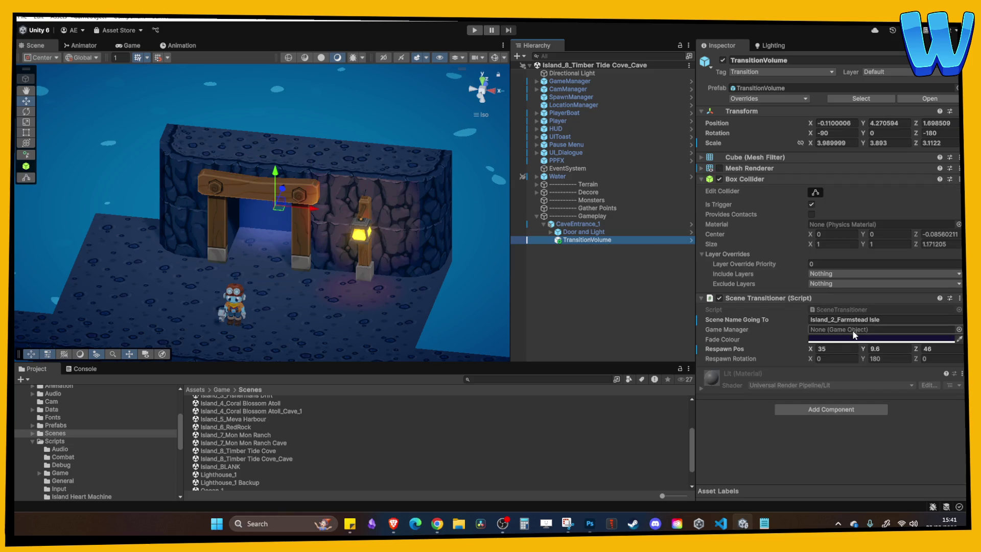
Set the TransitionVolume's Respawn Pos to -29, 3.6, 41 and save the cave scene.
left_click(838, 349)
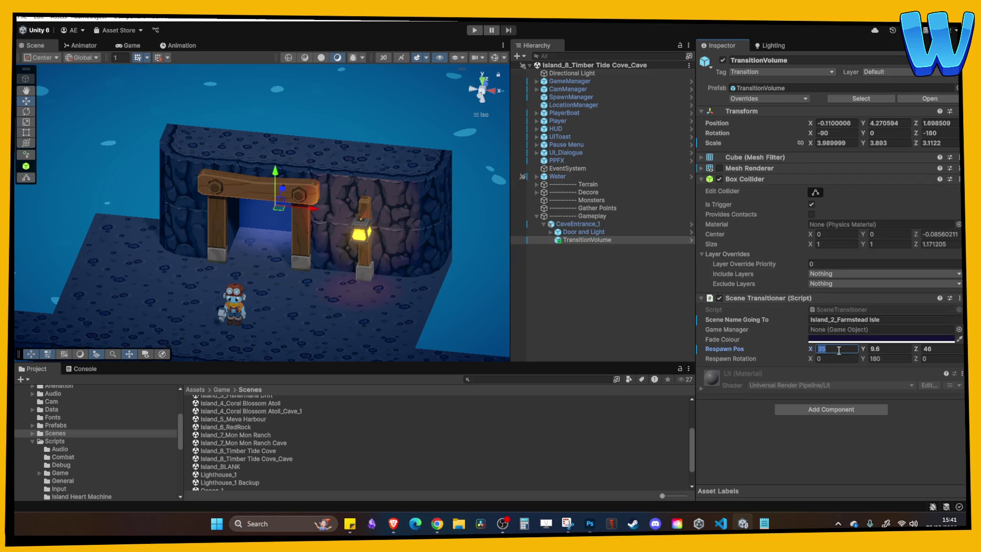
type("-29")
key("Tab")
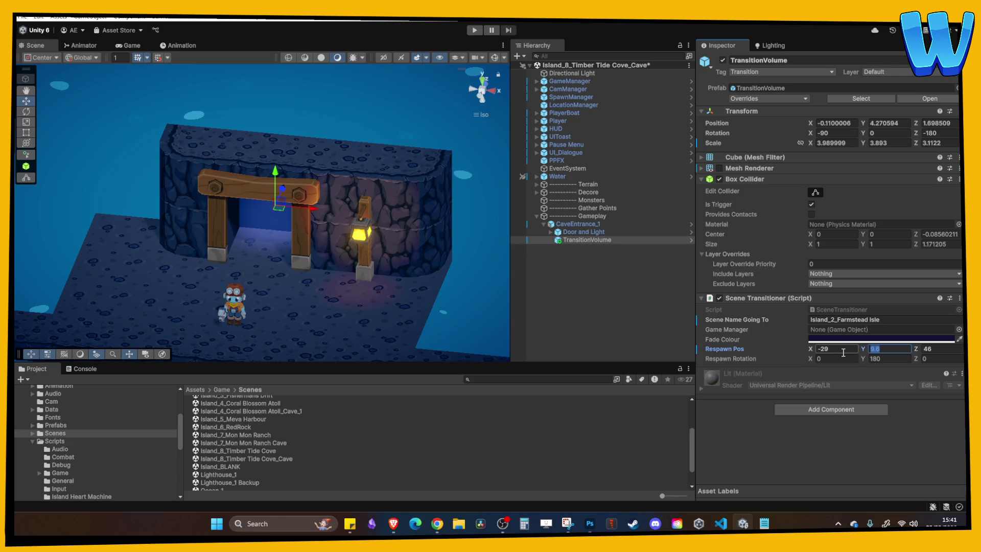
type("3.6")
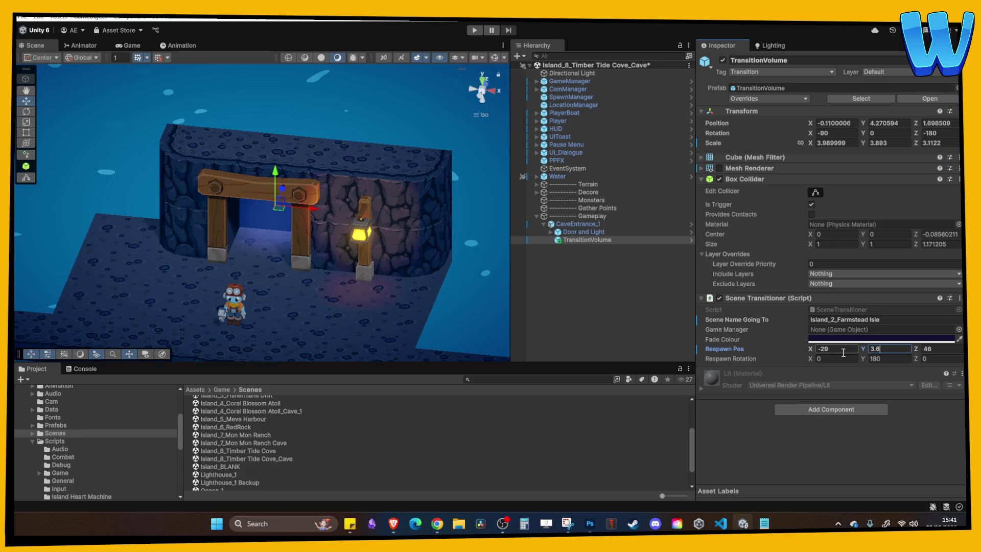
key("Tab")
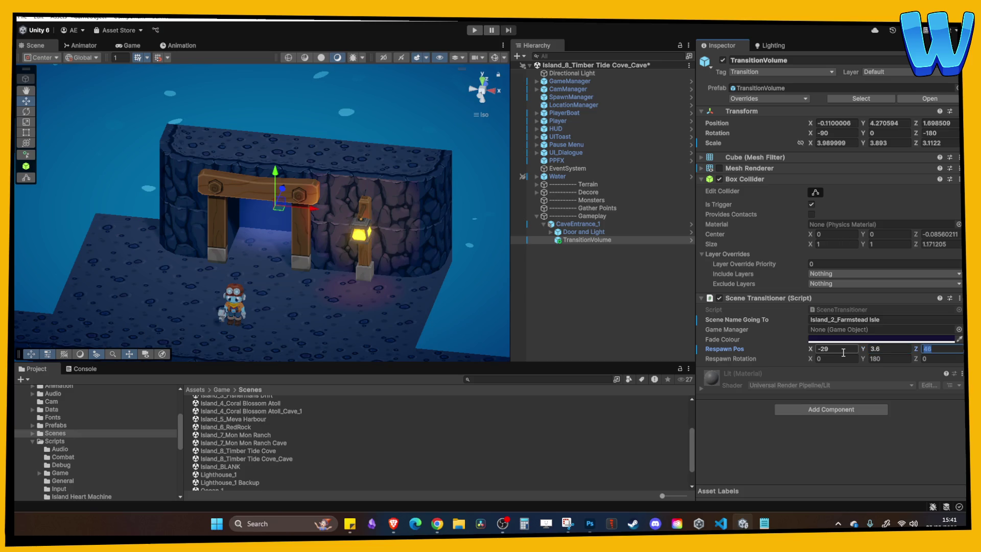
type("4")
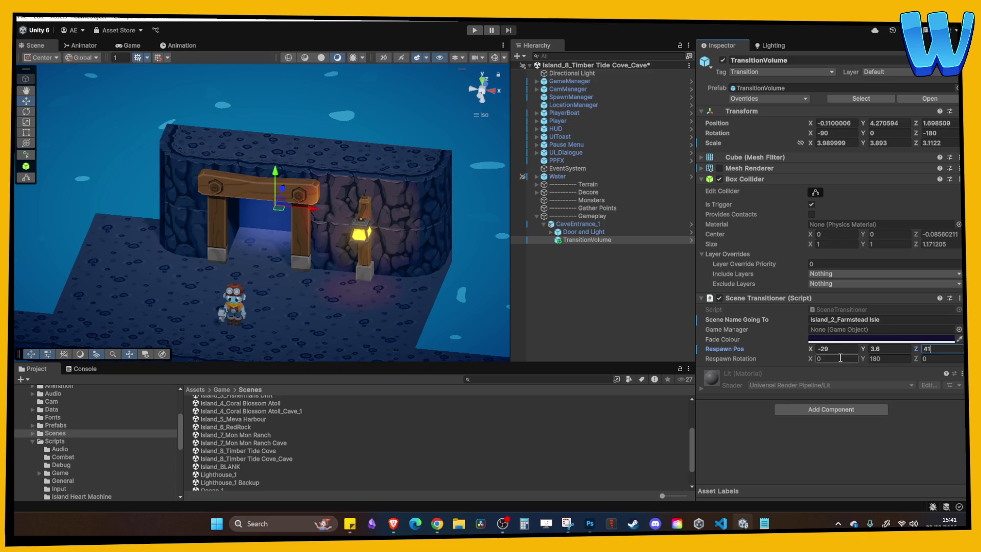
key("ctrl+s")
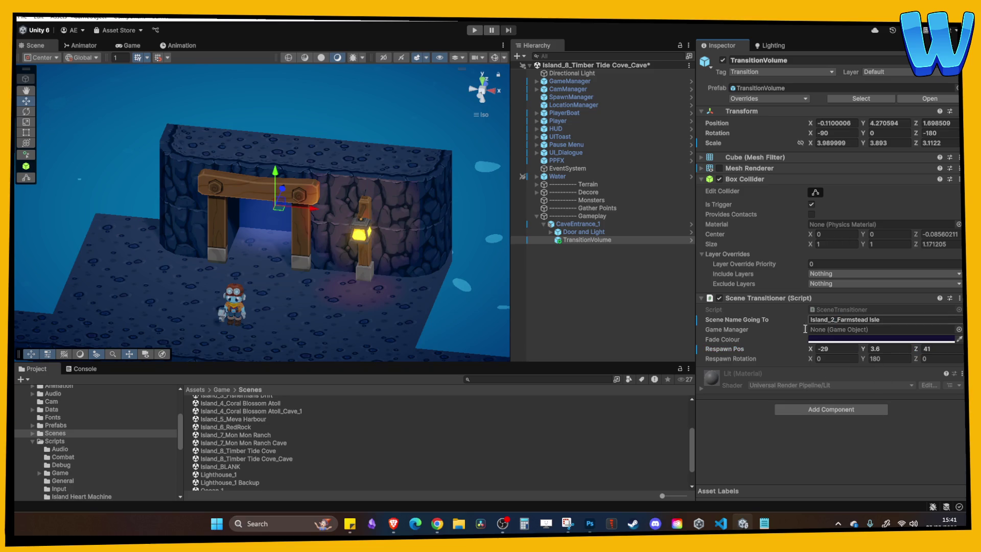
Paste Island_8_Timber Tide Cove into Scene Name Going To and start Play mode.
left_click(272, 450)
key("F2")
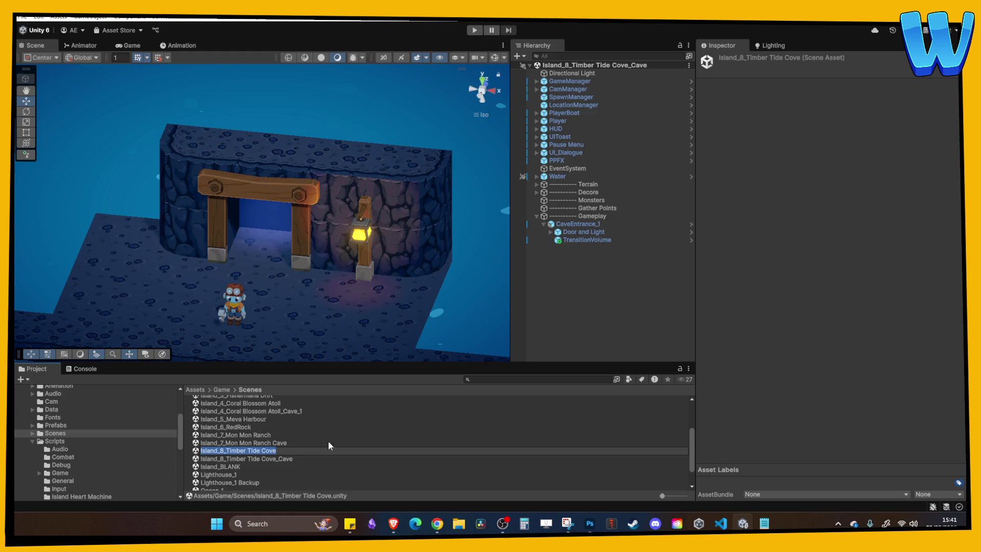
left_click(591, 241)
left_click(884, 317)
type("Island_8_Timber Tide Cove")
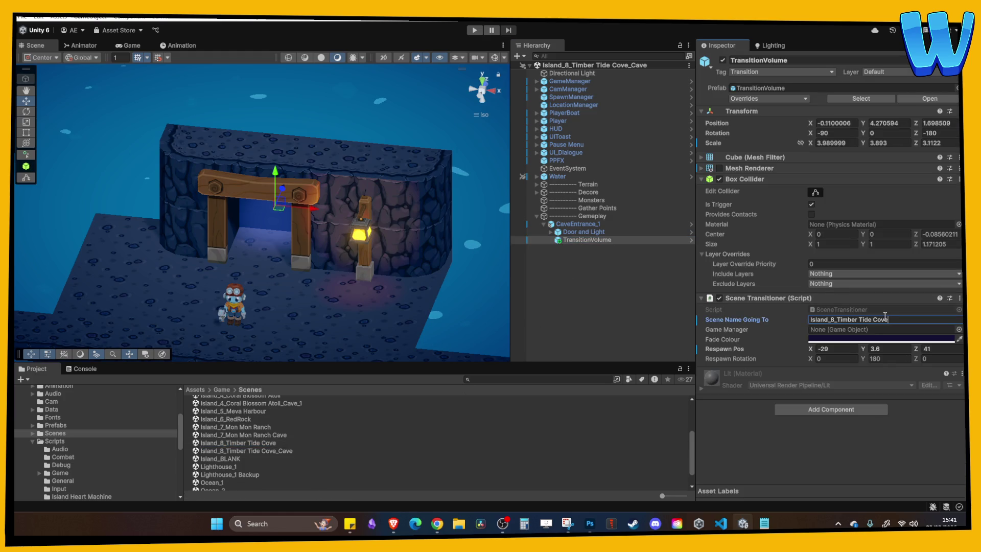
left_click(475, 30)
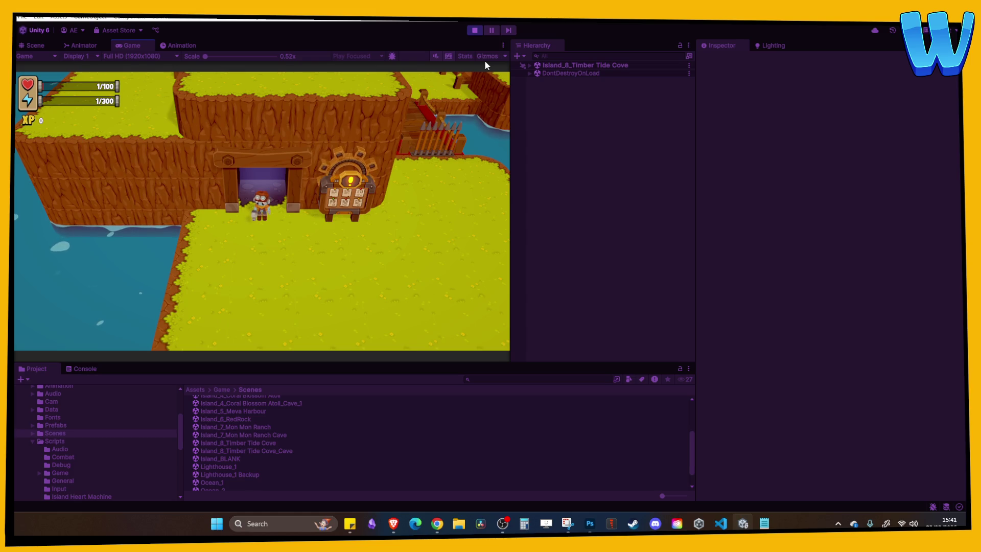
Walk the player into the cave and back out through the doorway, then stop Play mode.
key("s")
key("w")
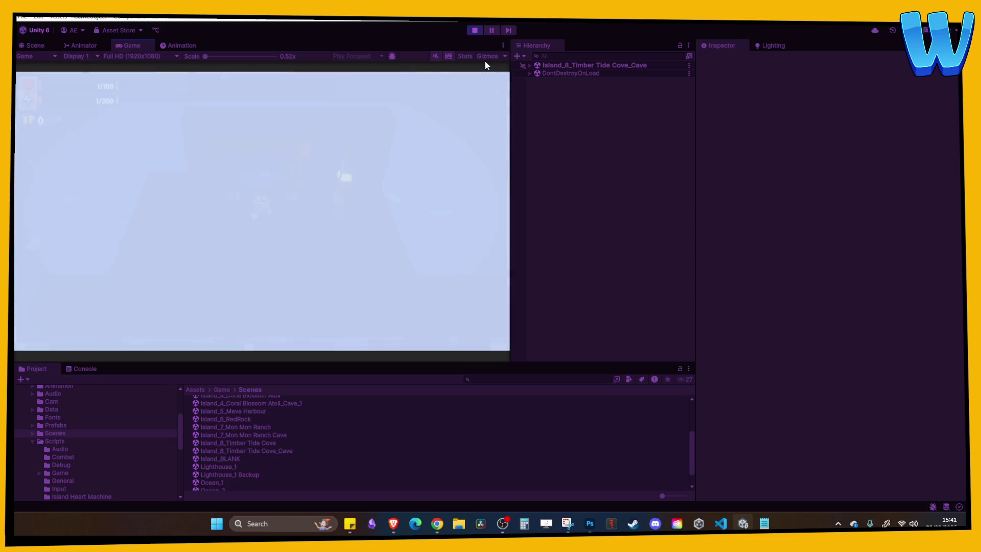
key("w")
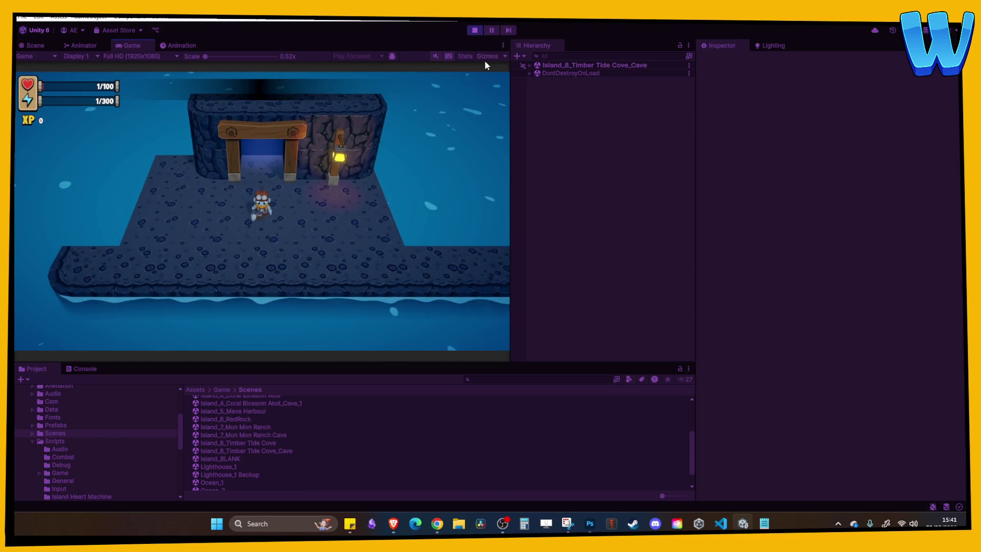
key("w")
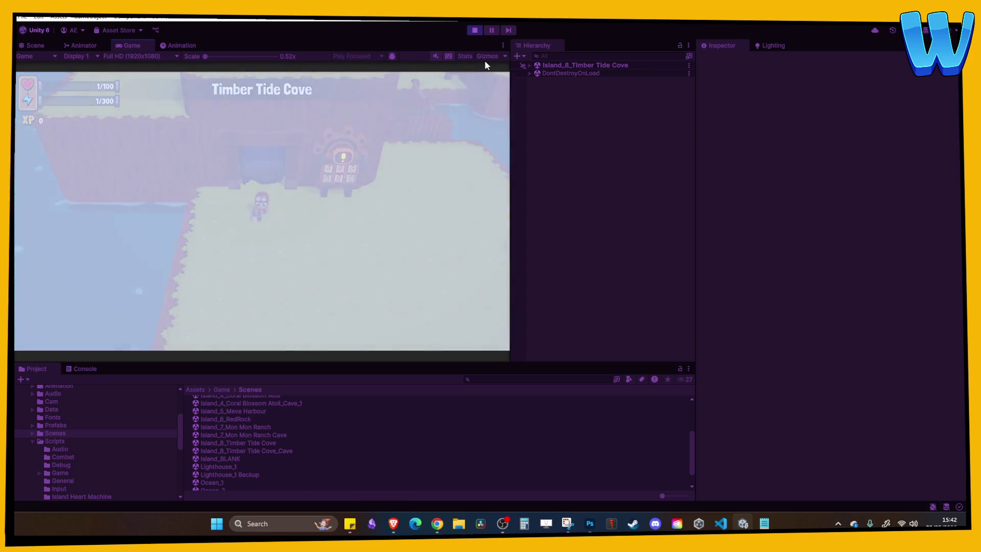
left_click(474, 32)
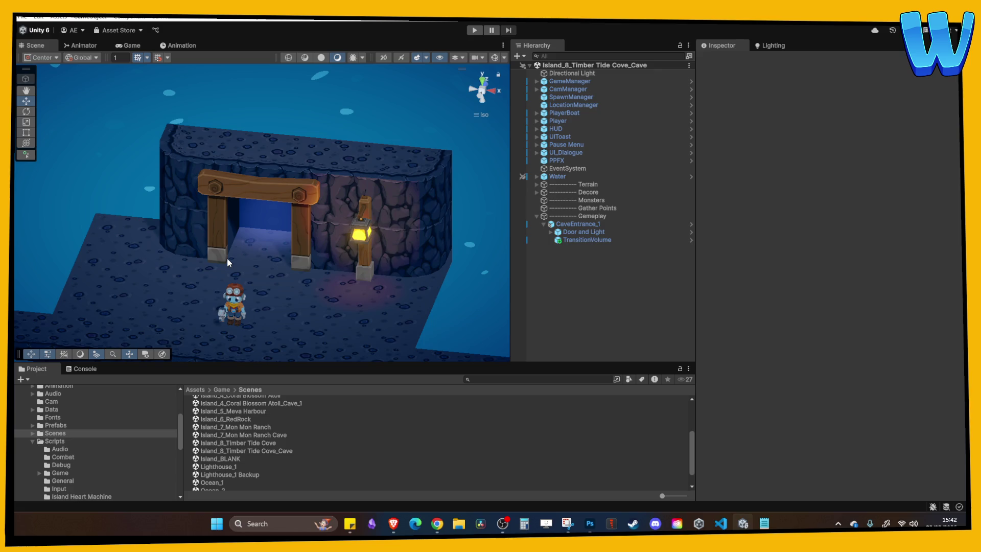
Orbit the Scene view around the cave entrance, cave wall and whole cave island.
left_click_drag(175, 231, 301, 253)
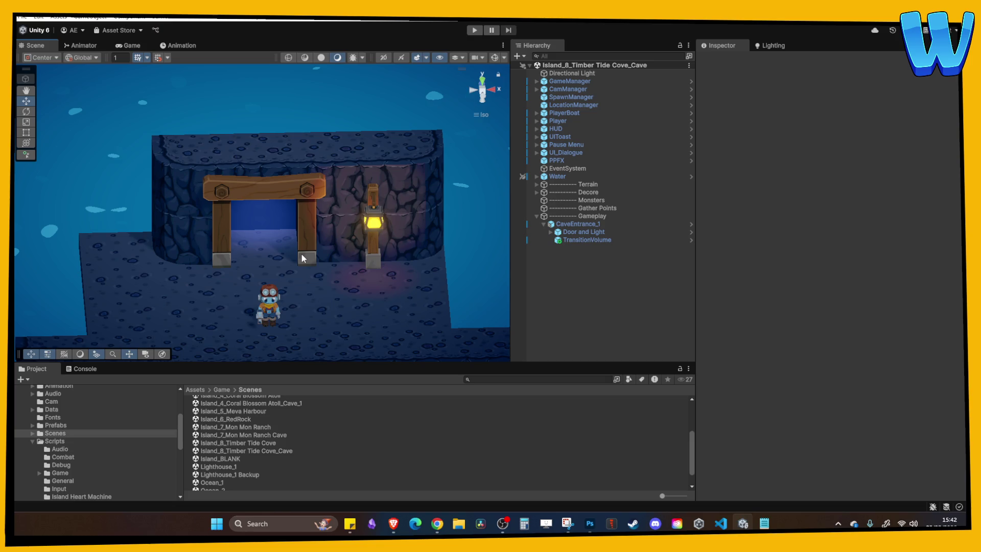
mouse_move(360, 278)
left_mouse_down()
mouse_move(390, 252)
mouse_move(378, 241)
mouse_move(325, 257)
mouse_move(287, 251)
mouse_move(314, 254)
left_mouse_up()
left_click(587, 225)
left_click(505, 264)
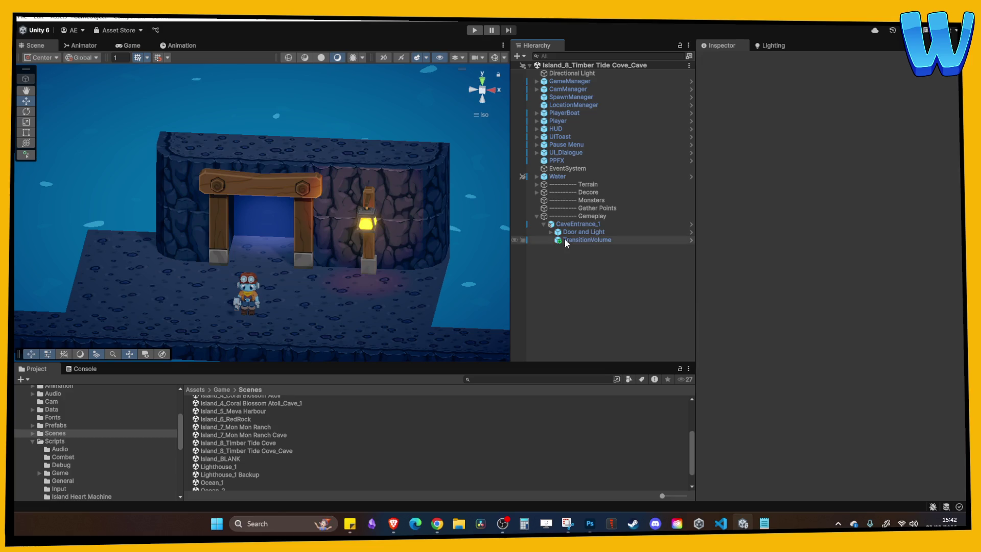
left_click(537, 216)
left_click(373, 244)
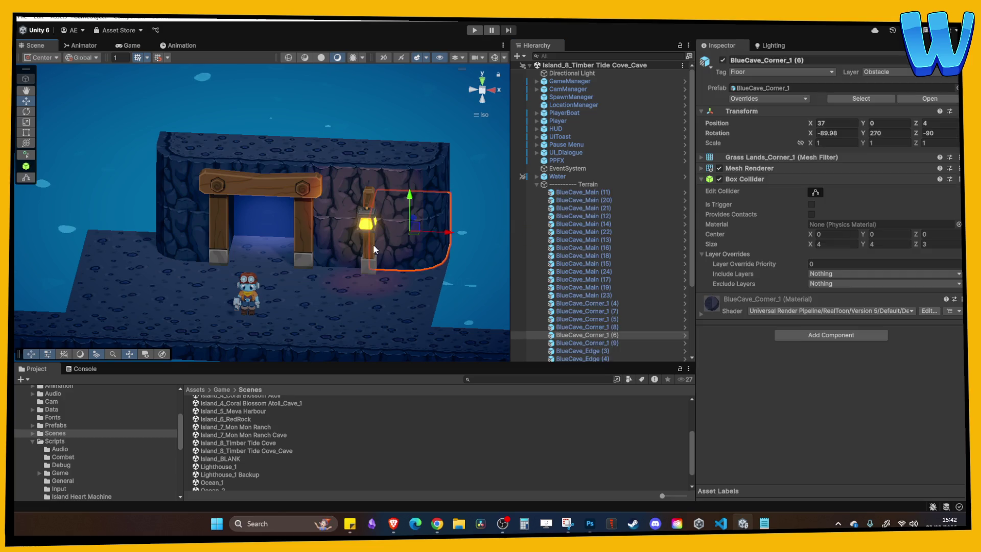
left_click_drag(373, 244, 414, 267)
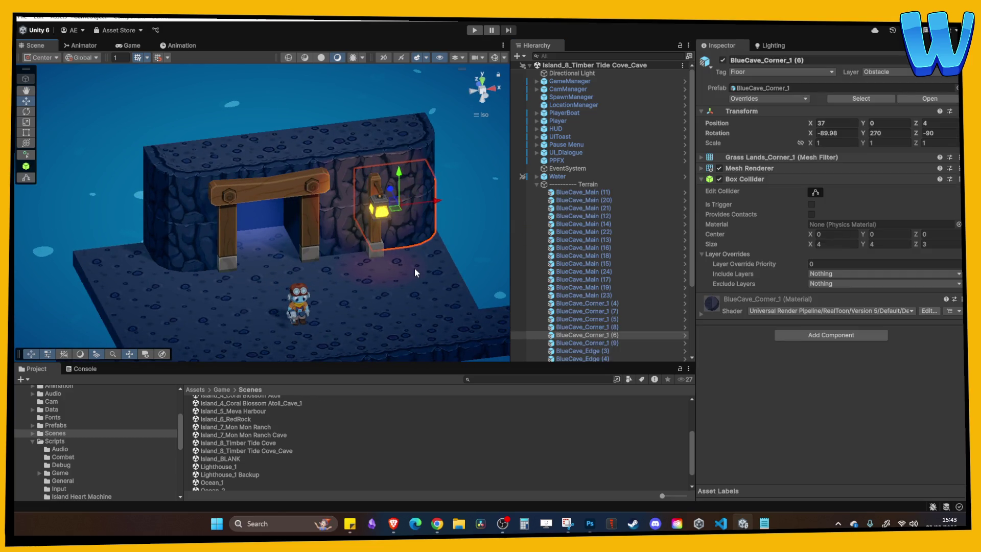
left_click_drag(320, 225, 258, 241)
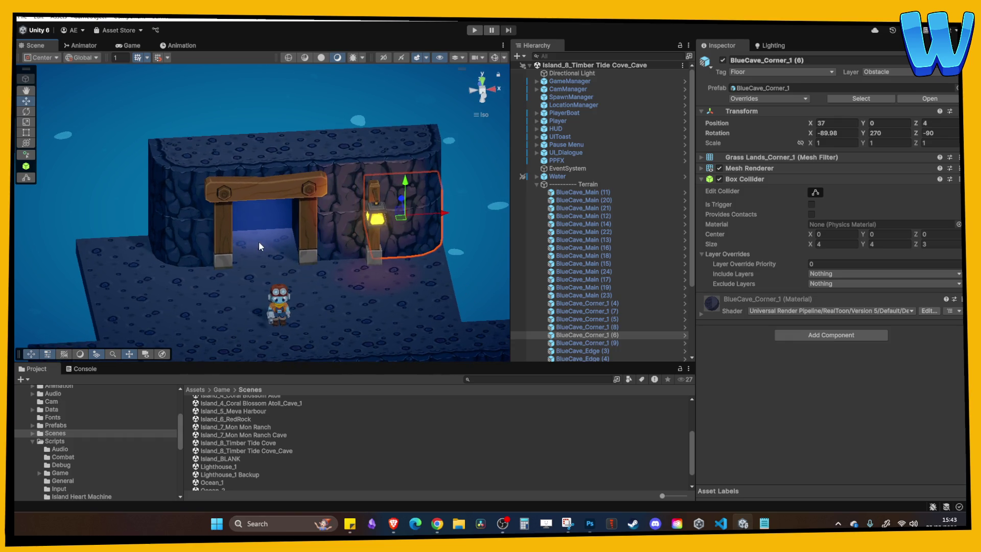
scroll(258, 241, "down", 5)
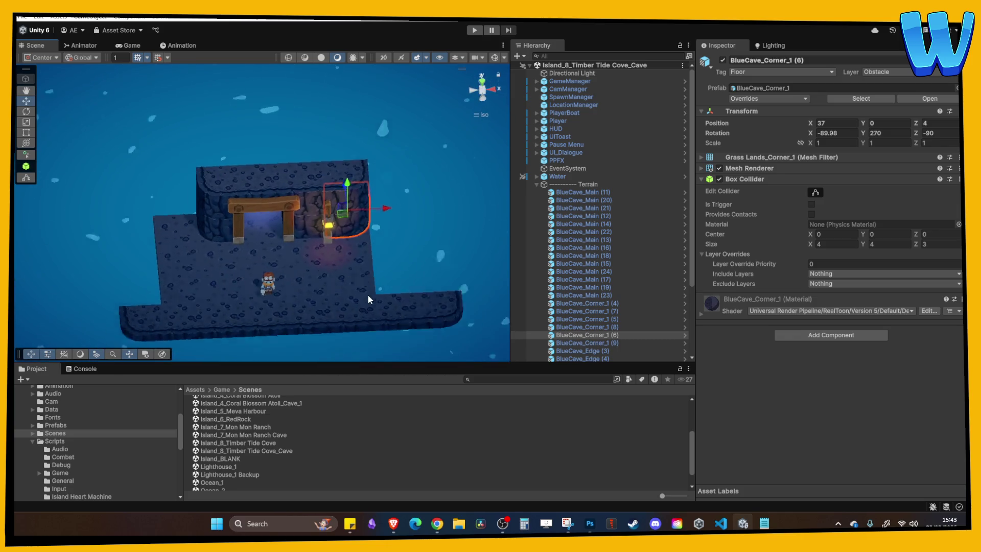
scroll(367, 293, "down", 5)
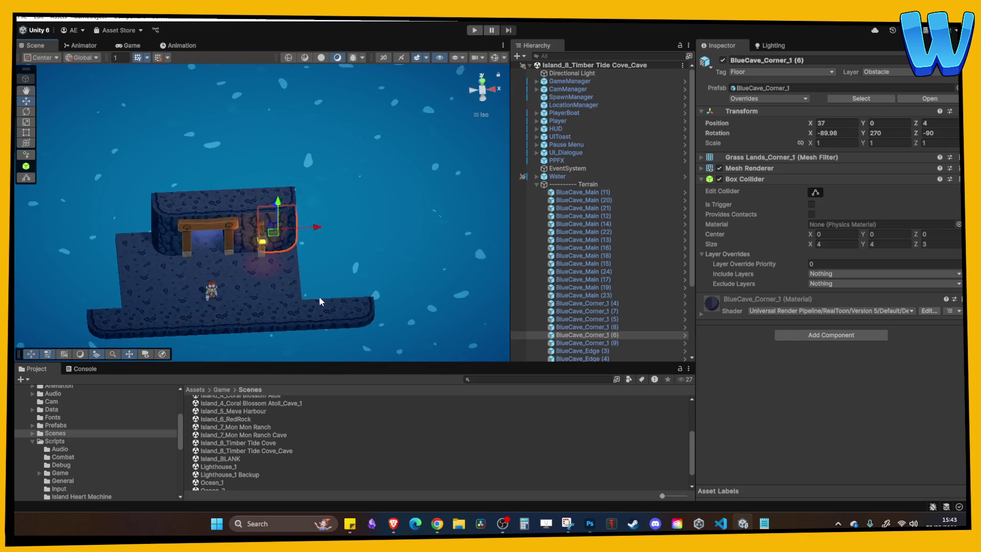
mouse_move(317, 286)
left_mouse_down()
mouse_move(314, 263)
mouse_move(345, 237)
mouse_move(286, 261)
left_mouse_up()
left_click(286, 259)
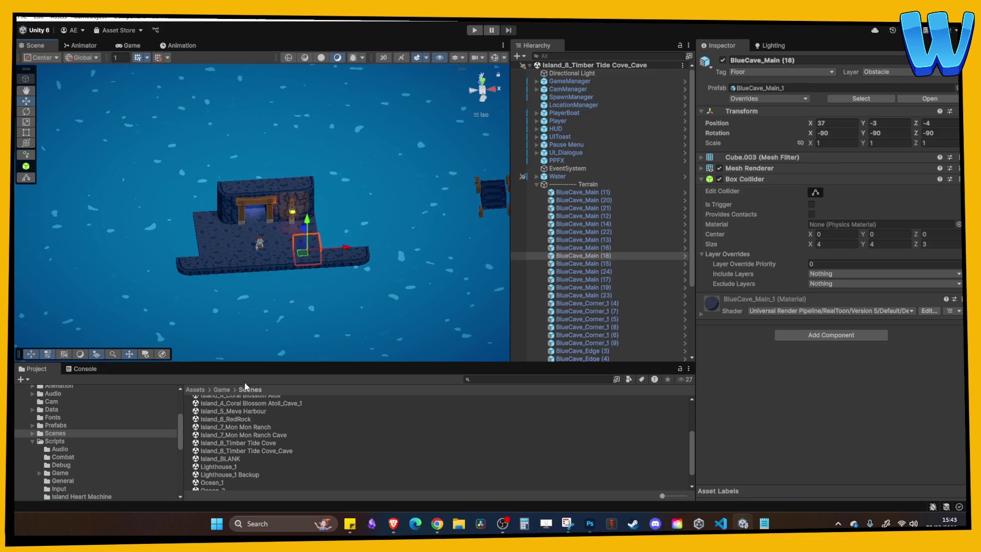
Open Island_8_Timber Tide Cove, frame a grass tile to look over the cove, then return to the cave scene.
left_click(259, 450)
double_click(266, 443)
scroll(139, 202, "down", 2)
scroll(121, 217, "up", 5)
left_click(154, 124)
key("f")
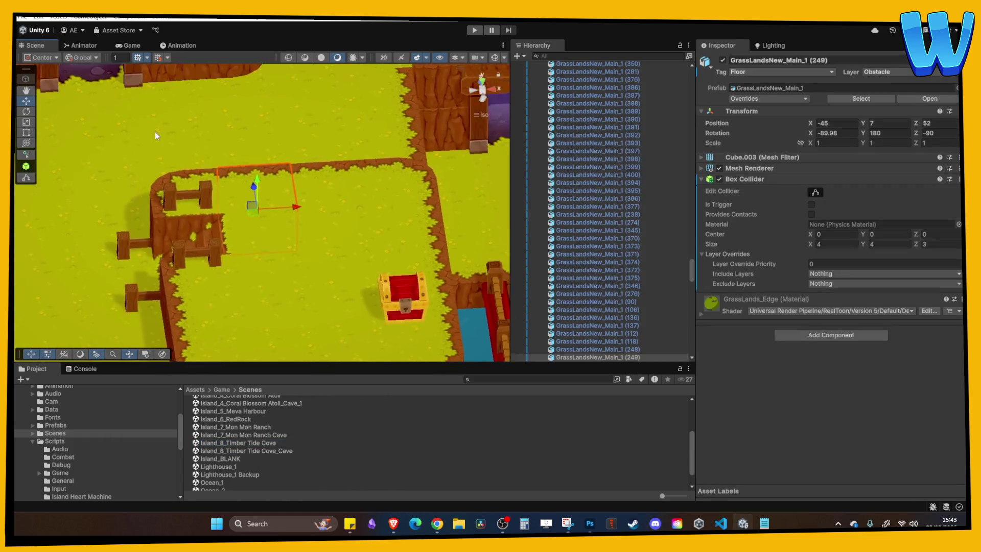
scroll(155, 132, "down", 3)
left_click_drag(164, 138, 217, 184)
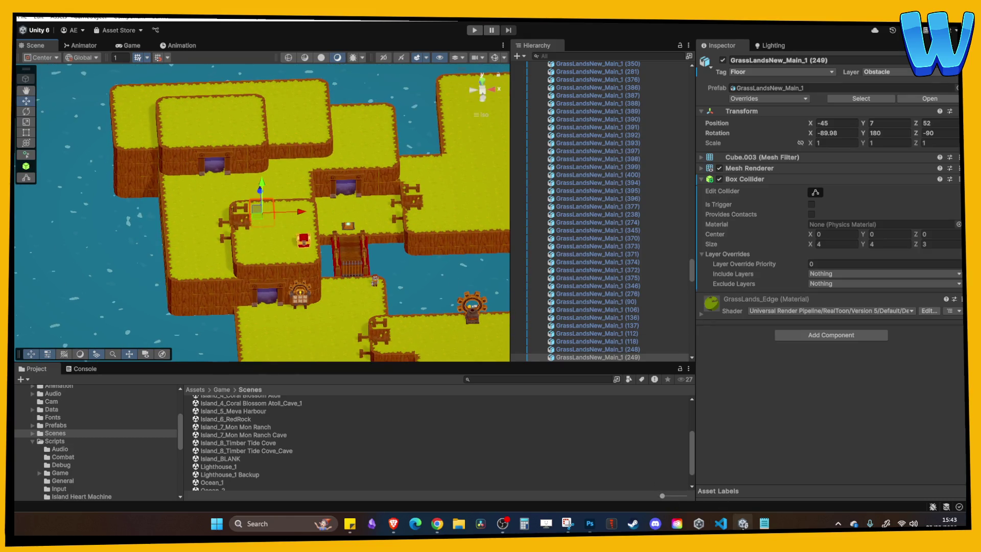
left_click(720, 523)
left_click(743, 523)
Reopen the Island_8_Timber Tide Cove_Cave scene and pan over to the cave island.
double_click(286, 450)
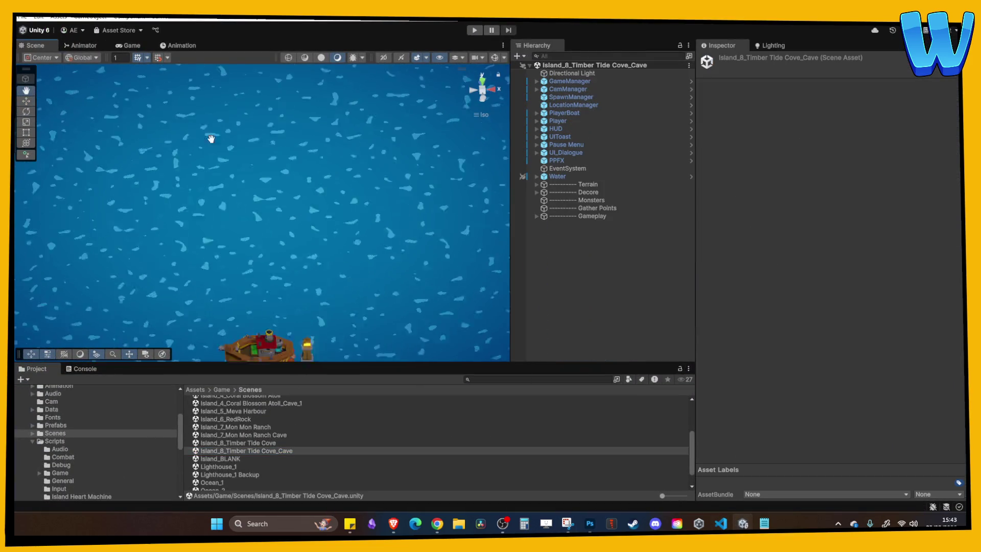
left_click_drag(360, 279, 279, 286)
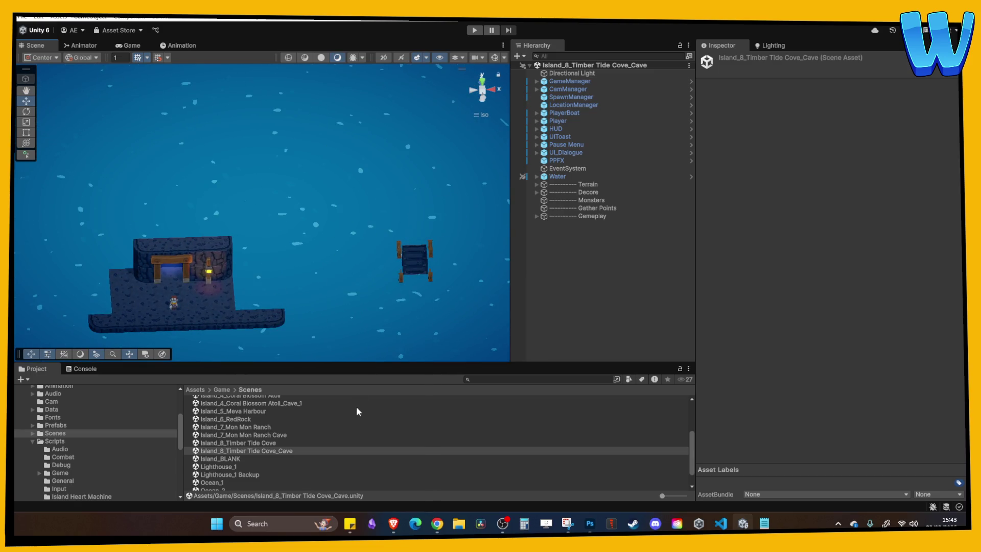
scroll(320, 351, "up", 2)
scroll(320, 352, "down", 3)
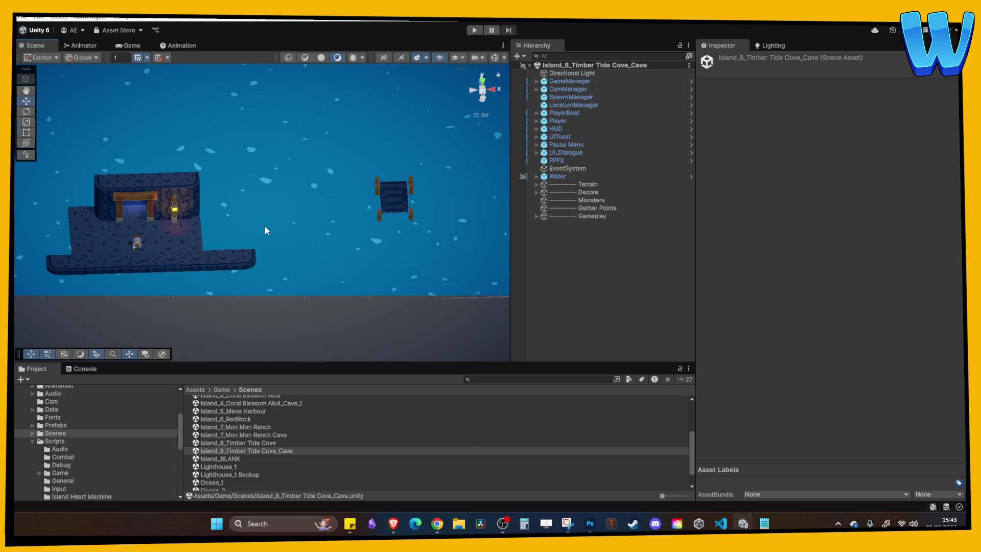
Select the BlueCave_Corner_1 (7) floor tile near the dock and frame it for a close look.
left_click(241, 240)
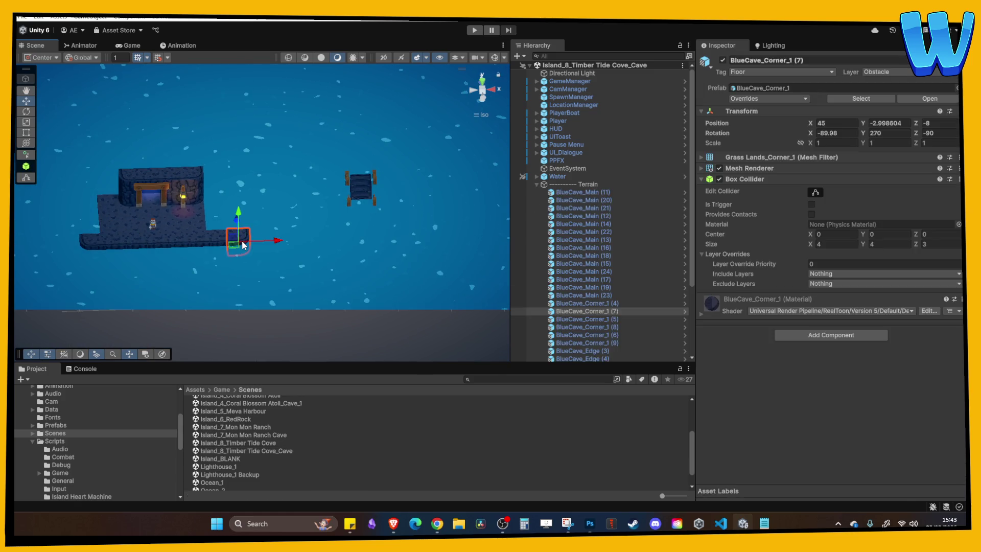
key("f")
scroll(276, 179, "down", 4)
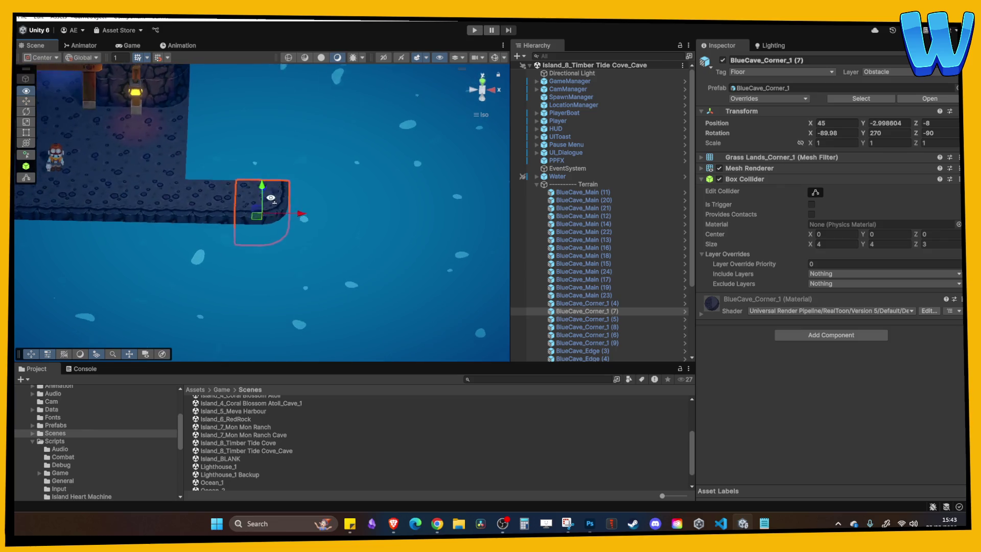
scroll(269, 229, "down", 1)
scroll(268, 221, "up", 3)
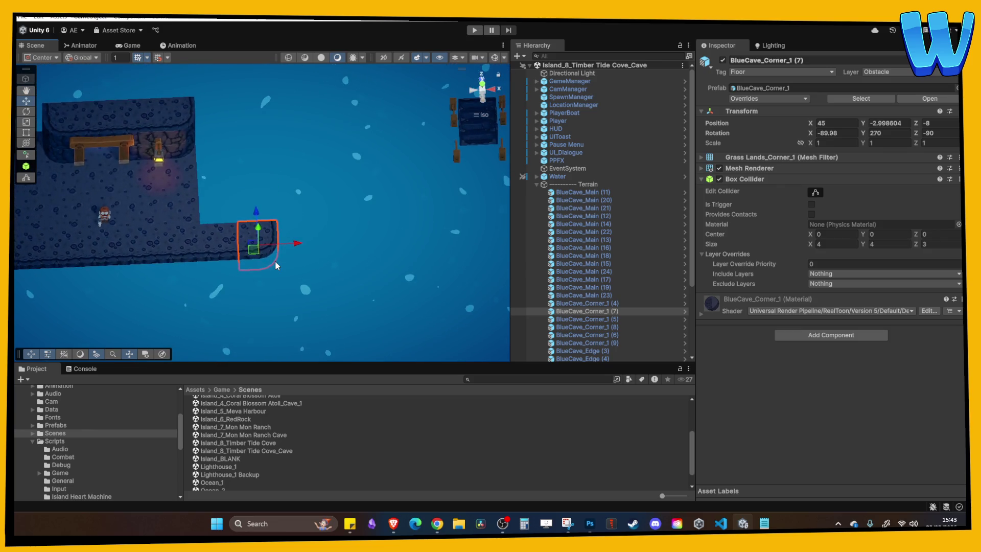
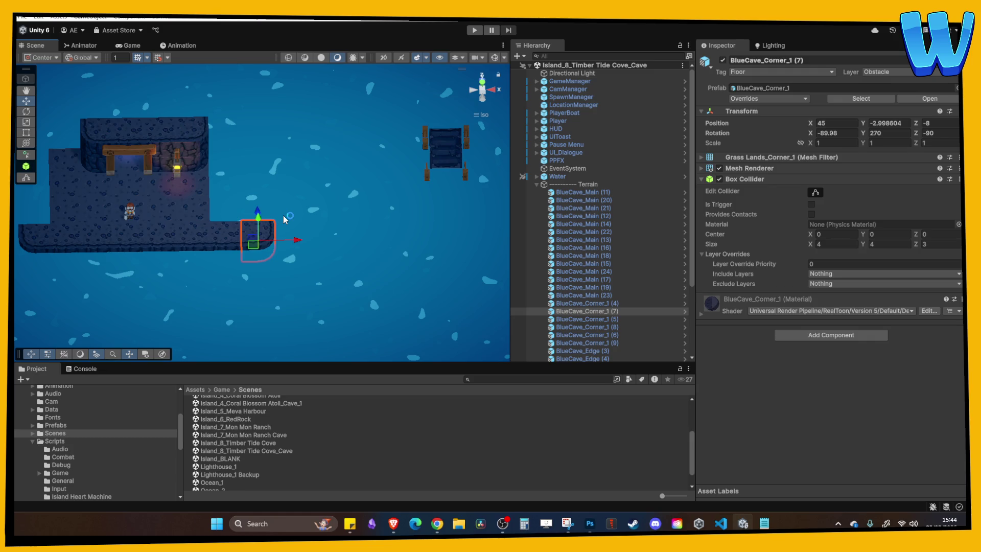
Duplicate two BlueCave_Main floor tiles and shift the copies one tile right along X.
scroll(204, 170, "up", 2)
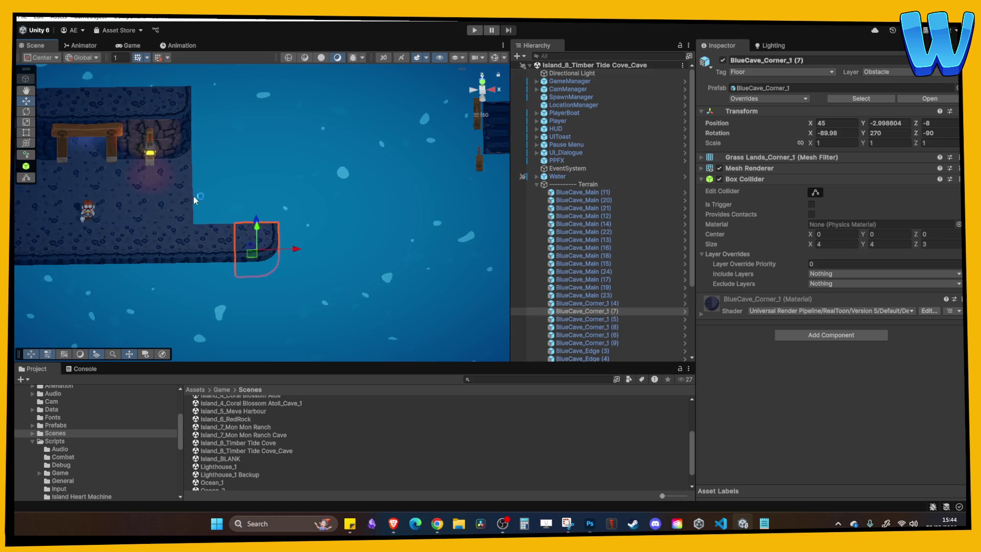
mouse_move(231, 246)
left_mouse_down()
mouse_move(314, 255)
mouse_move(345, 246)
mouse_move(283, 232)
mouse_move(312, 255)
mouse_move(342, 262)
mouse_move(313, 222)
mouse_move(271, 246)
mouse_move(317, 257)
mouse_move(318, 285)
mouse_move(312, 277)
mouse_move(330, 253)
mouse_move(351, 254)
mouse_move(328, 188)
left_mouse_up()
scroll(280, 249, "up", 1)
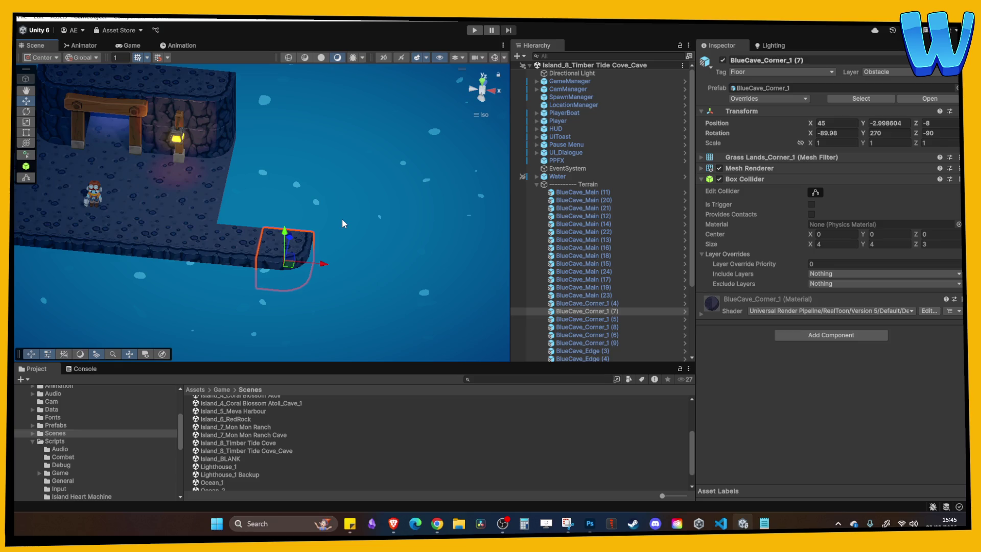
mouse_move(281, 198)
left_mouse_down()
mouse_move(344, 191)
mouse_move(253, 231)
mouse_move(201, 210)
mouse_move(271, 180)
left_mouse_up()
left_click(201, 210)
left_click(200, 170, "shift")
key("ctrl+d")
key("ctrl+z")
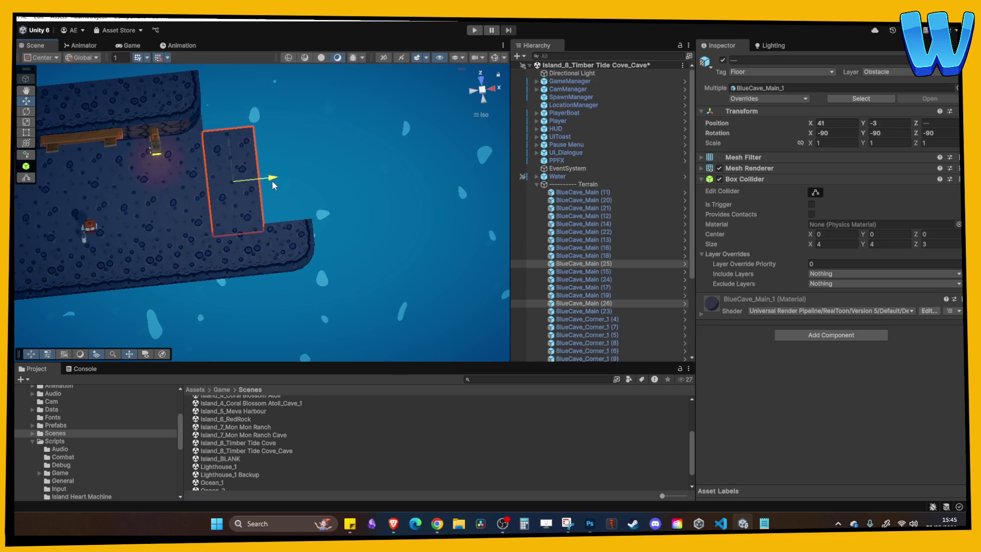
mouse_move(340, 197)
left_mouse_down()
mouse_move(317, 234)
mouse_move(318, 158)
mouse_move(369, 137)
mouse_move(252, 153)
left_mouse_up()
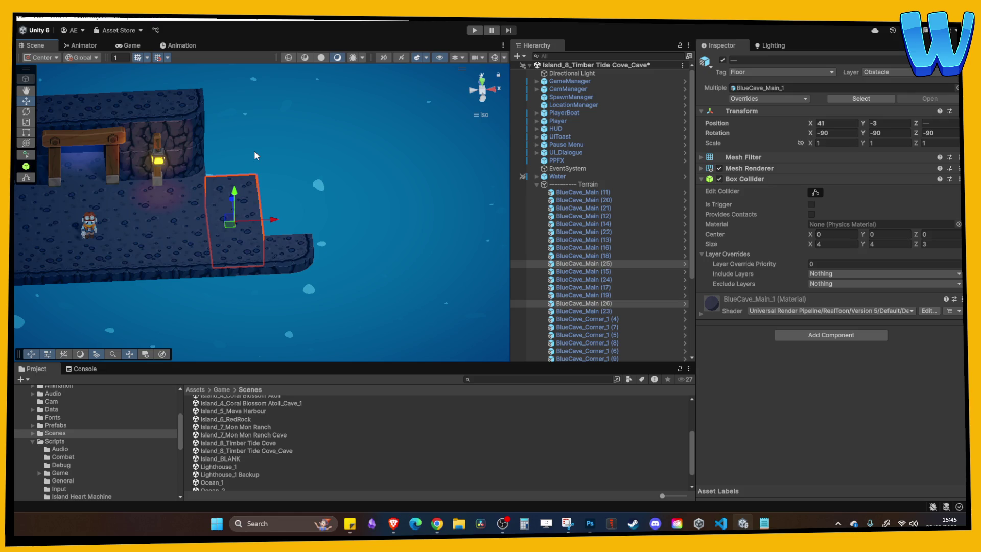
Duplicate another BlueCave_Main tile and move it beside the lantern to X 41, Y -3, Z 4.
mouse_move(242, 134)
left_mouse_down()
mouse_move(203, 143)
mouse_move(214, 180)
mouse_move(250, 175)
left_mouse_up()
left_click(247, 176)
left_click(271, 188)
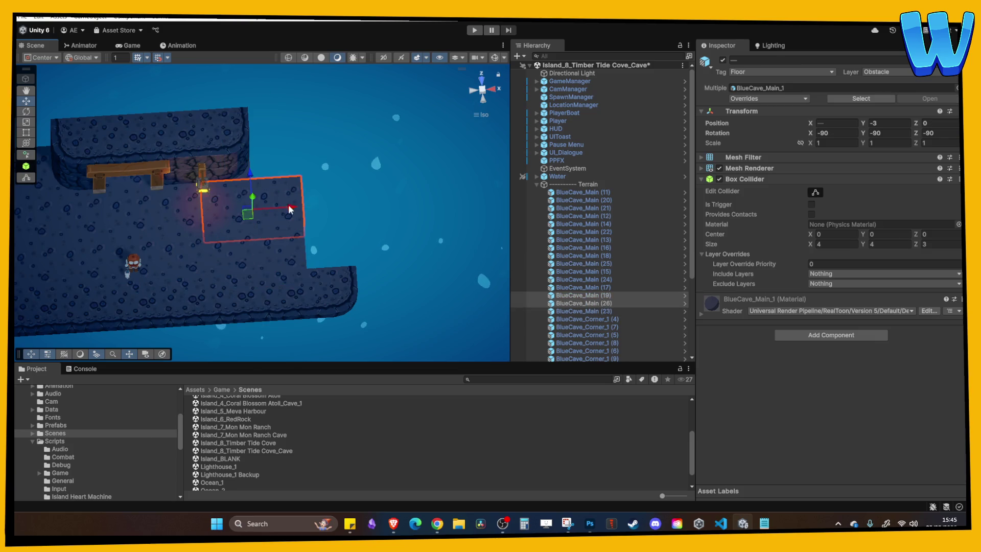
left_click(280, 179)
key("ctrl+d")
mouse_move(274, 157)
left_mouse_down()
mouse_move(290, 134)
mouse_move(253, 204)
mouse_move(166, 203)
left_mouse_up()
scroll(384, 189, "up", 6)
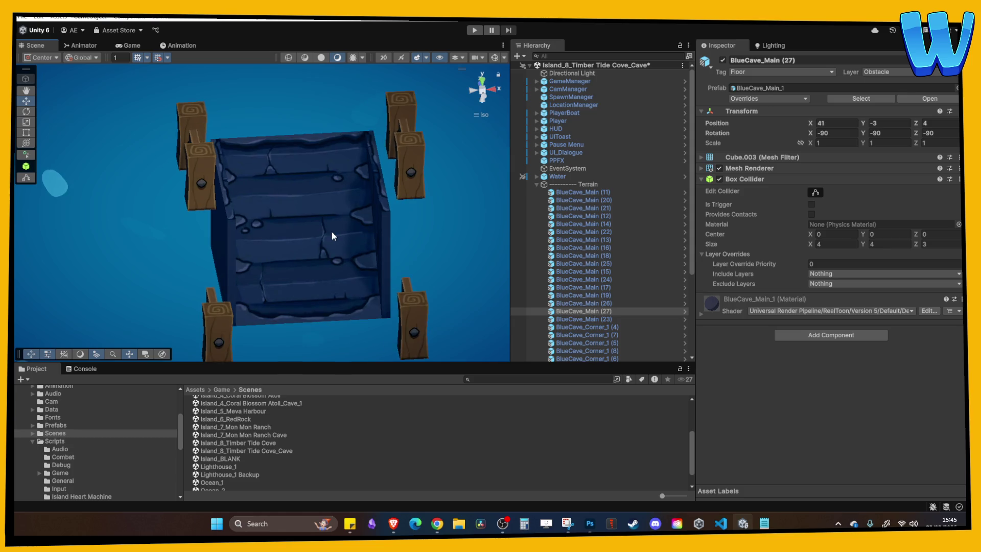
mouse_move(332, 232)
left_mouse_down()
mouse_move(226, 208)
mouse_move(282, 273)
mouse_move(403, 216)
left_mouse_up()
scroll(305, 243, "down", 5)
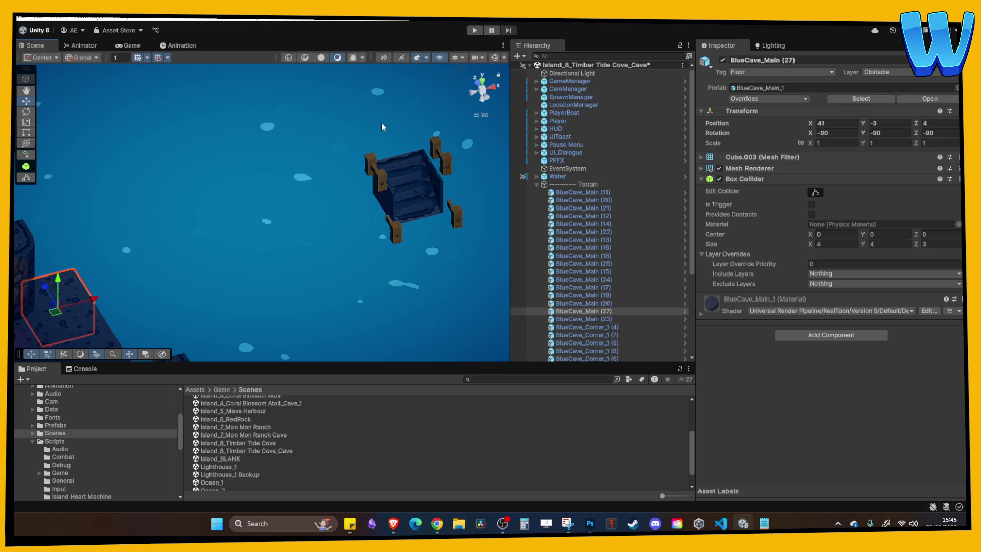
key("f")
Try shifting two floor blocks right, undo it, and select an edge tile of the floor.
left_click_drag(310, 207, 342, 197)
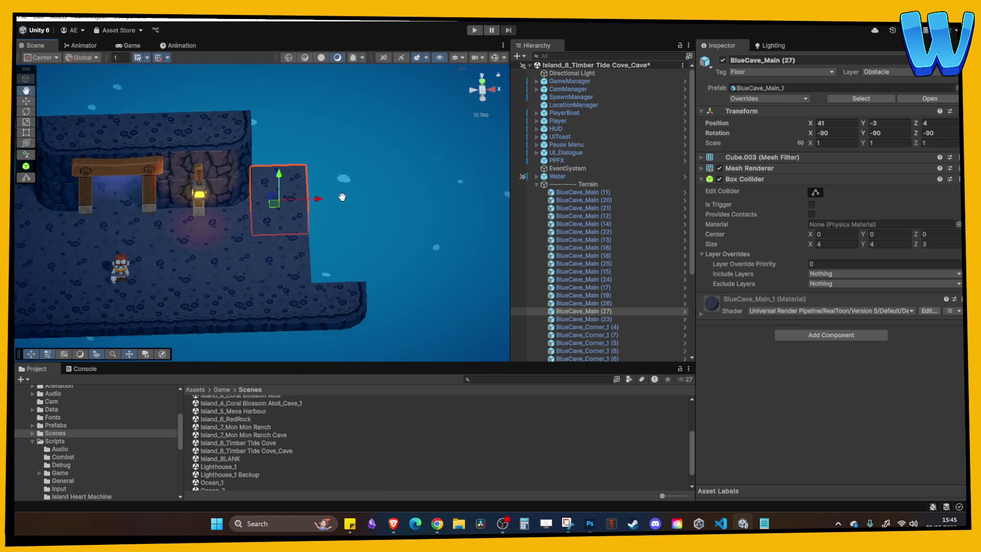
key("w")
left_click(291, 222, "shift")
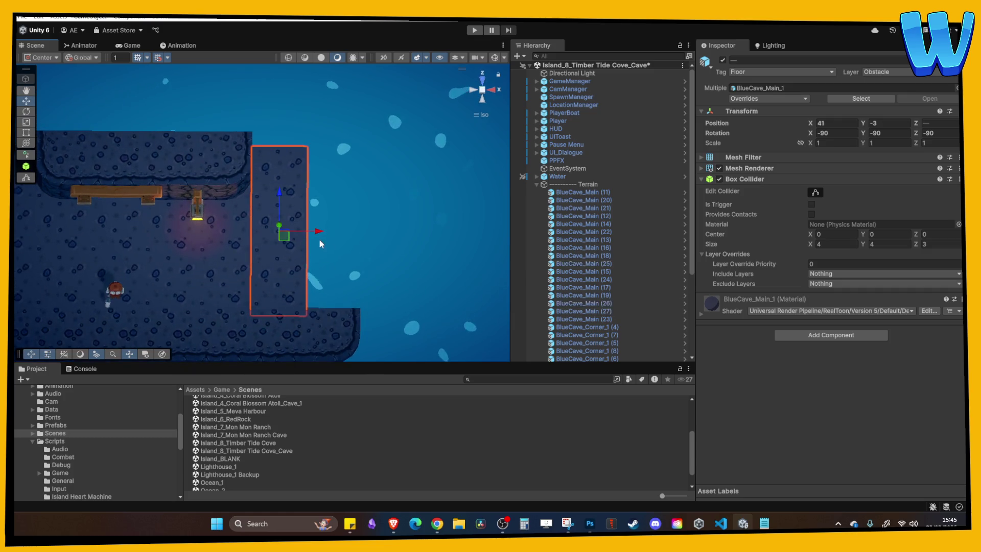
left_click_drag(319, 238, 331, 234)
key("ctrl+z")
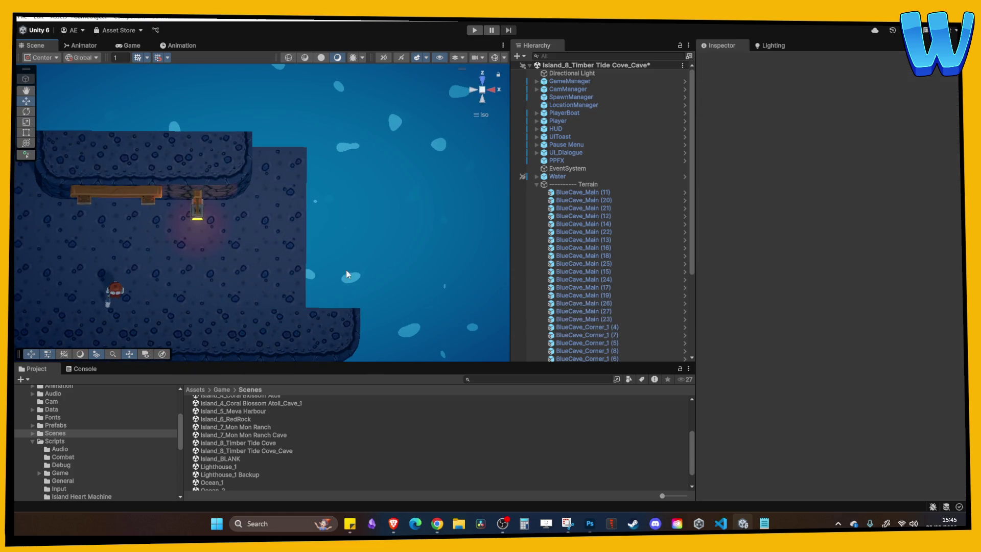
left_click(344, 305)
left_click_drag(343, 305, 298, 221)
left_click(222, 262)
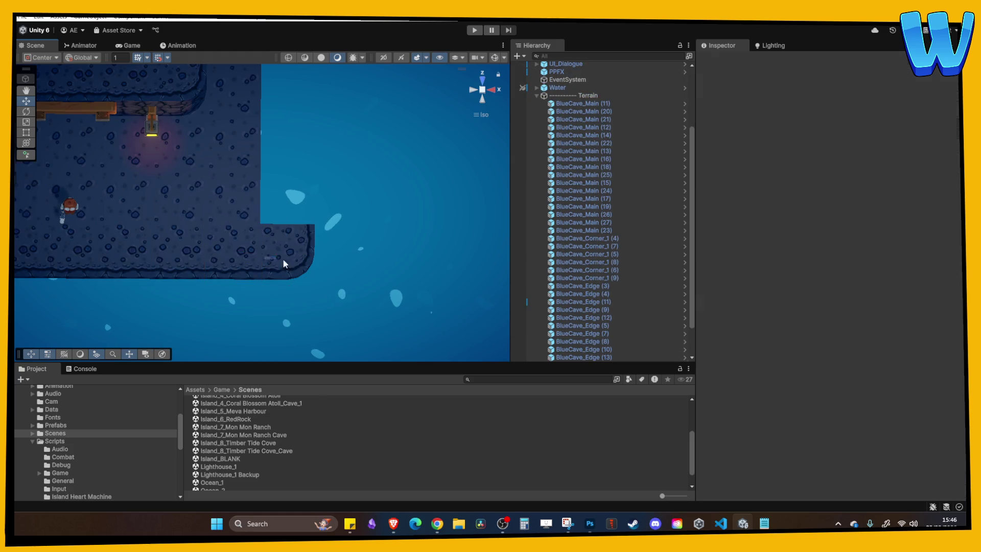
Move the BlueCave_Edge tile and three stacked BlueCave_Main tiles one tile to the right.
left_click(258, 256)
left_click_drag(280, 255, 367, 256)
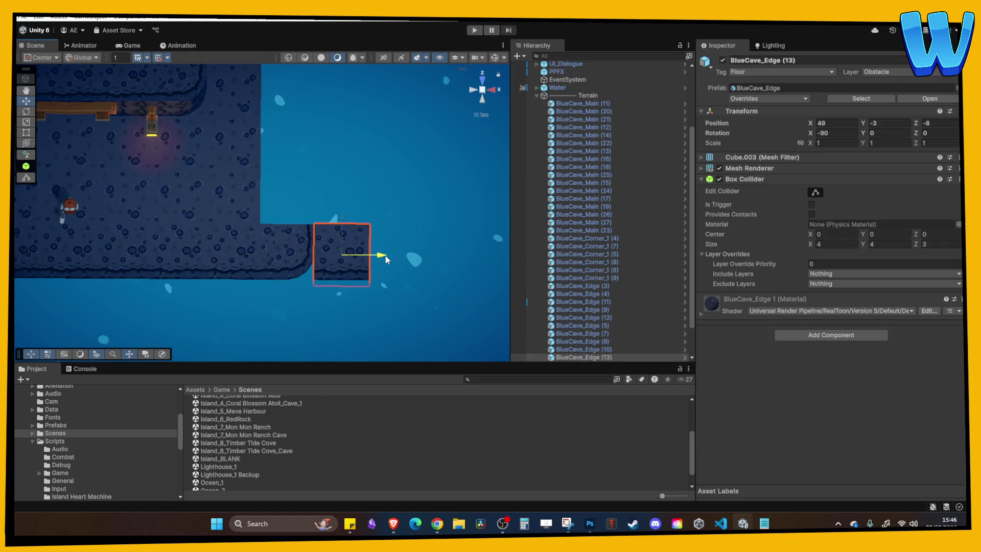
left_click_drag(344, 208, 345, 157)
left_click(249, 181)
left_click(248, 145, "ctrl")
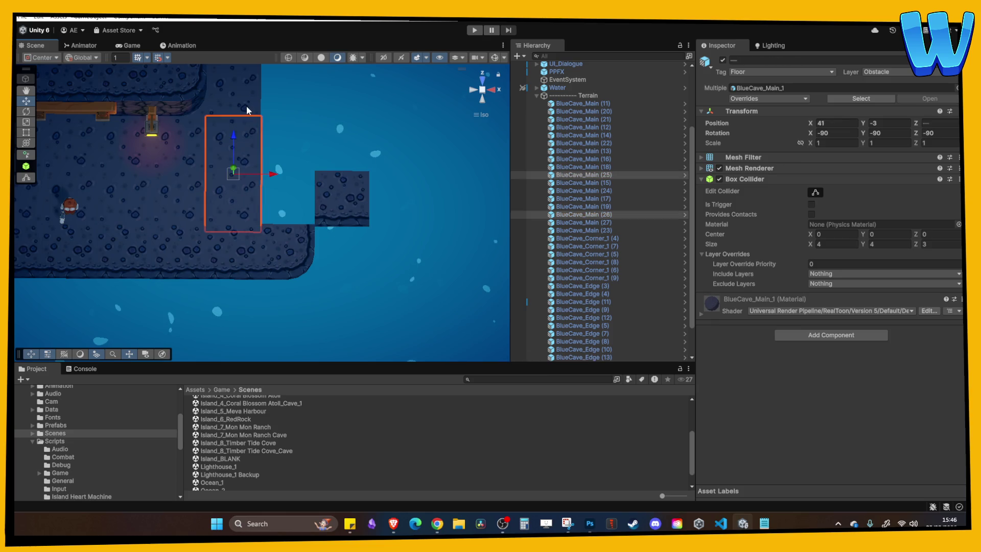
left_click(246, 105, "ctrl")
left_click_drag(279, 151, 325, 157)
scroll(321, 182, "down", 3)
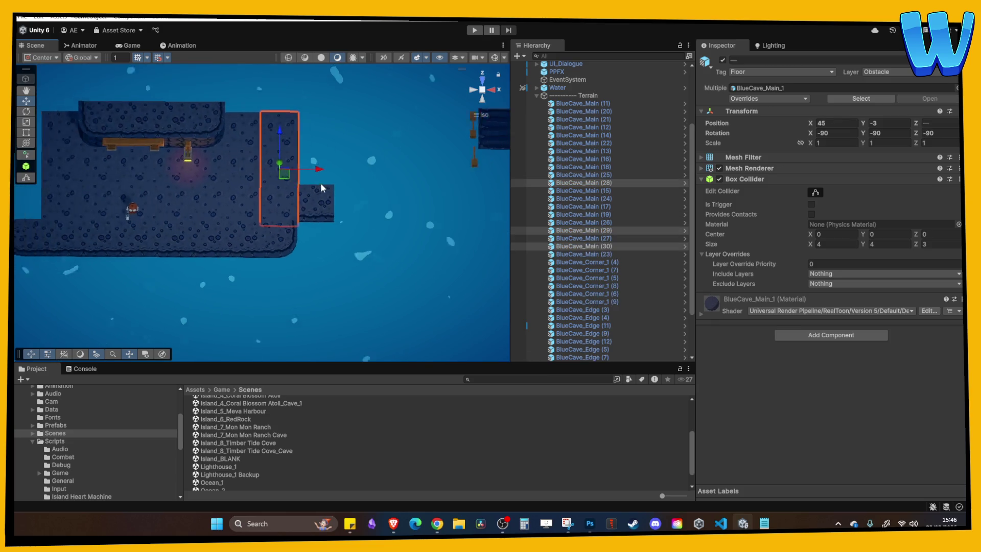
scroll(302, 253, "up", 2)
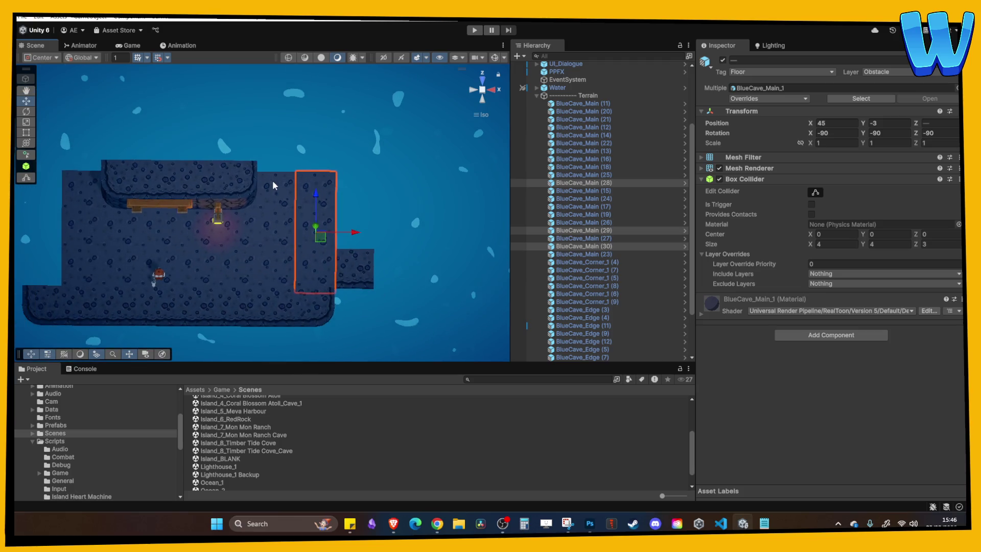
mouse_move(245, 216)
left_mouse_down()
mouse_move(242, 233)
mouse_move(223, 189)
mouse_move(237, 168)
left_mouse_up()
Duplicate the wall block behind the lantern and move the copy right along the back edge.
left_click(211, 210)
key("ctrl+d")
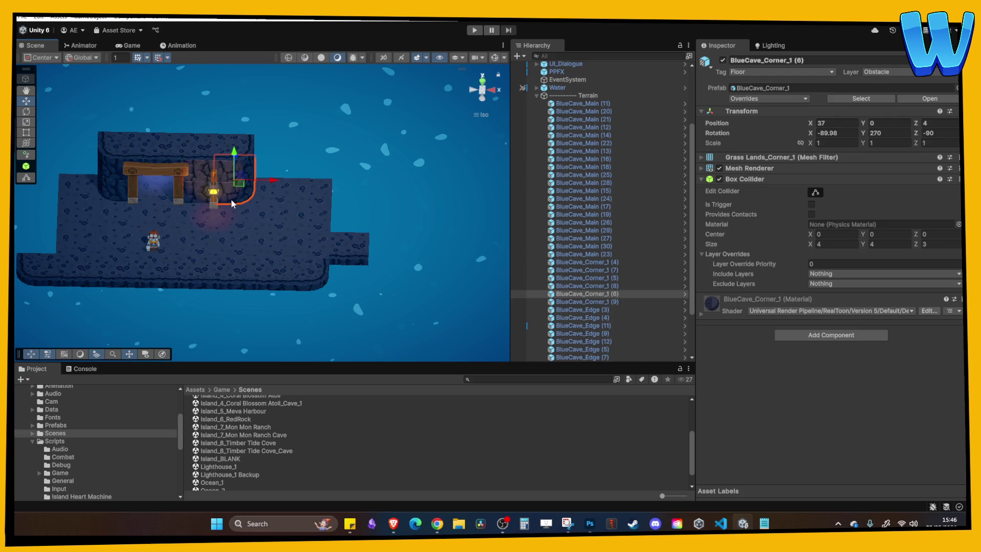
mouse_move(305, 187)
left_mouse_down()
mouse_move(293, 165)
mouse_move(243, 187)
mouse_move(241, 165)
mouse_move(236, 184)
mouse_move(277, 147)
left_mouse_up()
key("ctrl+d")
left_click(240, 170)
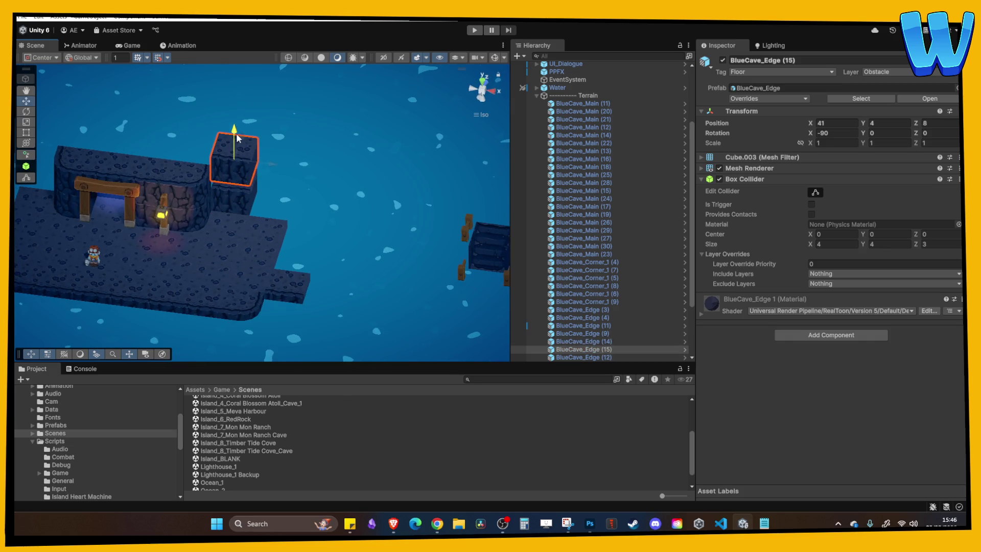
mouse_move(240, 174)
left_mouse_down()
mouse_move(213, 179)
mouse_move(258, 235)
left_mouse_up()
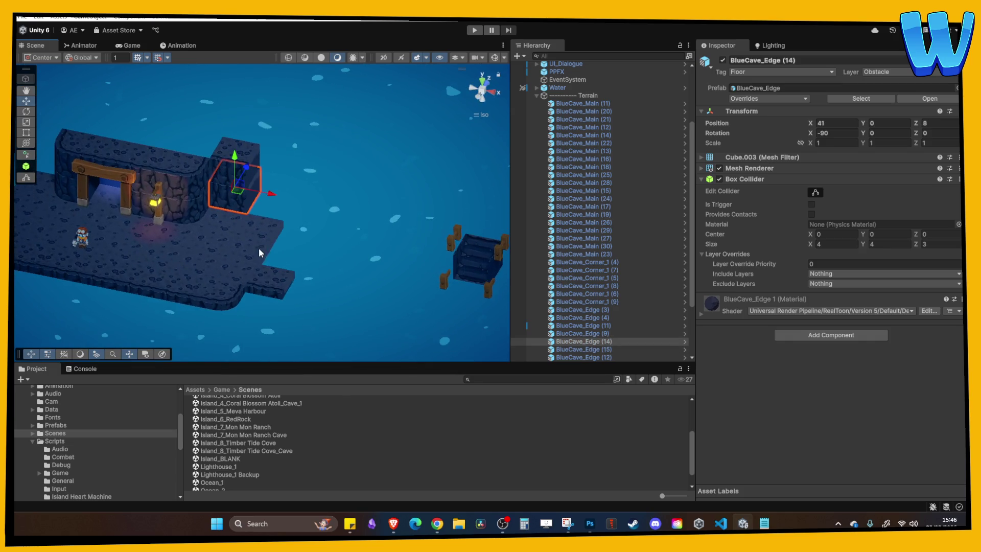
scroll(259, 247, "up", 5)
left_click_drag(135, 178, 250, 218)
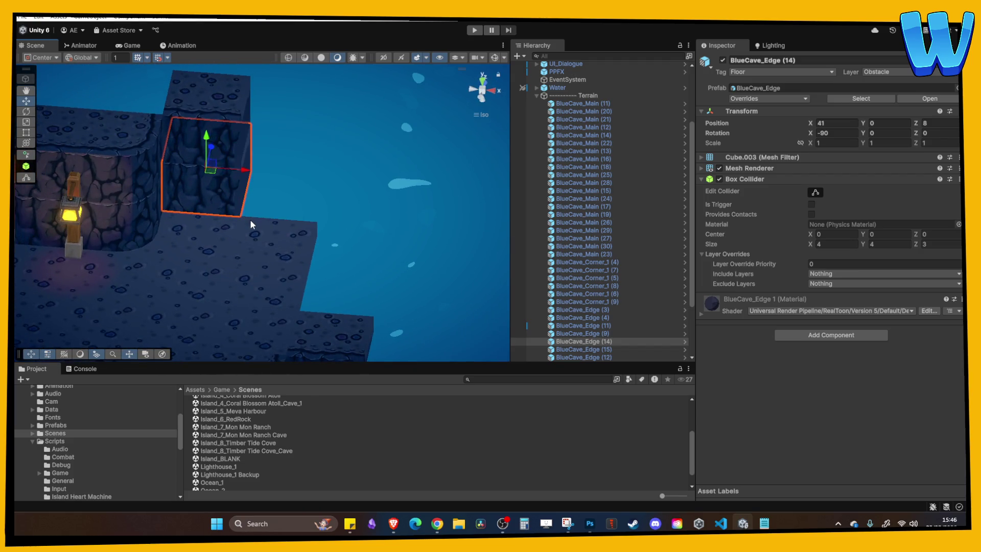
left_click_drag(214, 204, 244, 211)
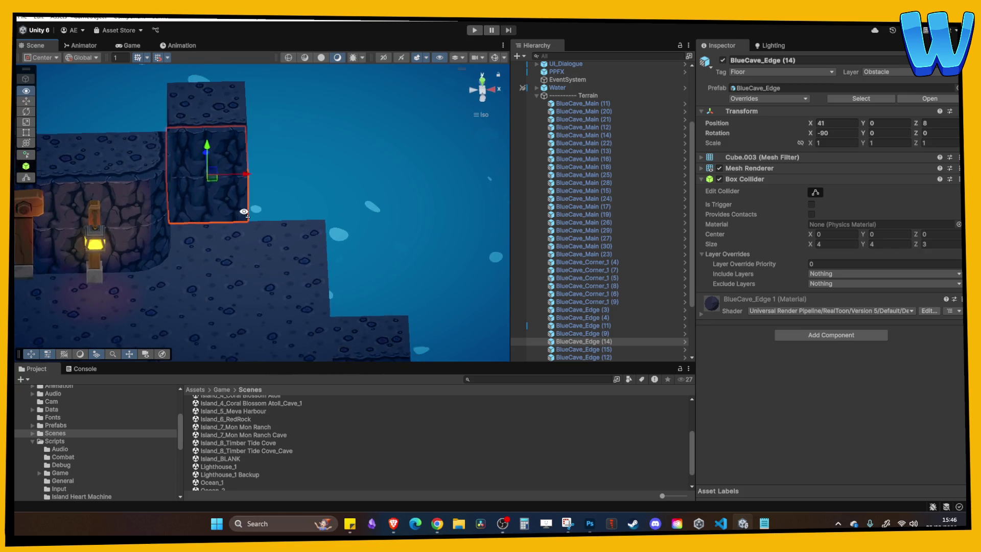
scroll(244, 211, "down", 5)
Duplicate the wall block again and raise the copy one level up.
key("ctrl+d")
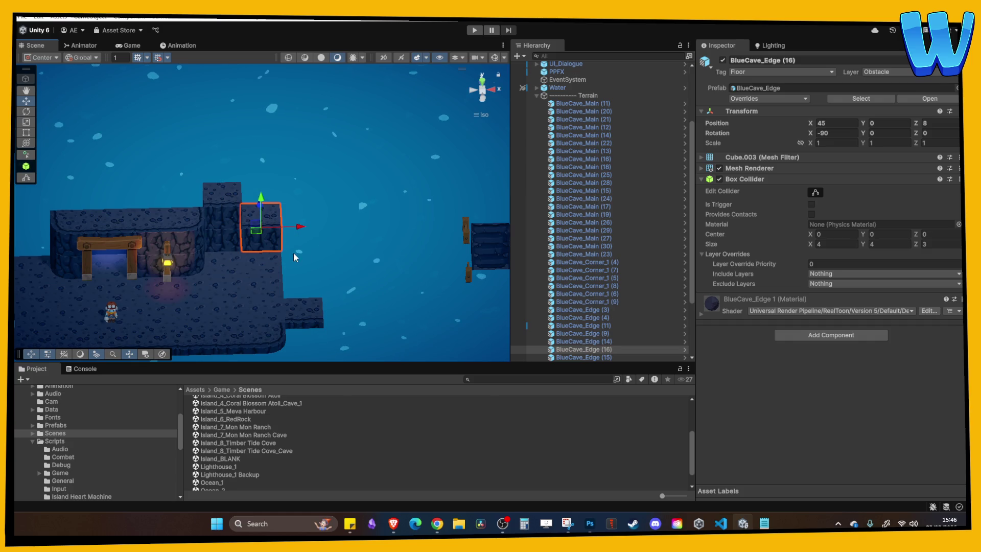
scroll(294, 252, "up", 4)
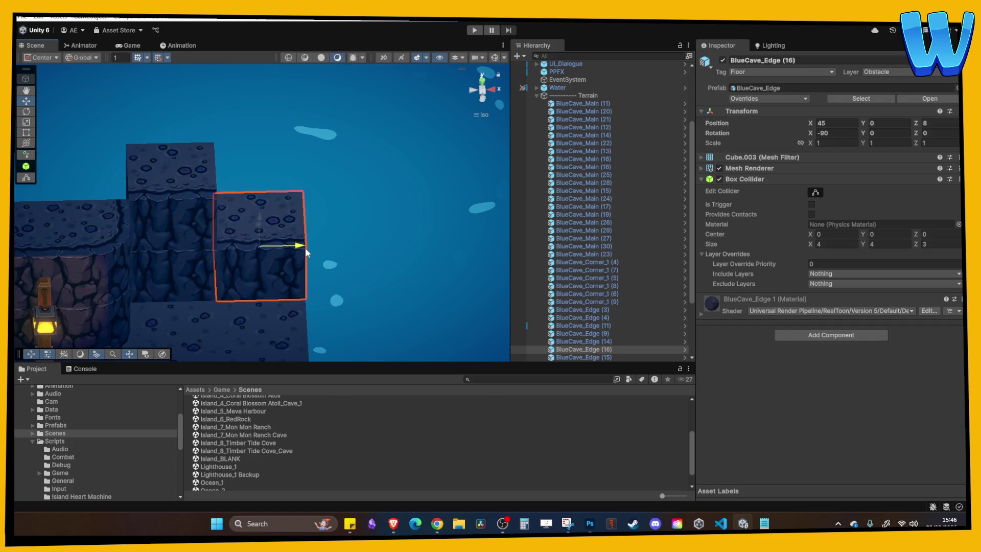
key("f")
key("ctrl+d")
left_click_drag(259, 161, 260, 150)
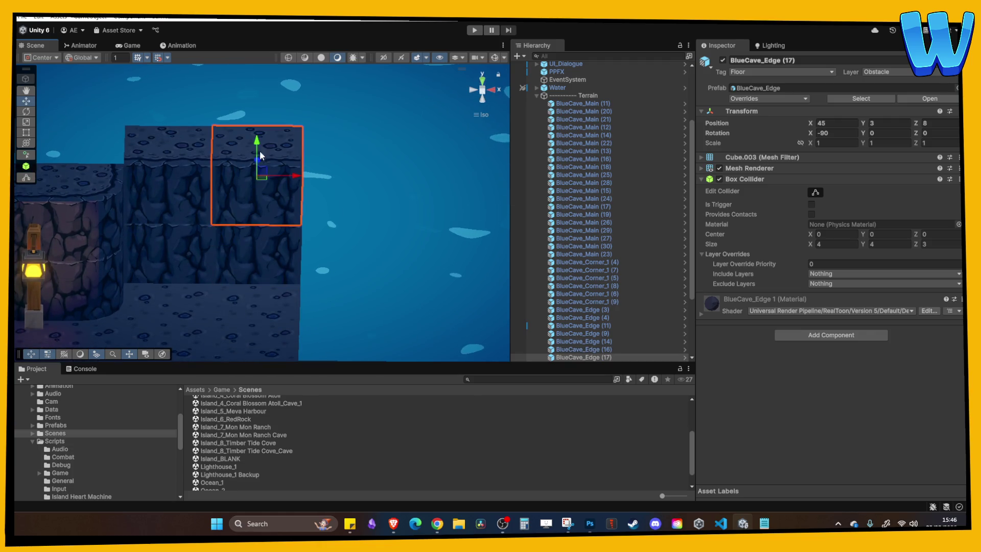
scroll(271, 232, "down", 3)
mouse_move(271, 232)
left_mouse_down()
mouse_move(237, 288)
mouse_move(230, 263)
left_mouse_up()
scroll(230, 263, "down", 2)
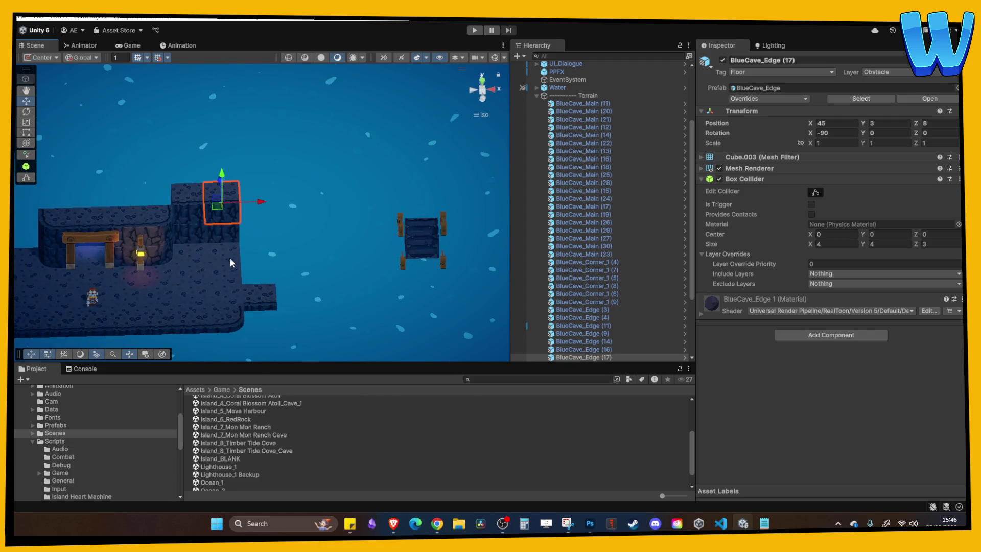
Delete the extra raised wall block and select the corner tile beside the lantern.
key("Delete")
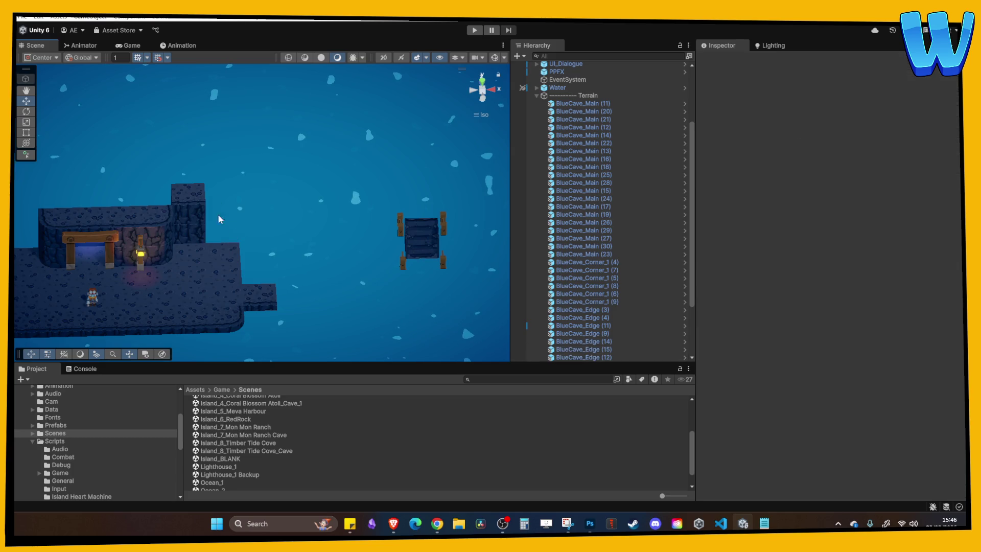
scroll(255, 220, "up", 2)
scroll(269, 227, "up", 2)
left_click(190, 252)
scroll(194, 258, "up", 2)
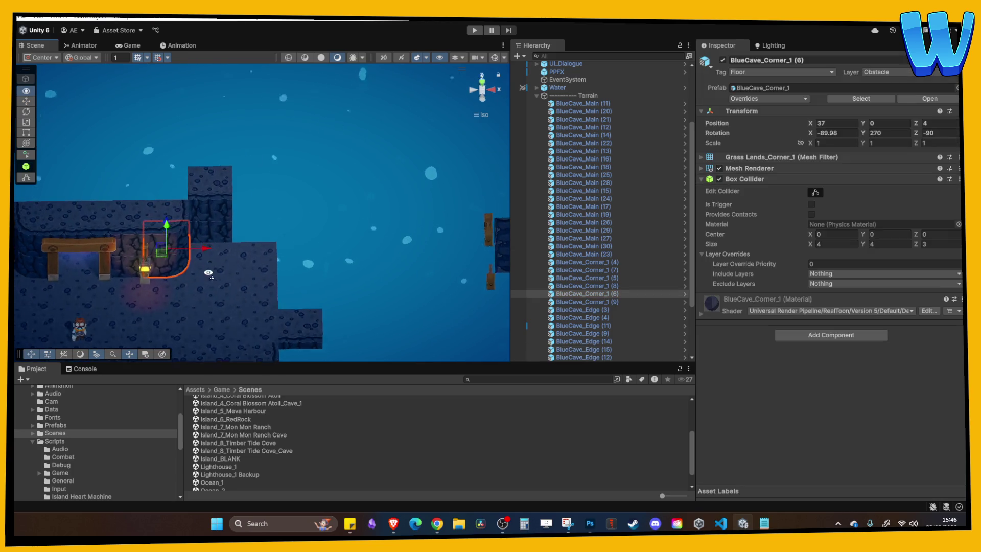
Move the corner tile to the back of the floor and stack raised copies, removing a stray edge copy.
mouse_move(198, 264)
left_mouse_down()
mouse_move(274, 263)
mouse_move(258, 252)
mouse_move(252, 198)
mouse_move(244, 208)
left_mouse_up()
key("ctrl+d")
mouse_move(254, 166)
left_mouse_down()
mouse_move(254, 149)
mouse_move(270, 195)
mouse_move(264, 227)
mouse_move(244, 235)
left_mouse_up()
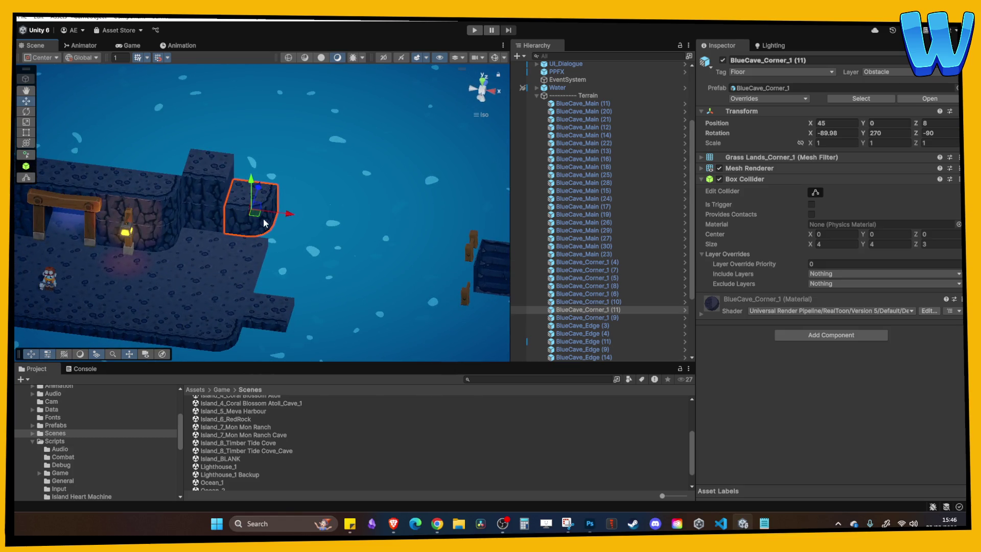
key("ctrl+d")
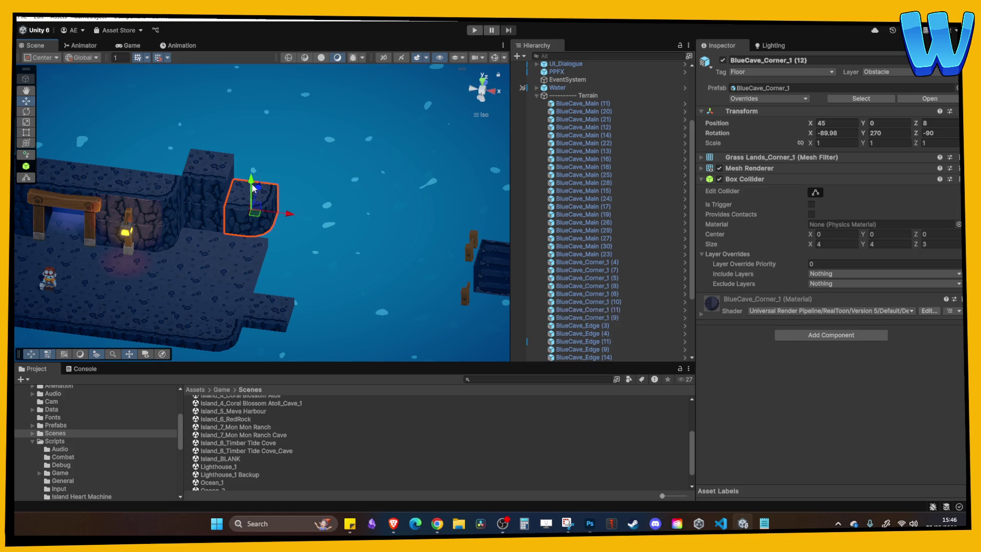
mouse_move(253, 188)
left_mouse_down()
mouse_move(253, 161)
mouse_move(267, 174)
mouse_move(307, 323)
mouse_move(310, 247)
mouse_move(290, 220)
mouse_move(281, 263)
mouse_move(369, 270)
mouse_move(298, 278)
mouse_move(348, 277)
left_mouse_up()
left_click(281, 263)
key("ctrl+d")
key("ctrl+d")
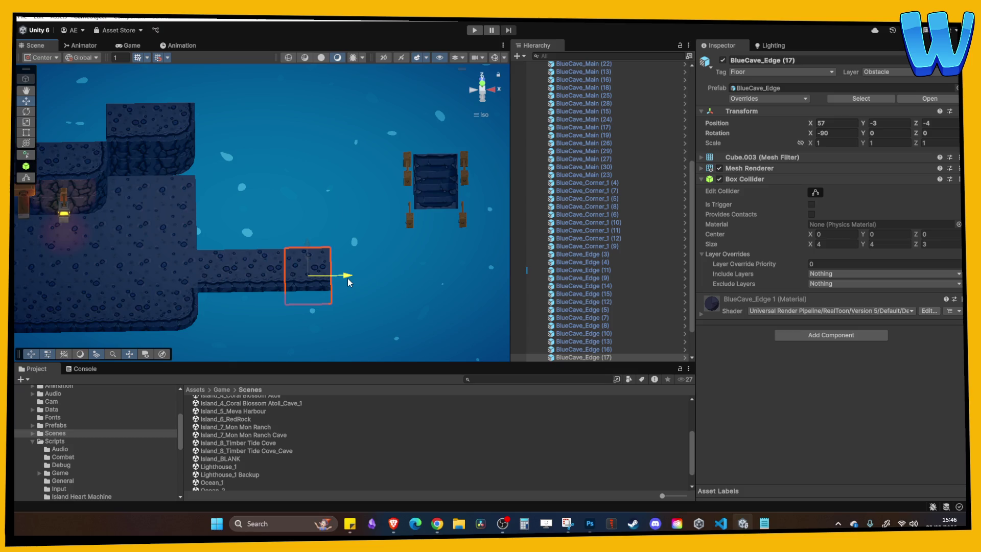
key("Delete")
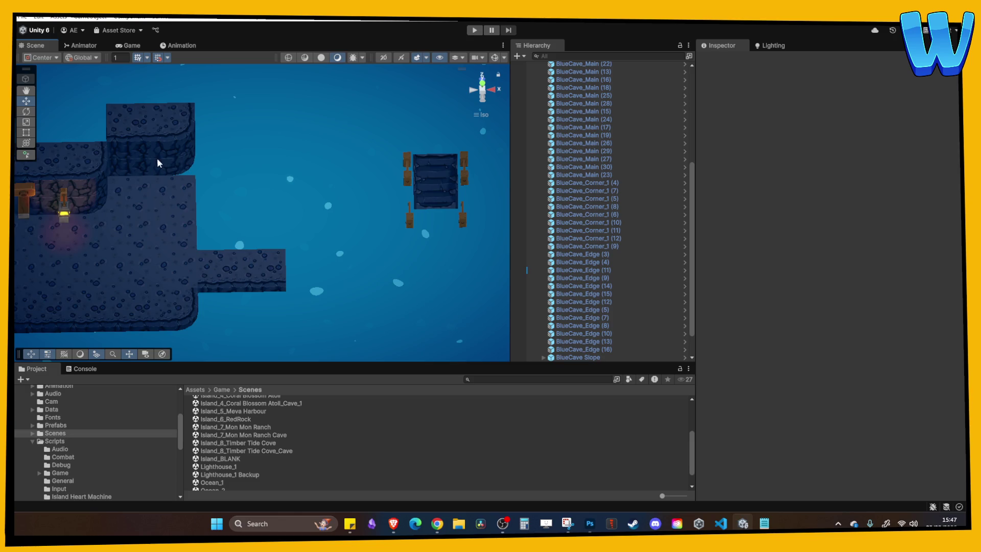
Duplicate a back-wall edge tile and two floor tiles, moving the copies one tile right.
left_click(144, 169)
key("ctrl+d")
left_click_drag(161, 164, 338, 164)
left_click(184, 190)
left_click(184, 240, "ctrl")
key("ctrl+d")
mouse_move(212, 221)
left_mouse_down()
mouse_move(260, 226)
mouse_move(350, 183)
mouse_move(384, 182)
left_mouse_up()
key("ctrl+d")
Rotate the corner copy to Y 270, then raise corner and edge copies to Position Y 3.
left_click(163, 174)
left_click(308, 169)
left_click(183, 199)
key("ctrl+d")
left_click_drag(221, 190, 344, 188)
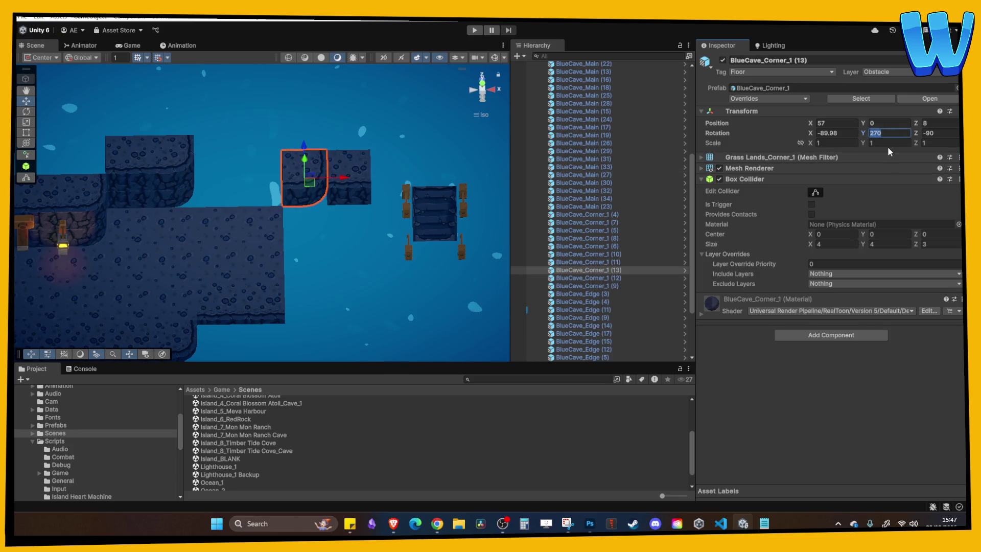
key("Return")
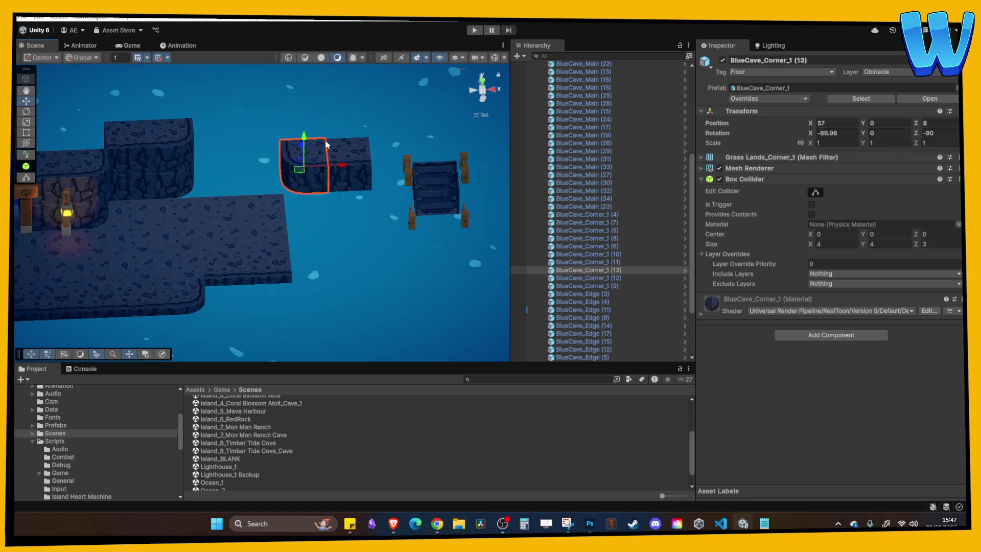
left_click(352, 181, "ctrl")
key("ctrl+d")
left_click_drag(327, 137, 327, 105)
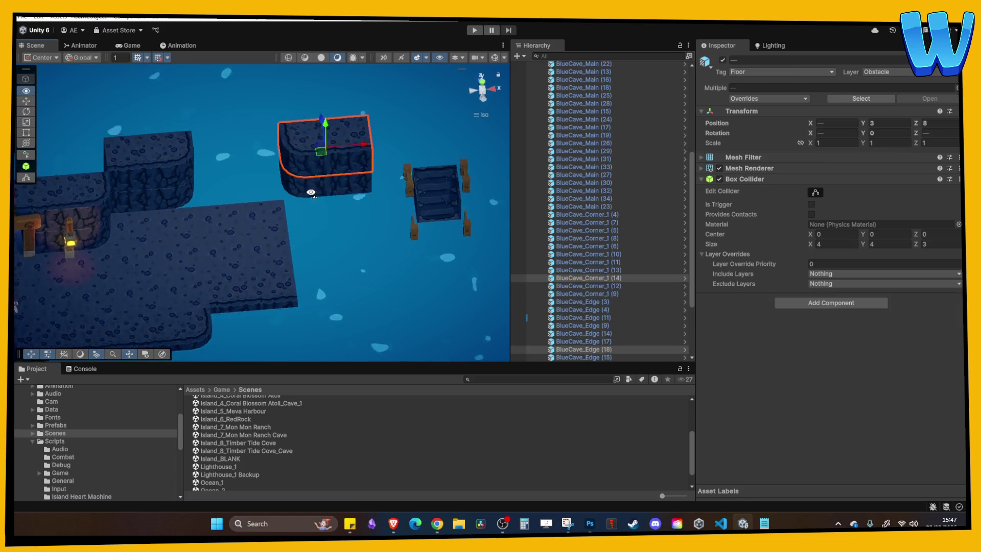
mouse_move(268, 214)
left_mouse_down()
mouse_move(182, 122)
mouse_move(250, 139)
mouse_move(277, 162)
left_mouse_up()
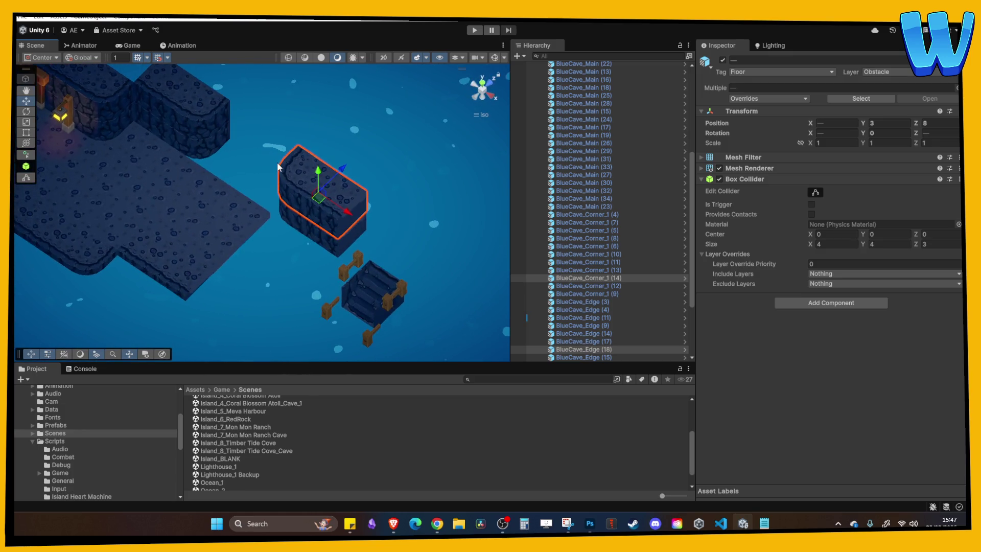
left_click_drag(215, 204, 248, 215)
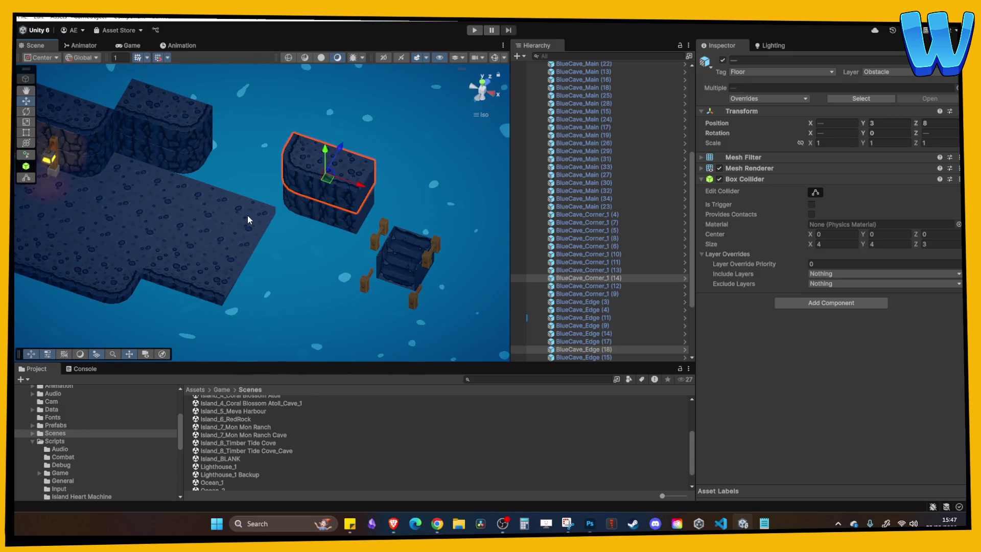
mouse_move(247, 216)
left_mouse_down()
mouse_move(271, 188)
mouse_move(229, 206)
mouse_move(306, 181)
left_mouse_up()
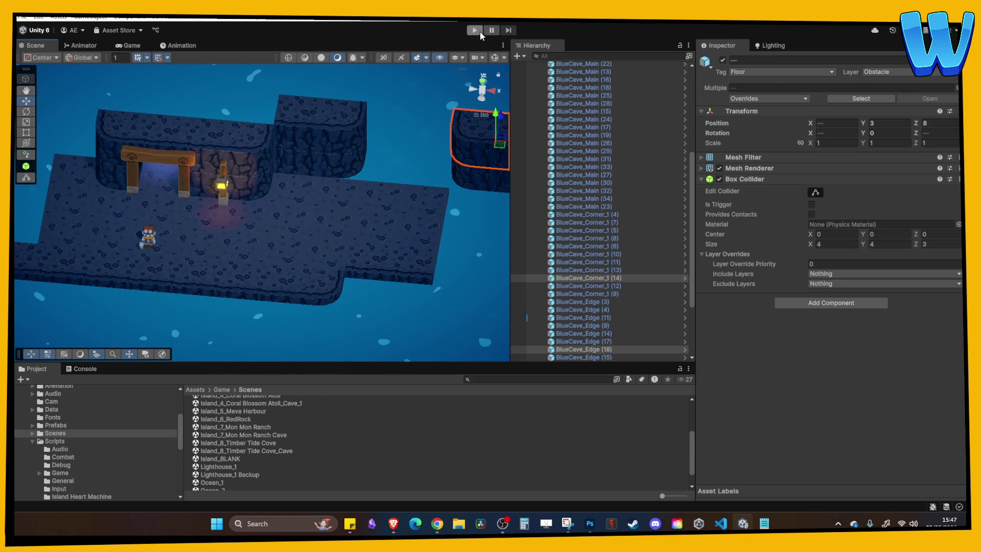
Enter Play mode and walk the character over the bridge toward the x20 gear shrine.
left_click(479, 31)
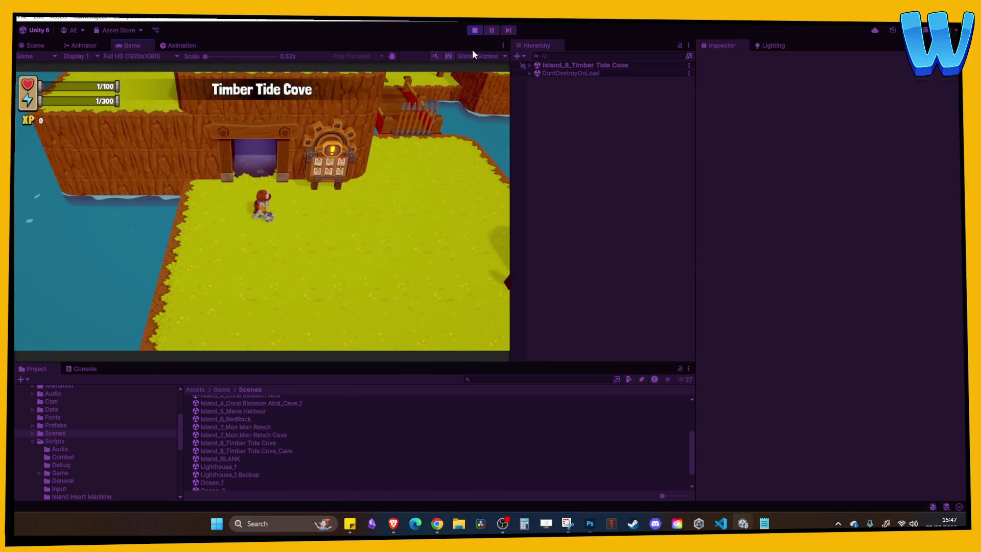
key("d")
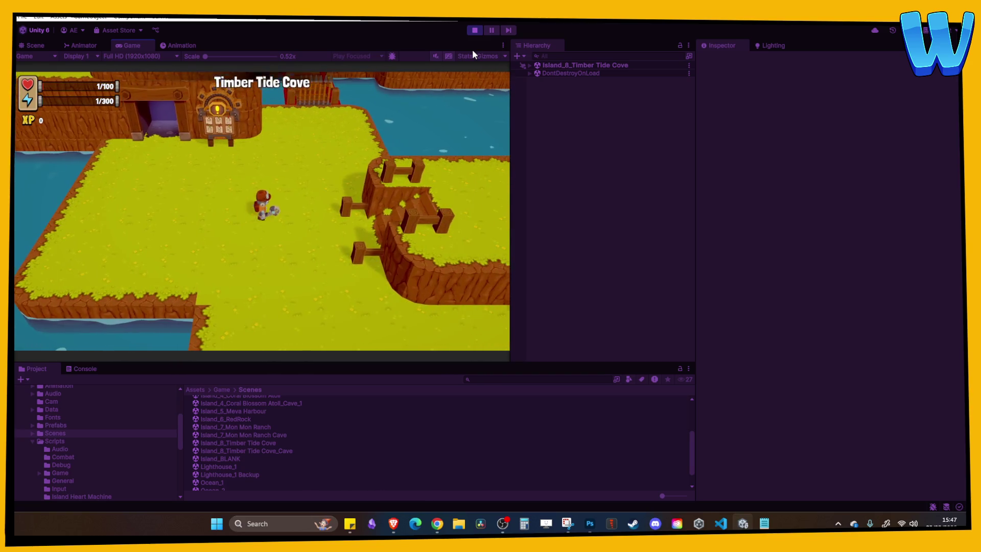
key("d")
key("d")
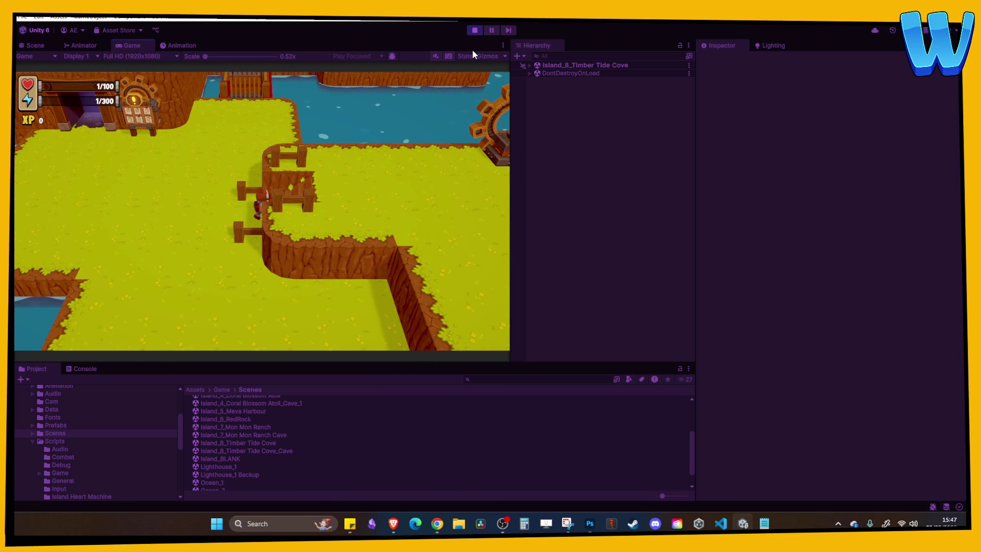
key("w")
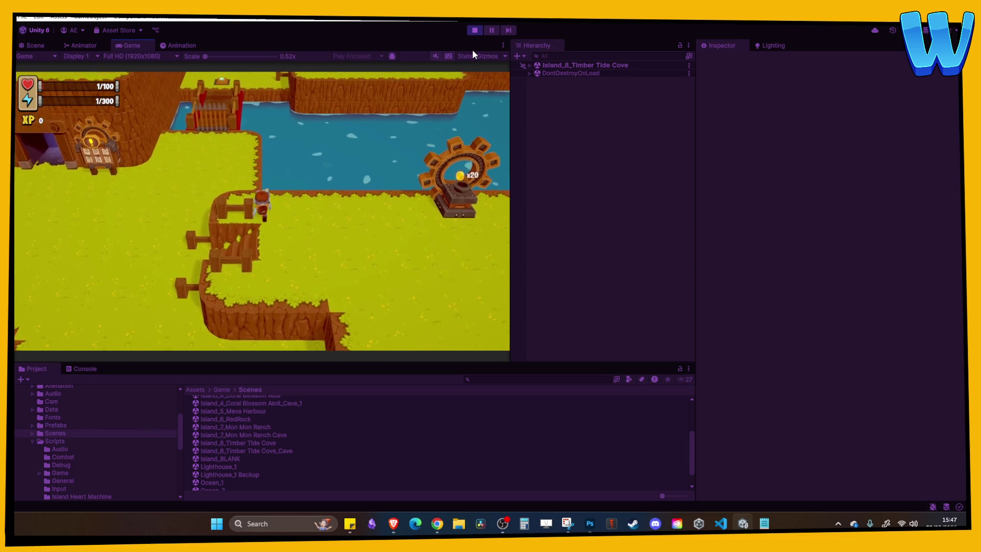
key("s")
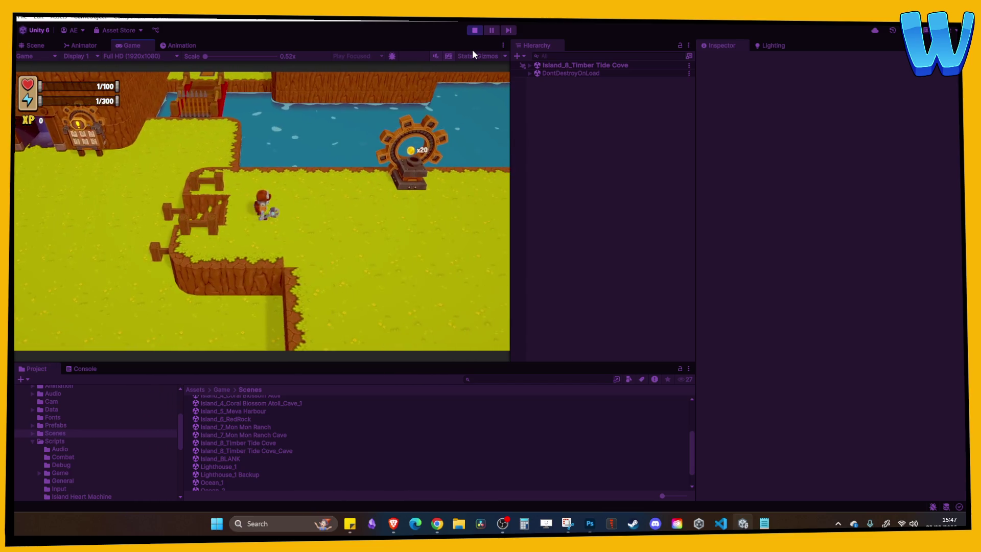
key("i")
key("i")
key("a")
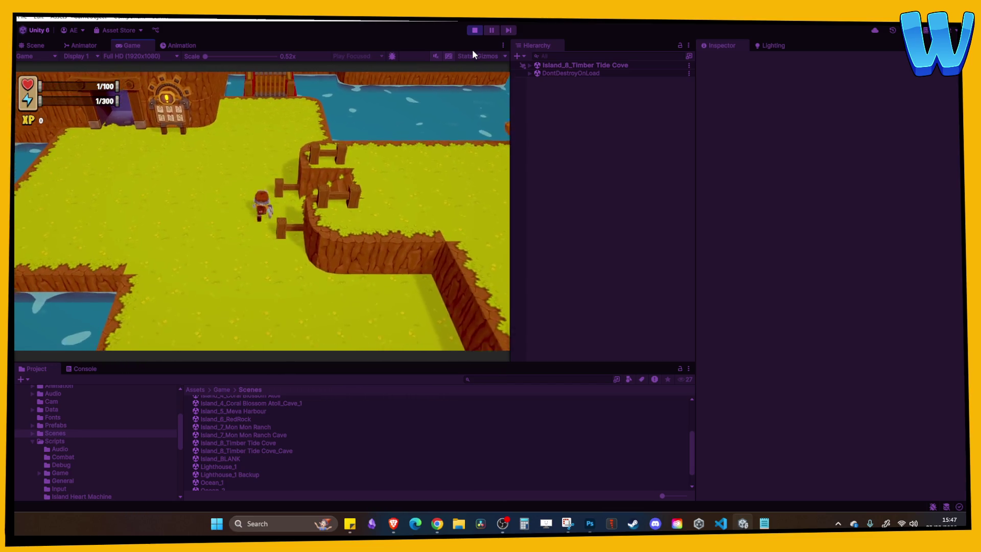
key("i")
key("i")
key("w")
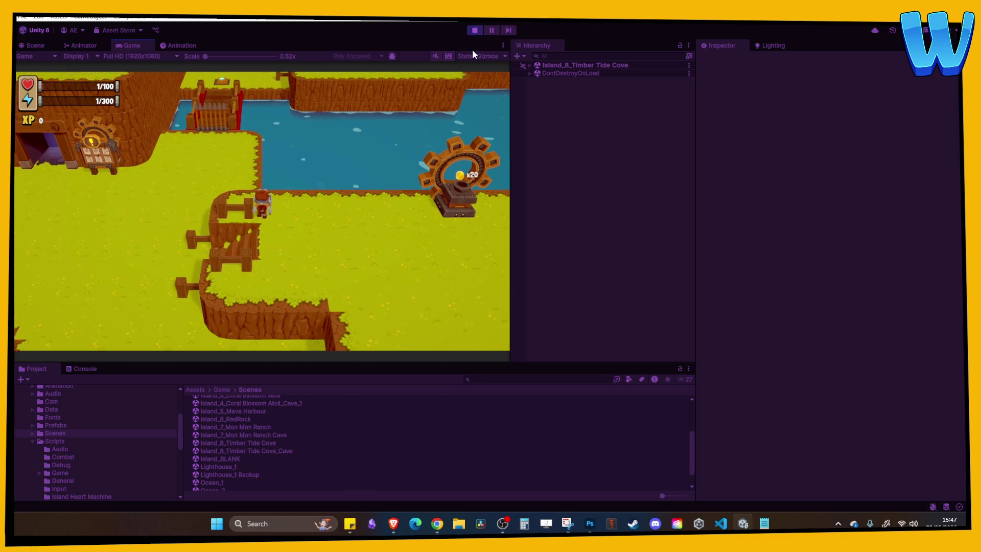
key("d")
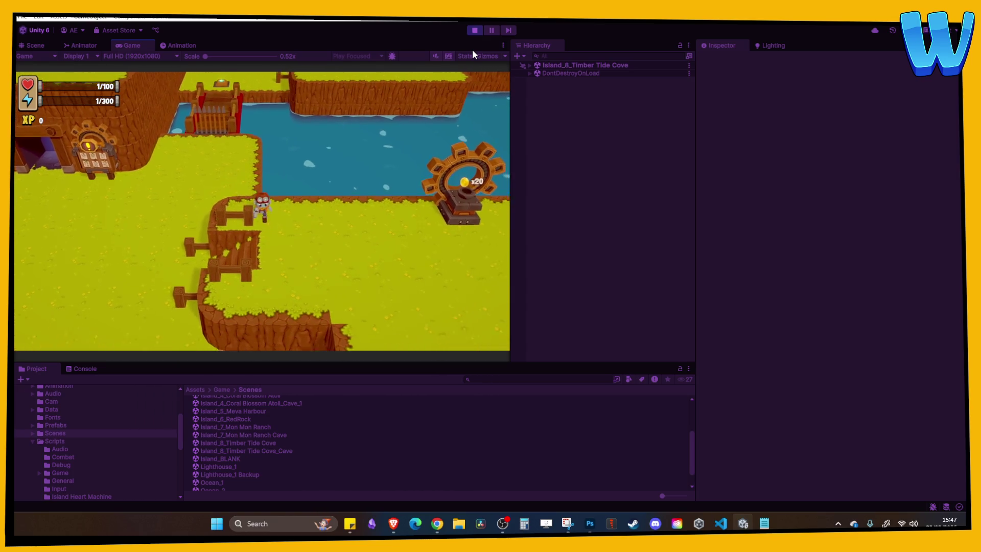
key("a")
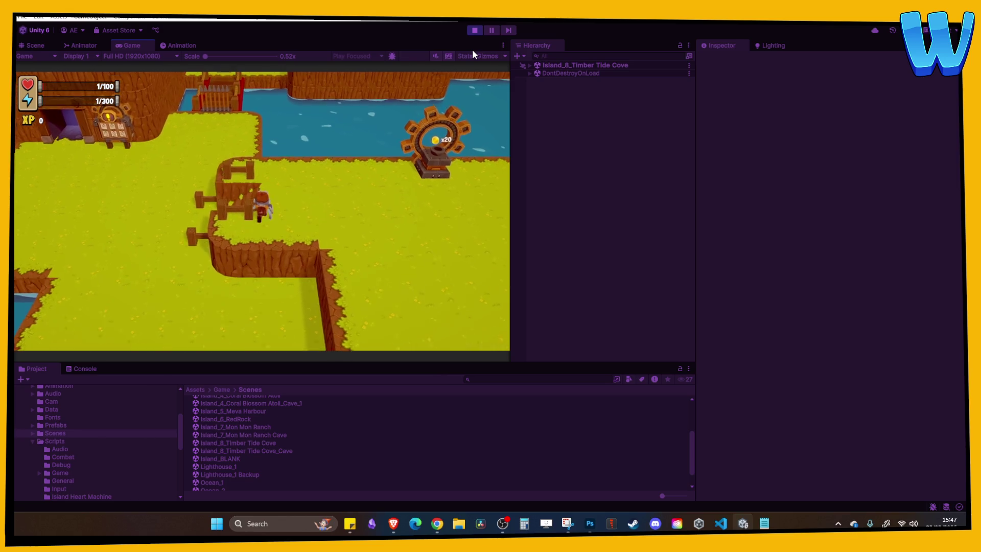
key("w")
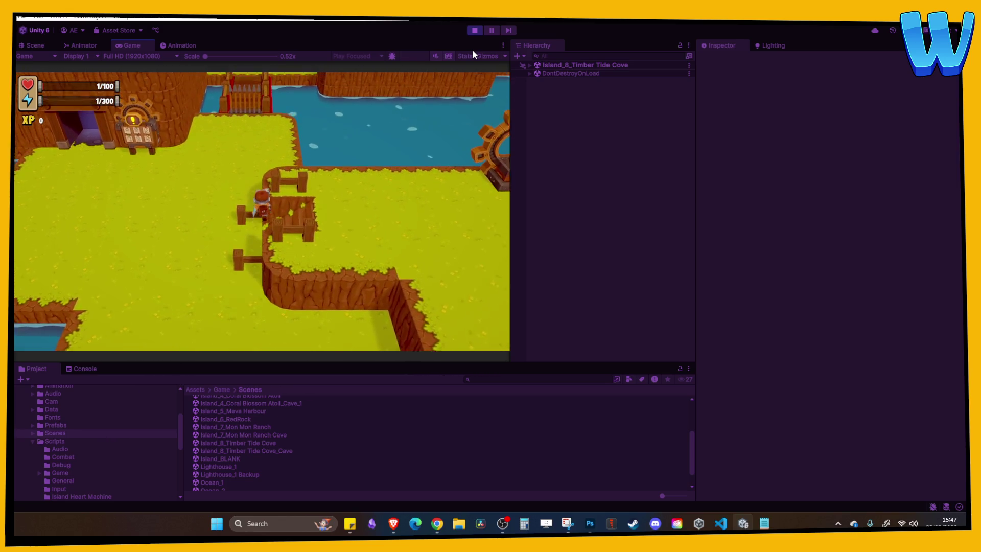
key("s")
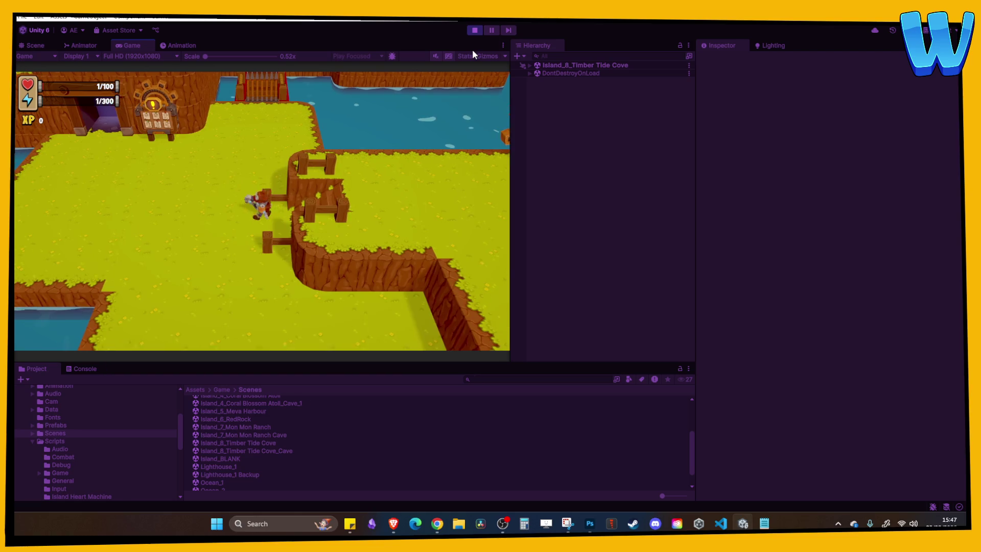
key("s")
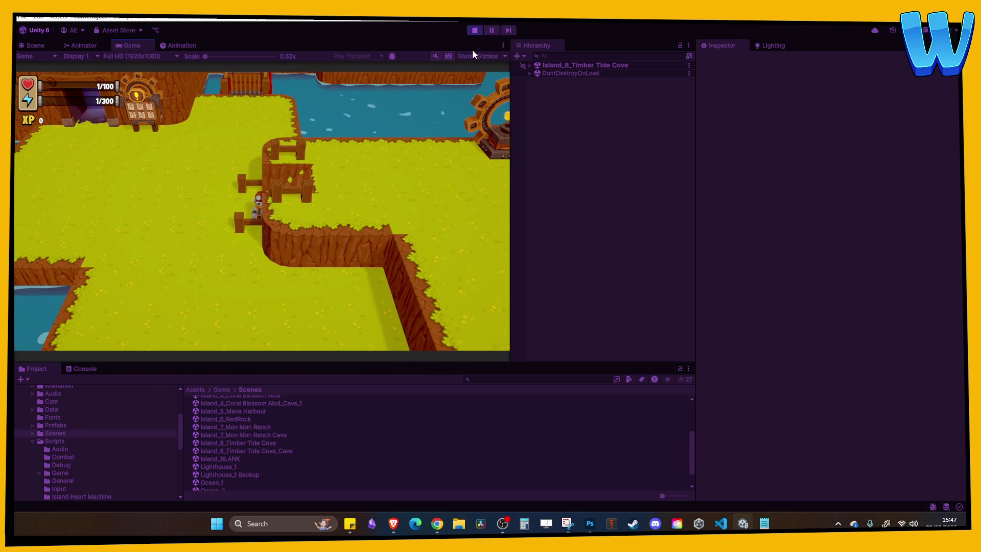
key("w")
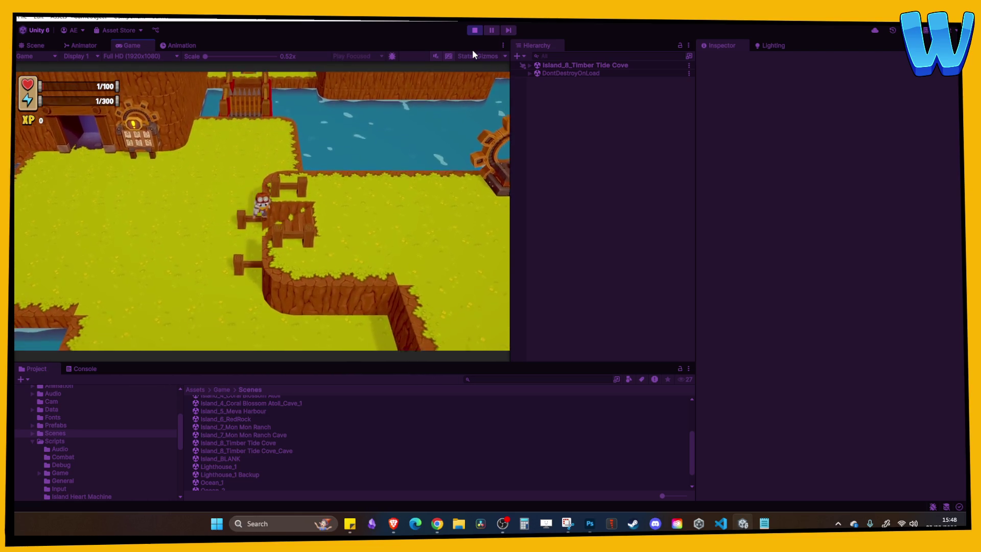
key("d")
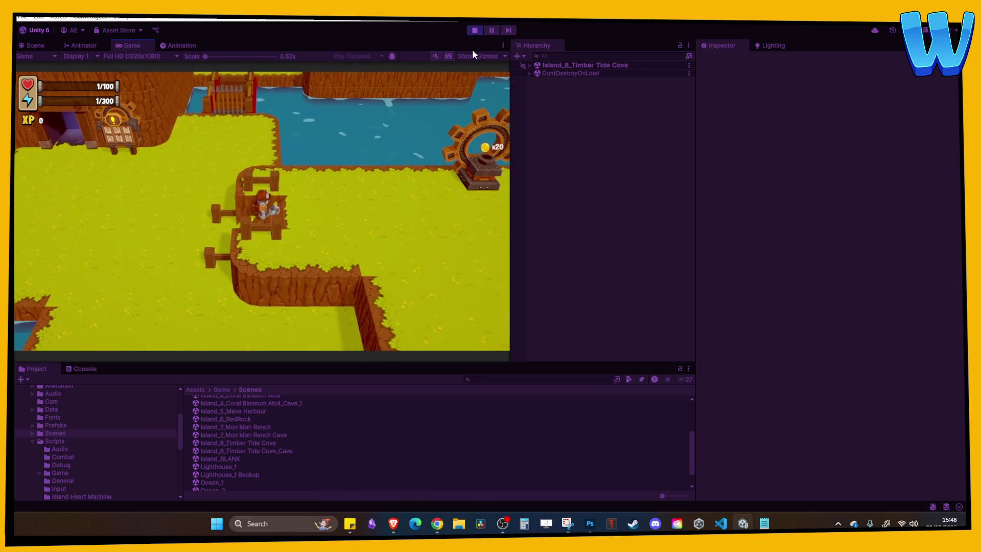
Walk the character across the plateau and up and down the wooden stairs, then stop Play mode.
key("a")
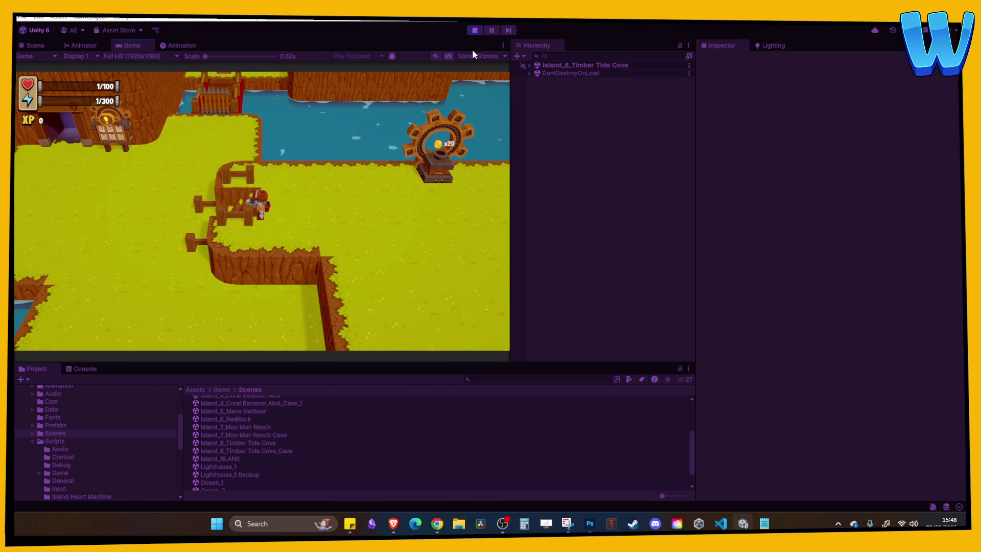
key("a")
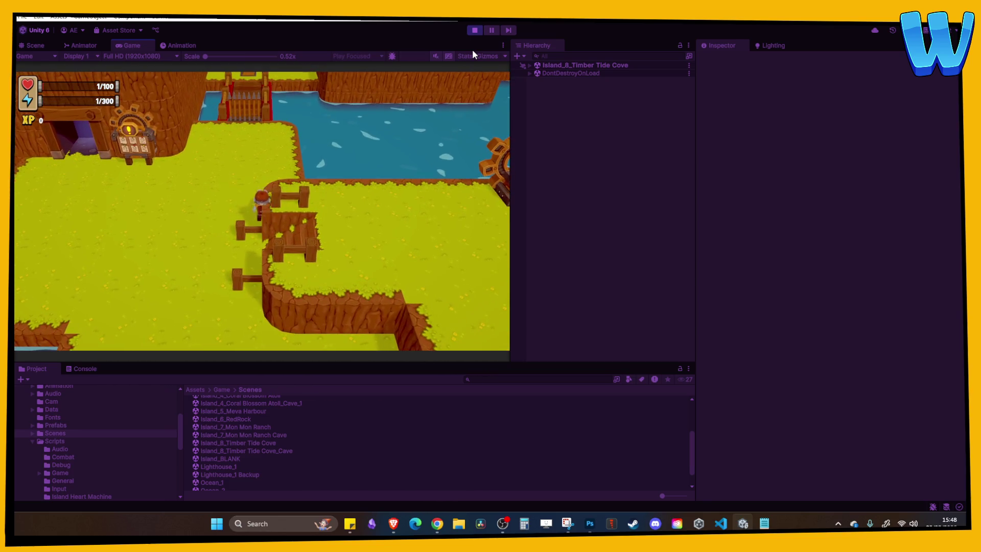
key("s")
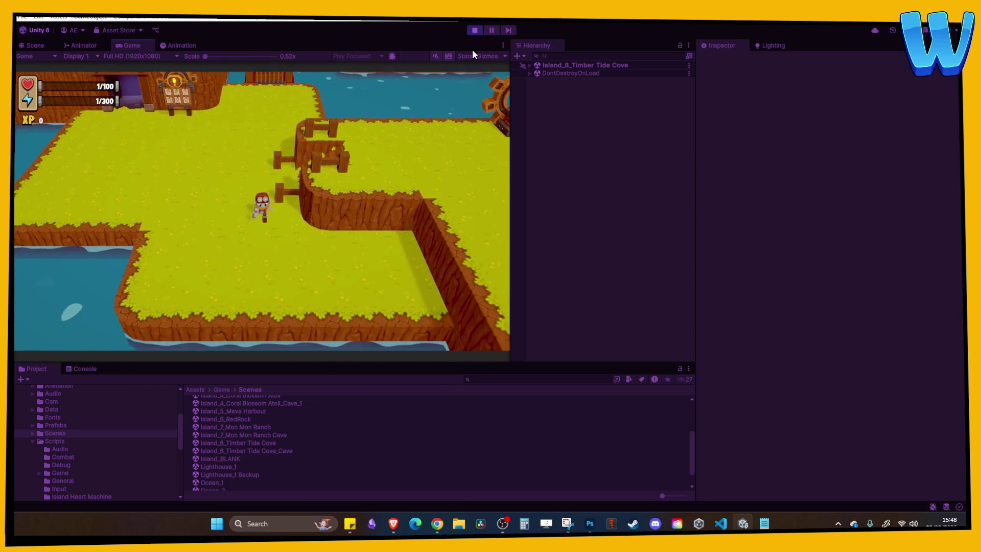
key("w")
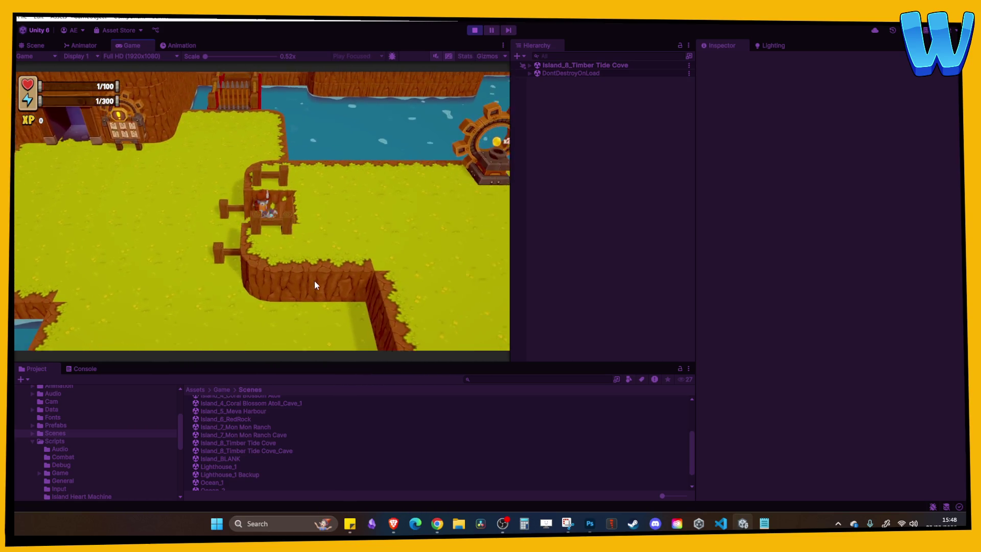
key("d")
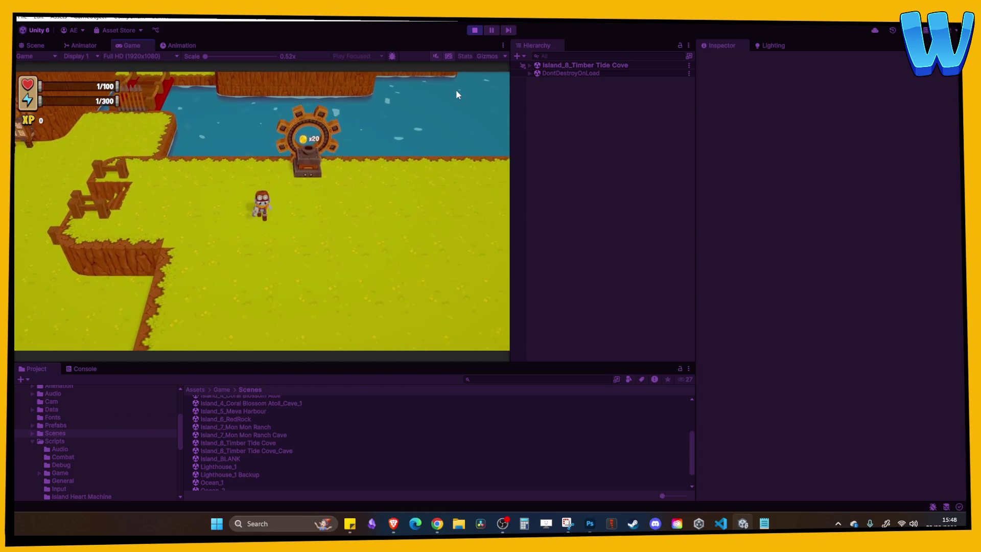
key("s")
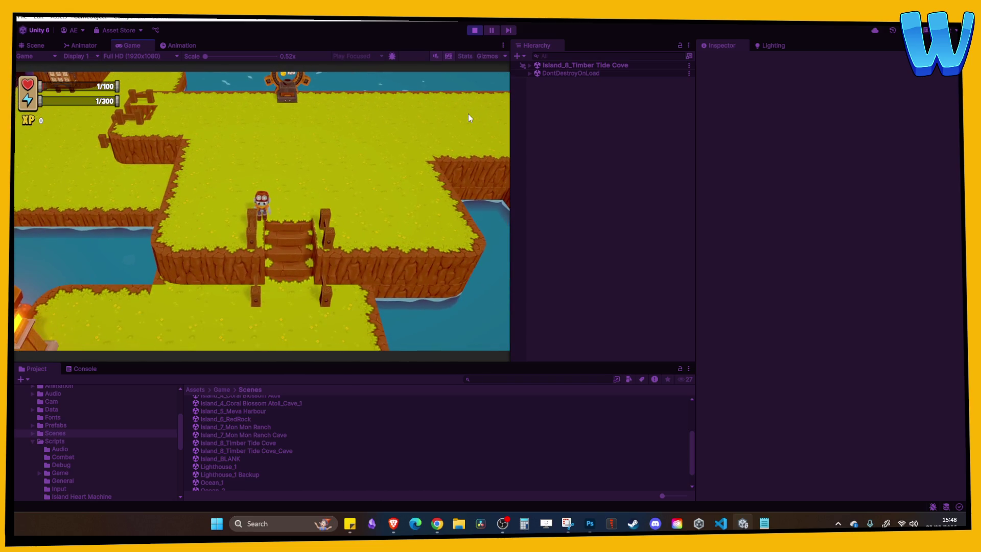
key("s")
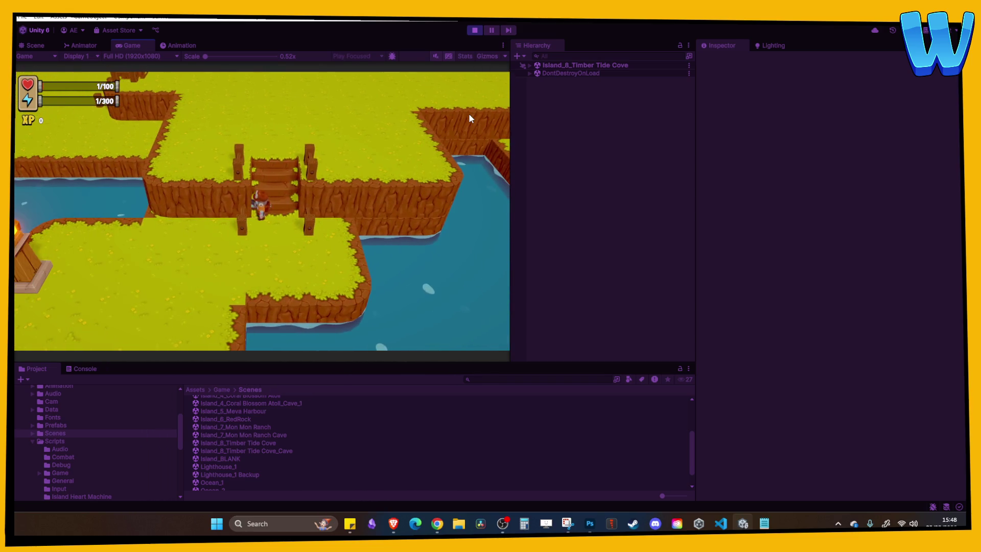
key("w")
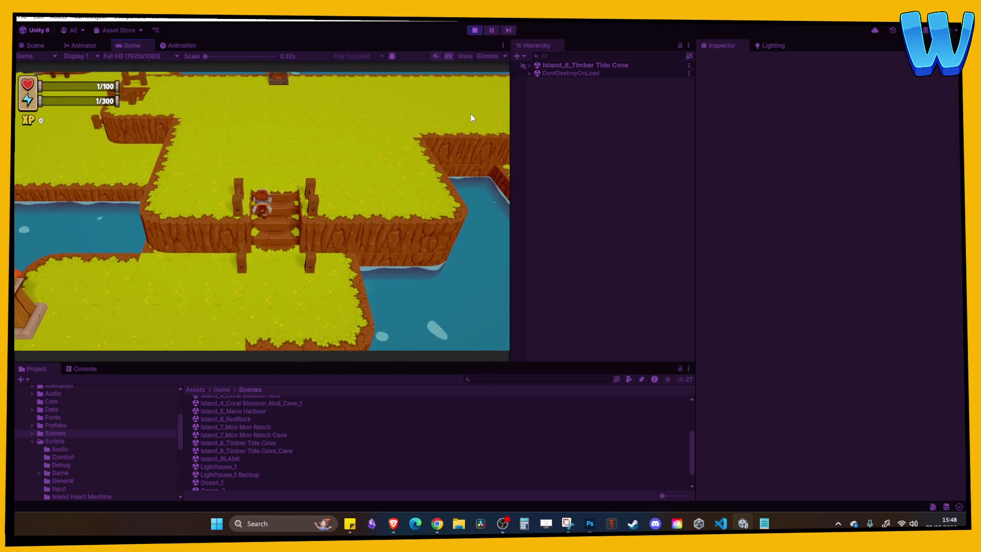
key("s")
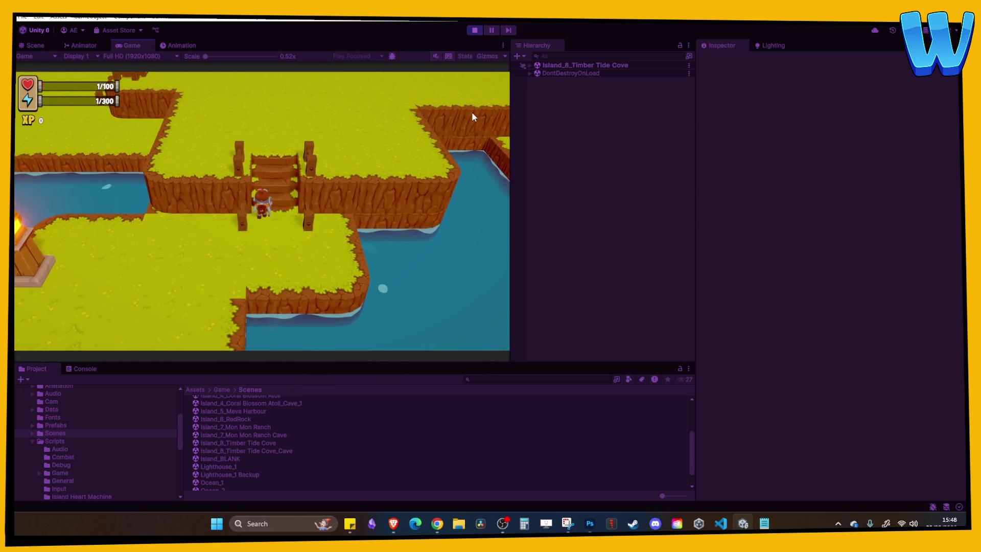
key("s")
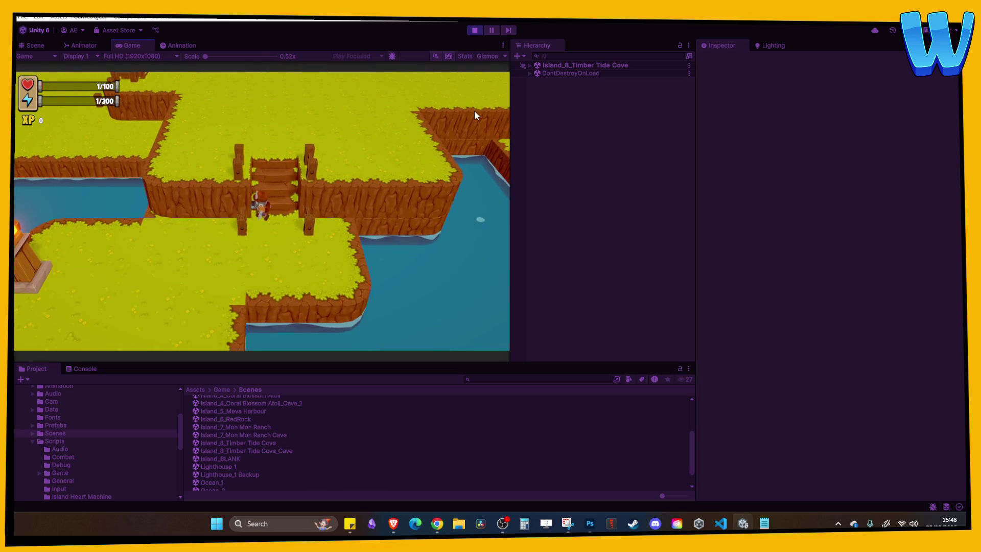
key("w")
key("s")
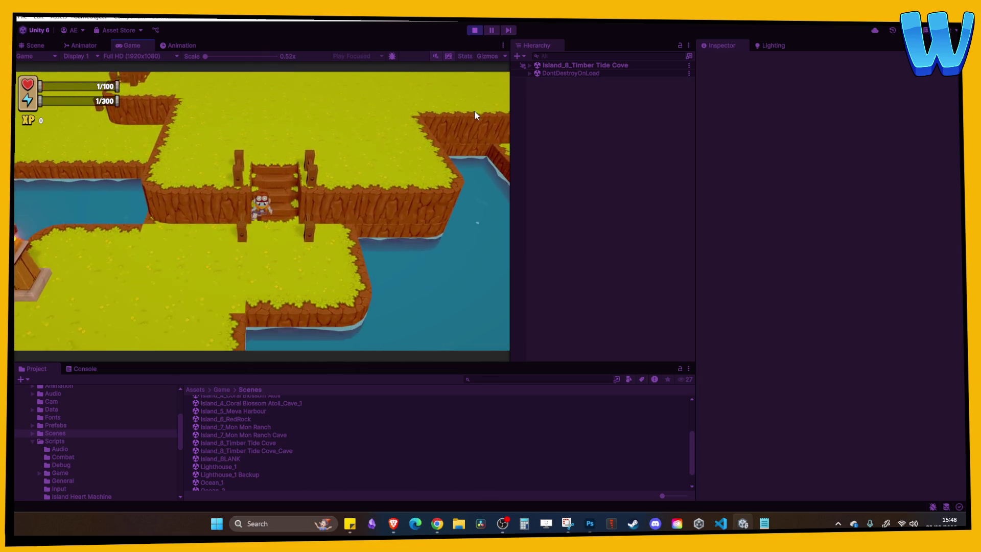
key("w")
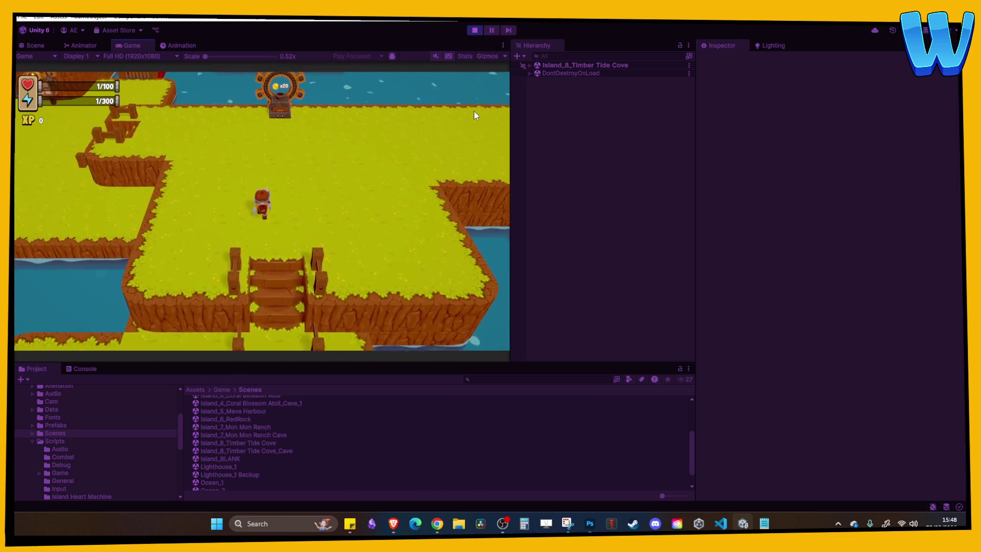
key("a")
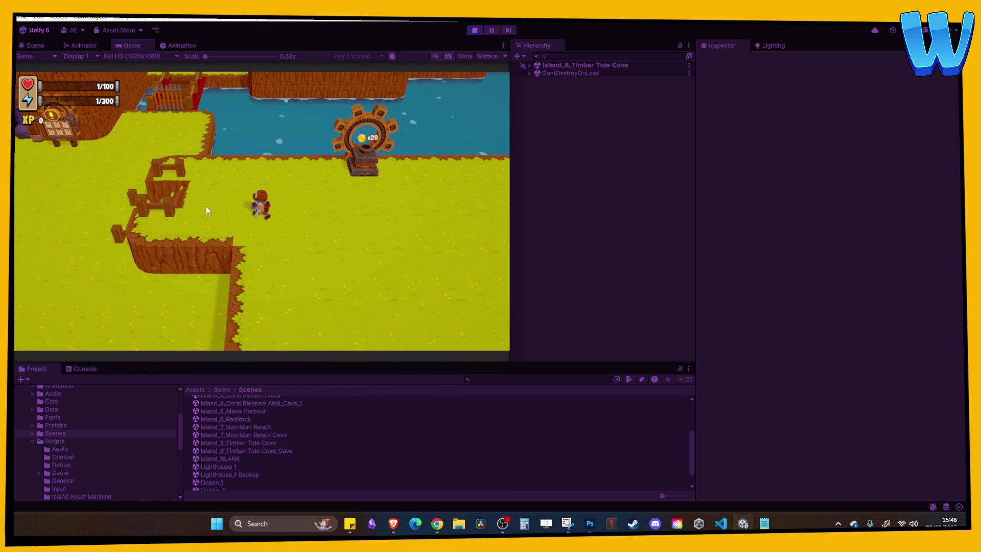
key("w")
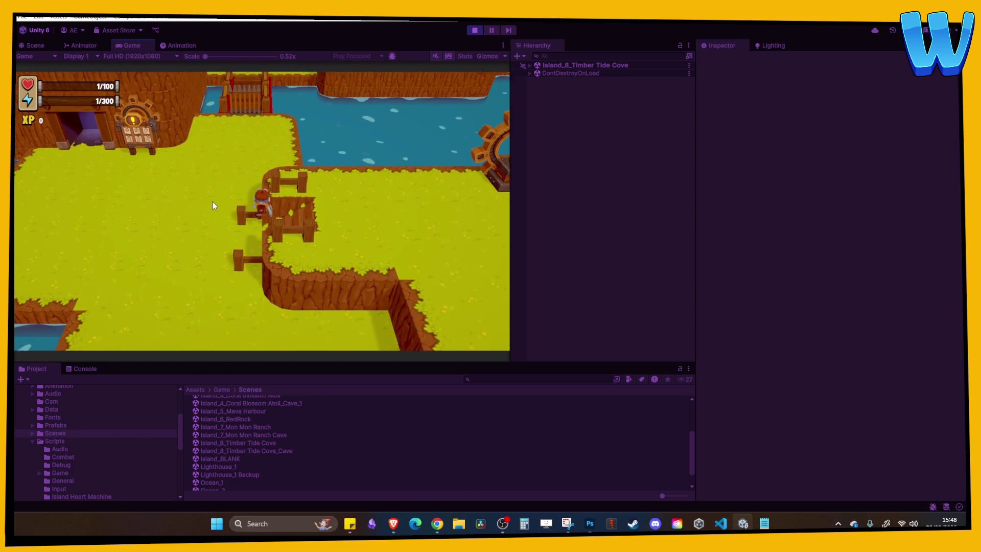
key("s")
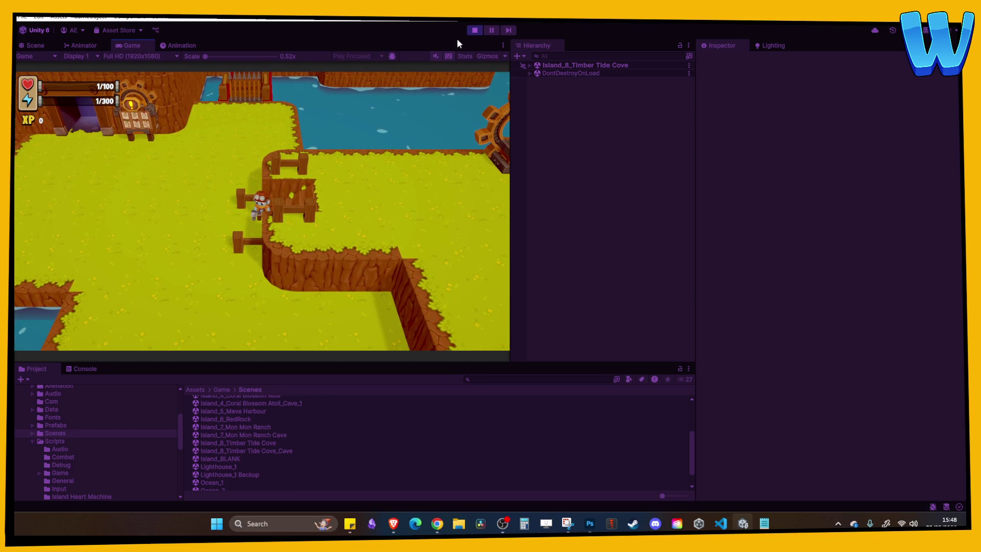
left_click(475, 30)
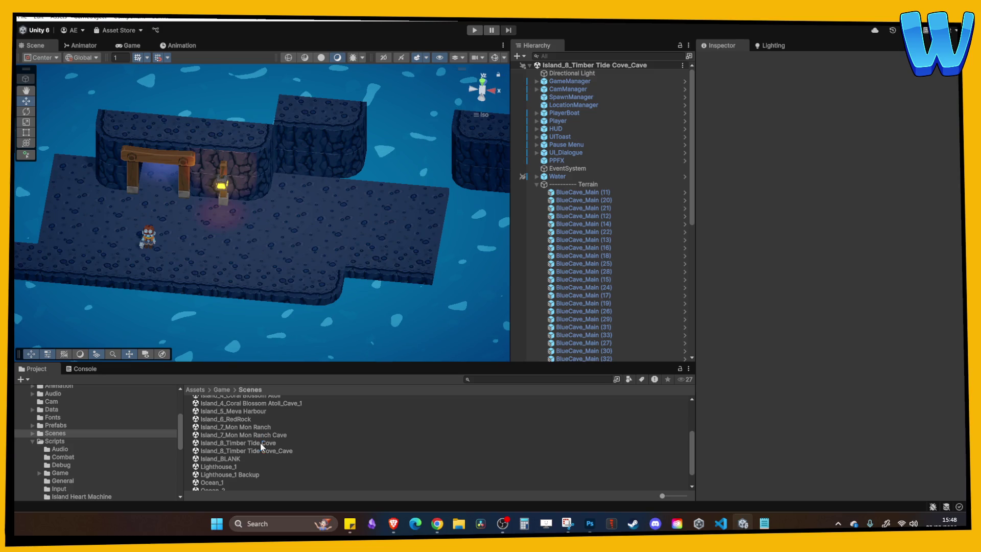
Open the Island_8_Timber Tide Cove scene and frame the grassland ramp.
double_click(261, 442)
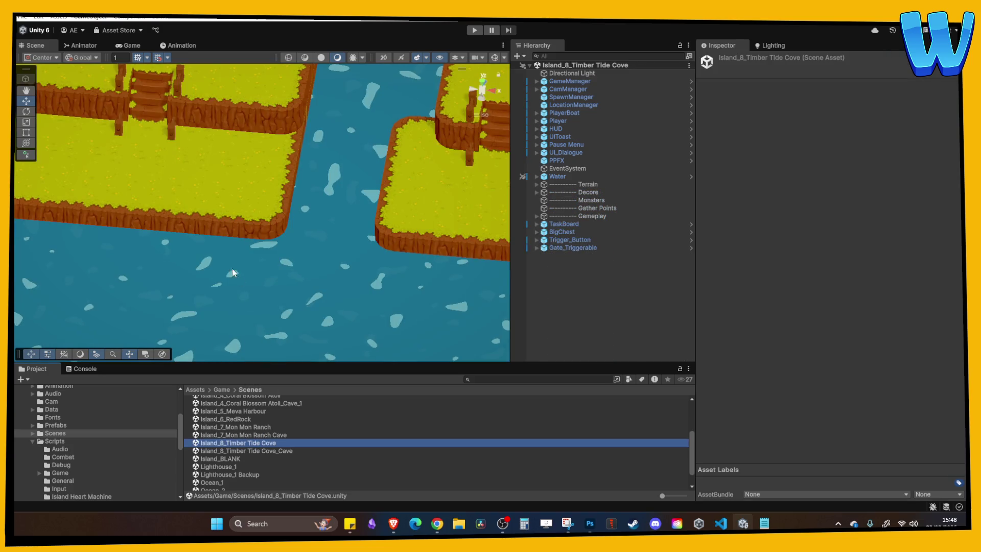
scroll(280, 254, "down", 5)
left_click_drag(314, 199, 472, 180)
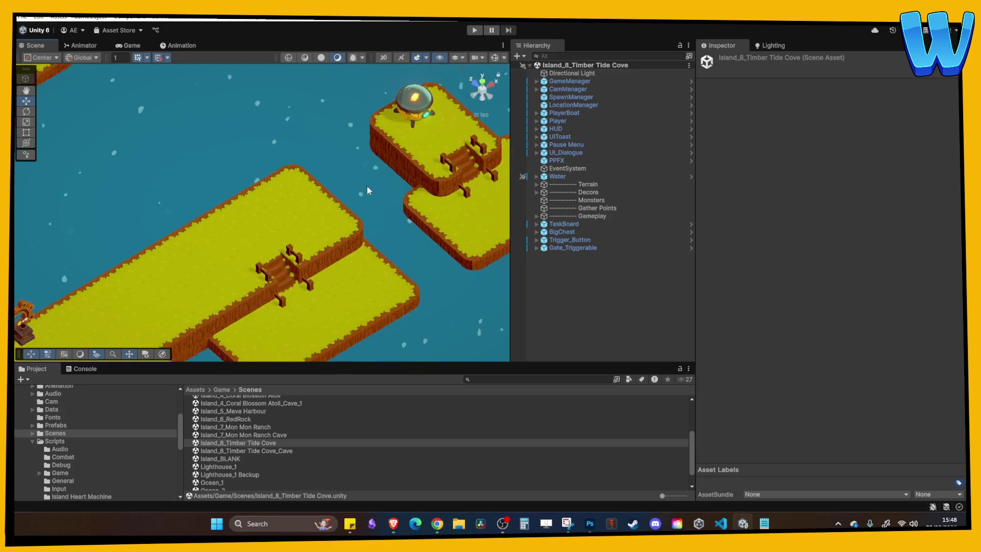
scroll(314, 212, "up", 5)
left_click(398, 280)
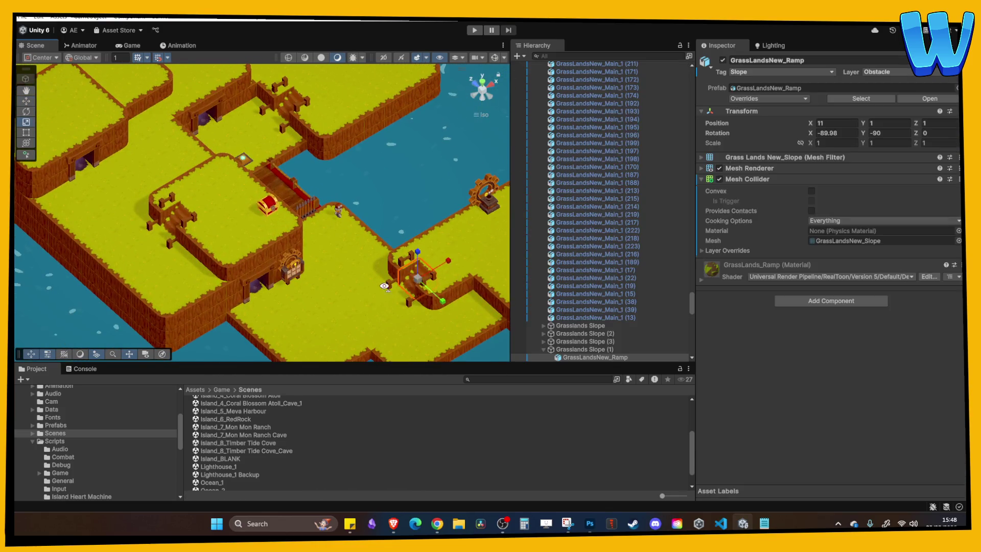
scroll(390, 264, "up", 2)
key("f")
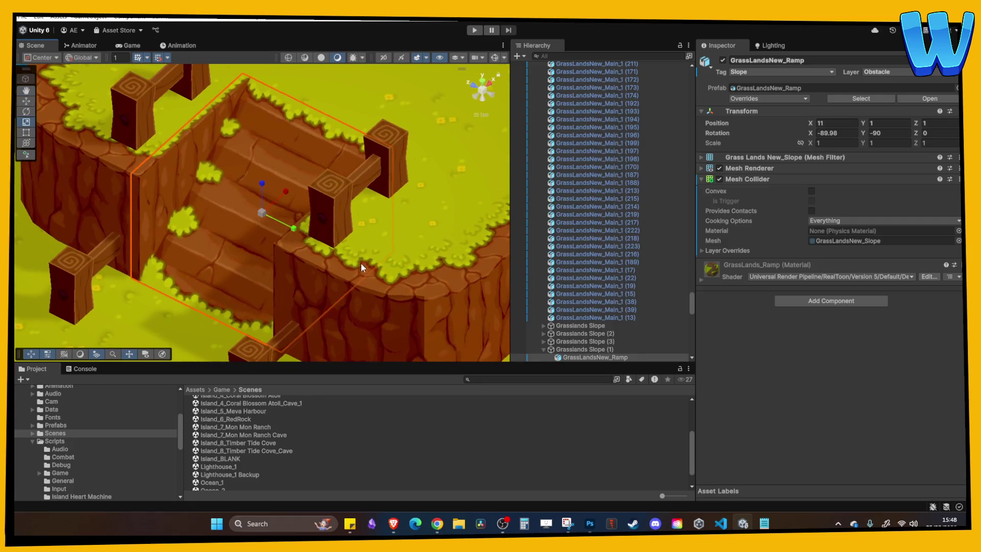
left_click_drag(56, 133, 241, 180)
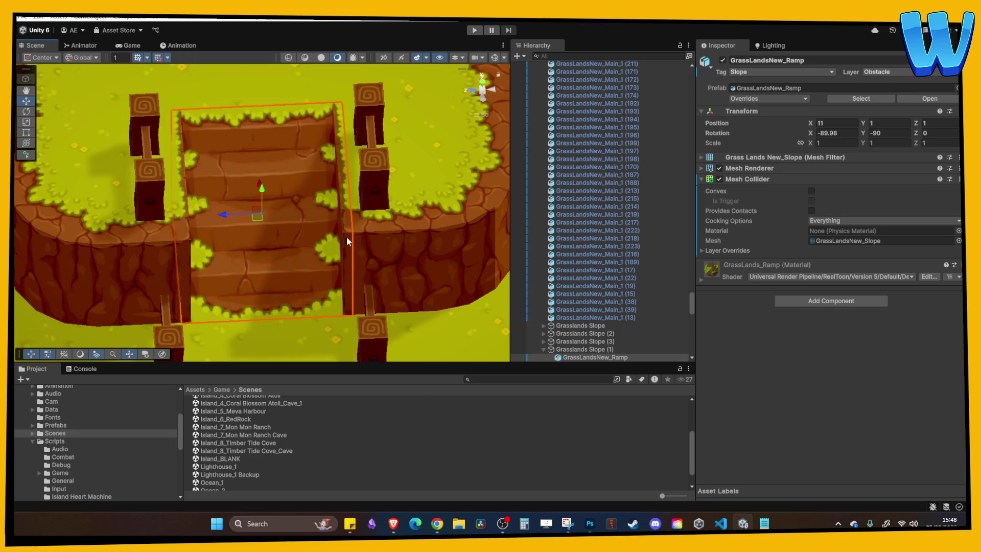
scroll(611, 344, "down", 2)
Nudge Grasslands Slope (1) along Z back to about Z 31, then enter Play mode.
left_click(596, 320)
mouse_move(382, 275)
left_mouse_down()
mouse_move(360, 269)
mouse_move(359, 239)
left_mouse_up()
left_click_drag(239, 223, 268, 233)
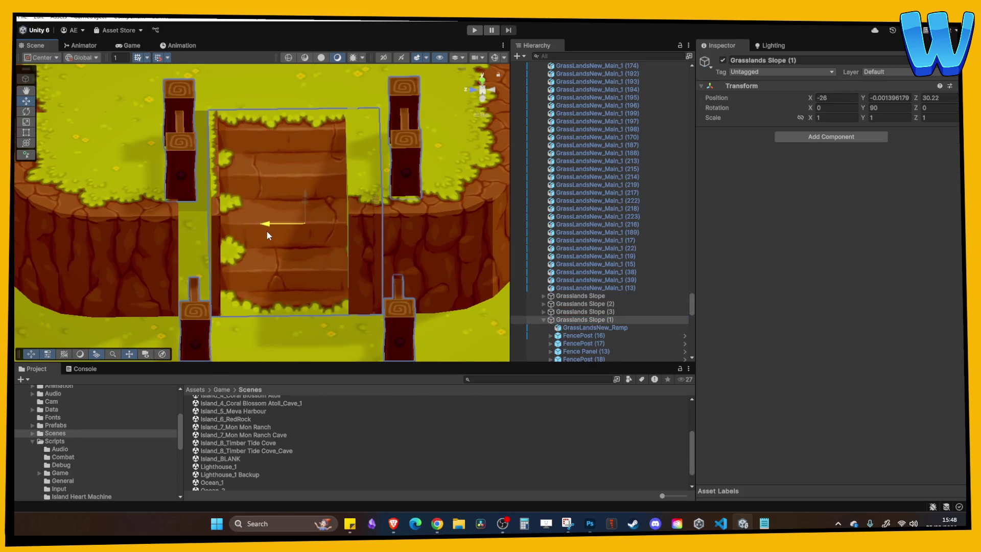
left_click_drag(212, 214, 184, 218)
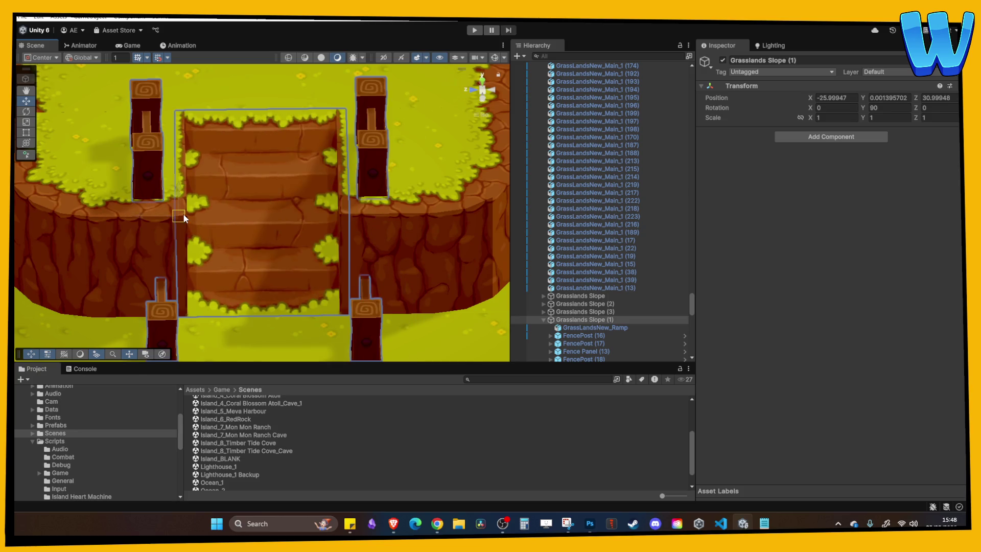
left_click(377, 238)
mouse_move(407, 276)
left_mouse_down()
mouse_move(348, 306)
mouse_move(146, 258)
left_mouse_up()
left_click(381, 307)
scroll(146, 258, "down", 10)
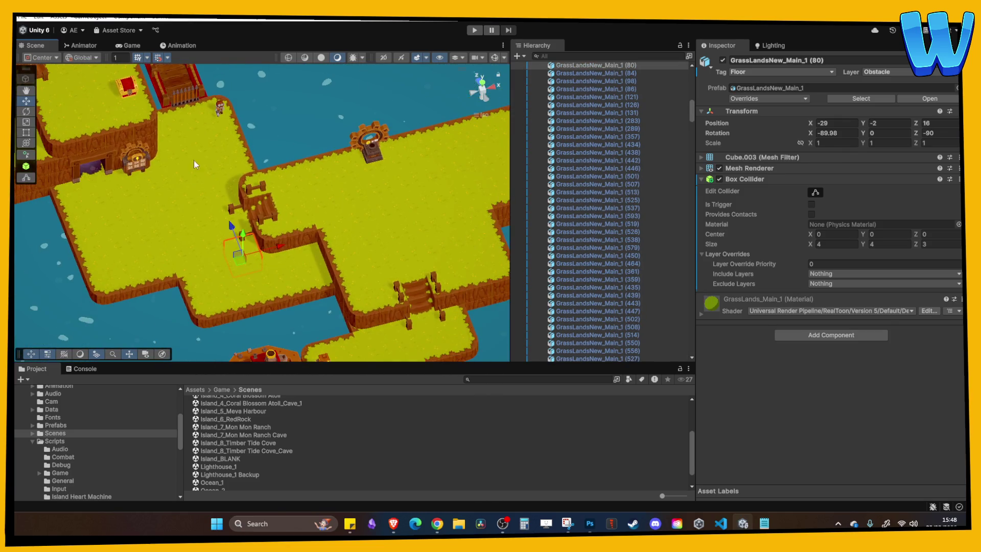
left_click(475, 30)
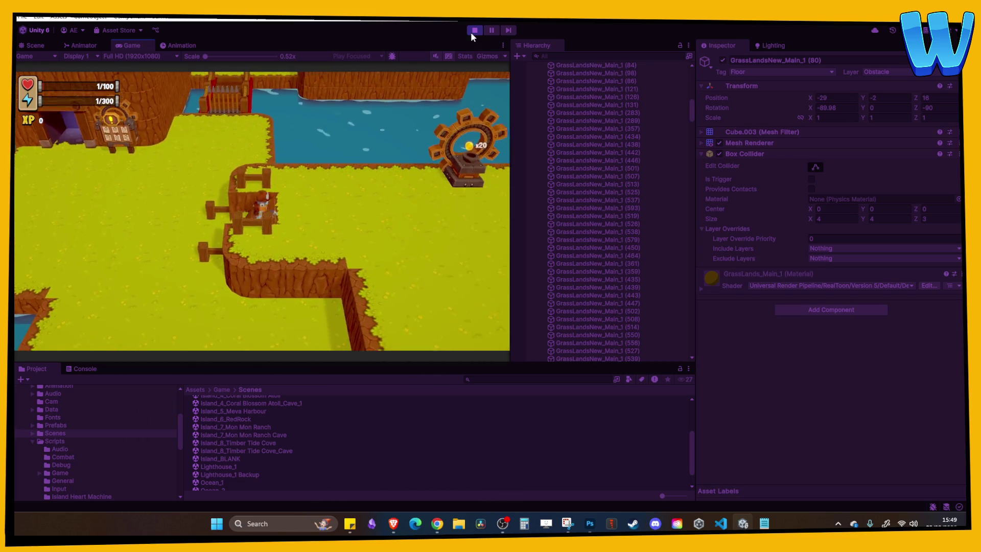
Stop Play mode after walking the player around the fenced slope.
left_click(470, 31)
Select a grass floor tile, orbit toward top-down, then open Island_3_Fishermans Drift.
left_click(375, 233)
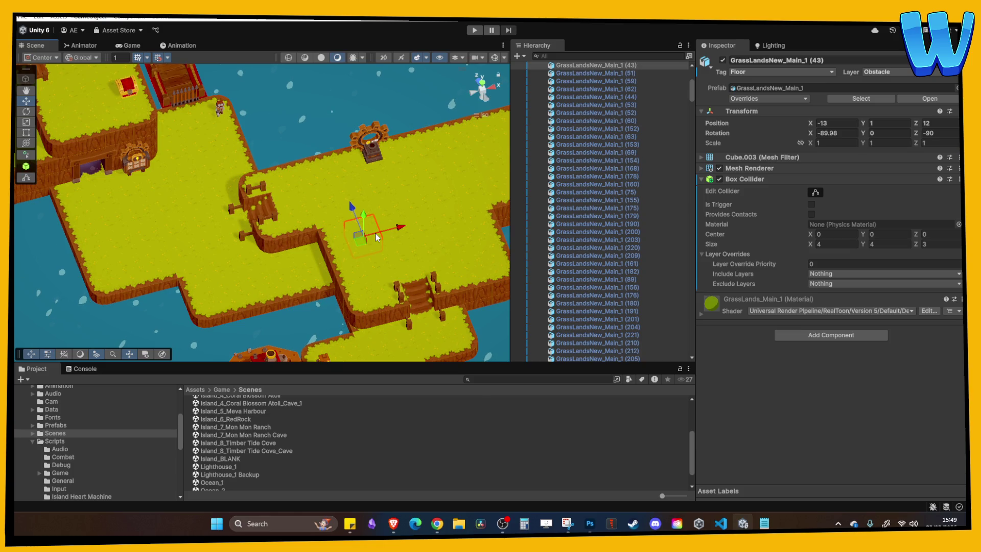
scroll(375, 233, "up", 10)
mouse_move(339, 196)
left_mouse_down()
mouse_move(243, 251)
mouse_move(259, 242)
mouse_move(225, 207)
mouse_move(327, 260)
left_mouse_up()
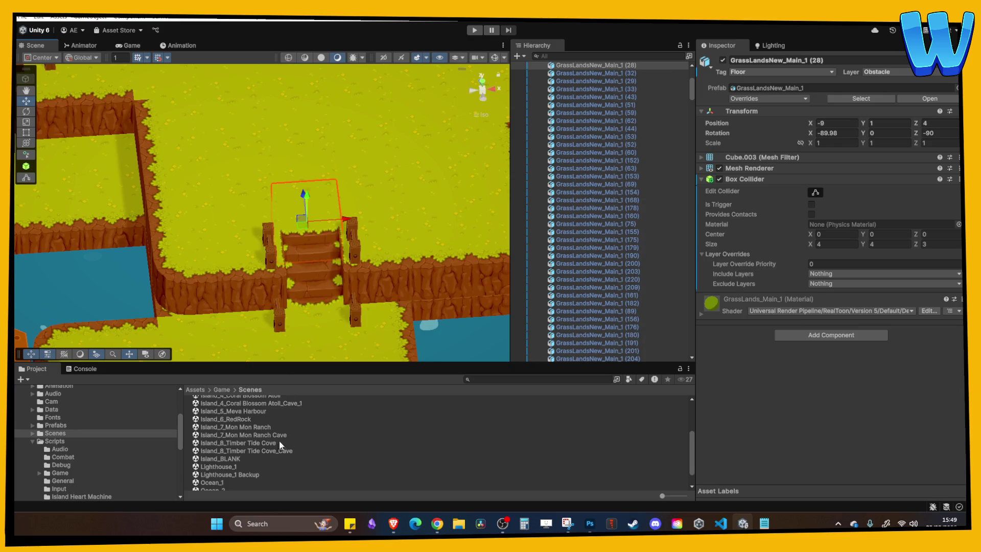
scroll(279, 442, "up", 2)
left_click(260, 417)
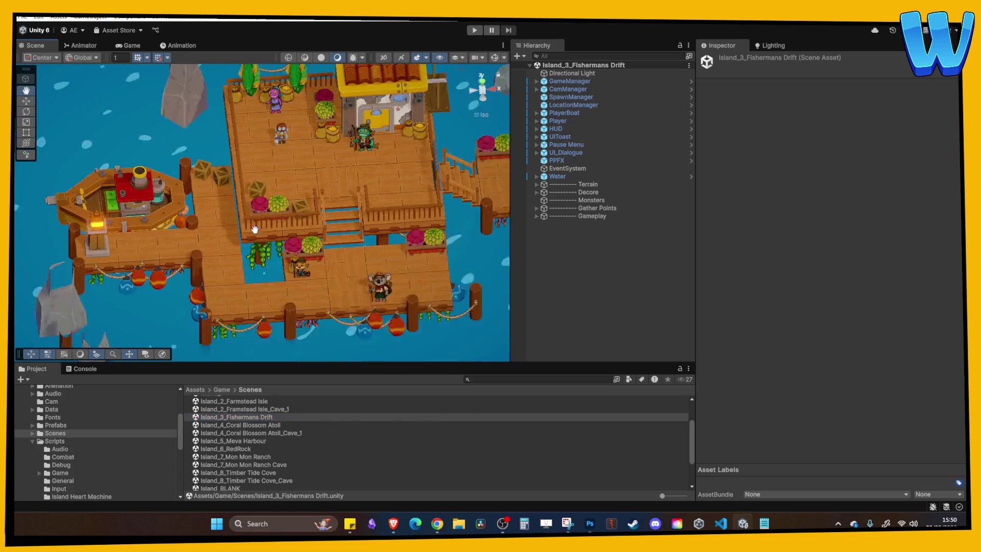
left_click(320, 221)
Frame the wooden dock stairs at a lower angle and start play mode.
key("f")
left_click_drag(320, 220, 369, 200)
left_click(474, 30)
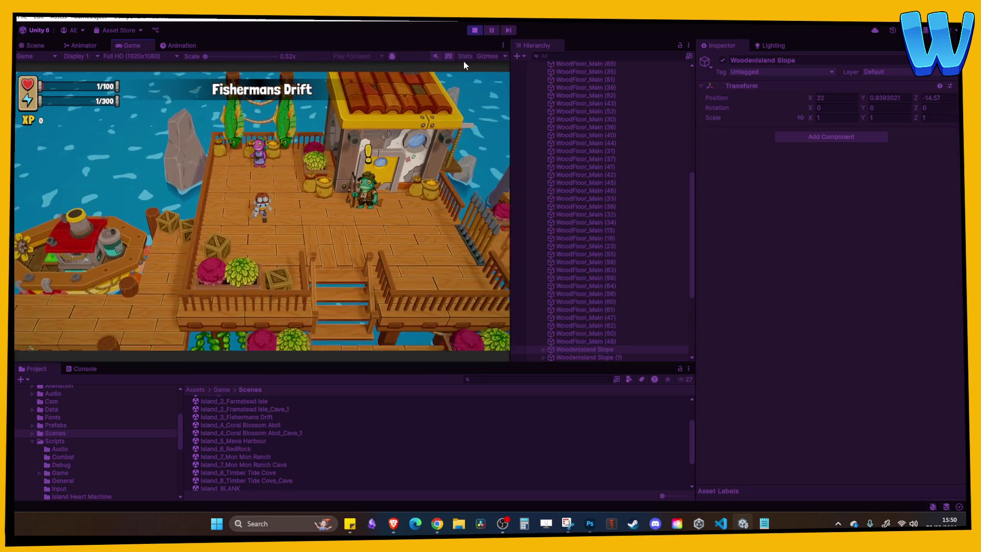
Walk the player around the dock with WASD, then stop the play test.
key("s")
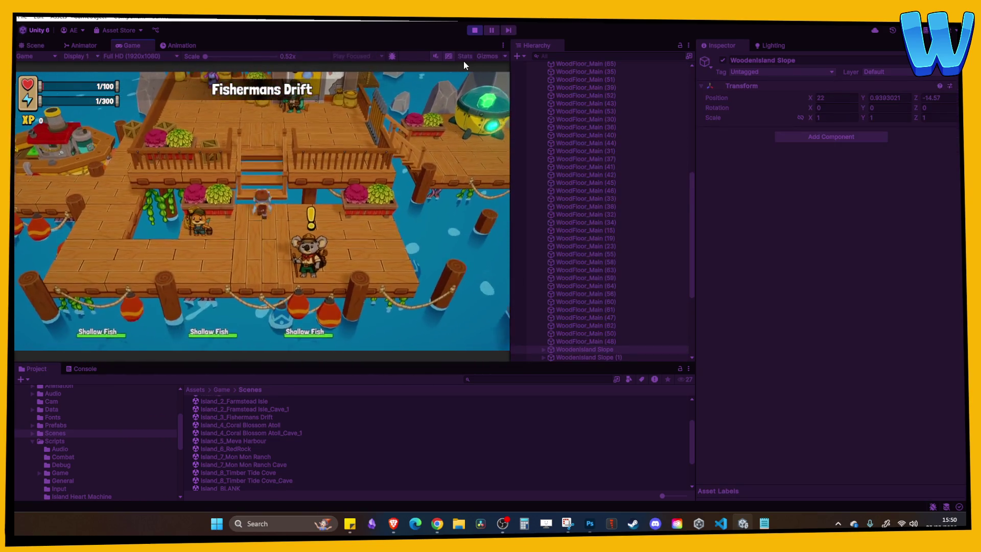
key("d")
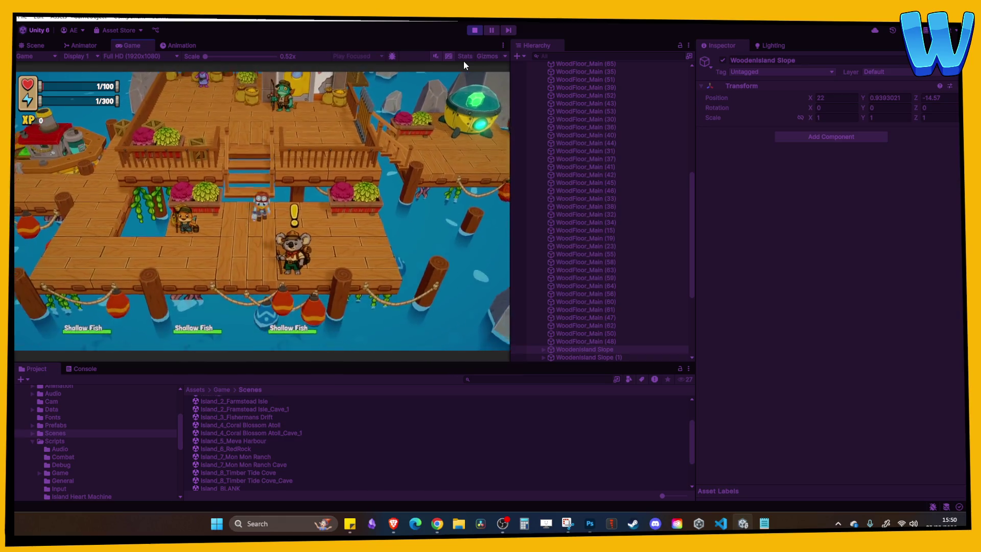
key("w")
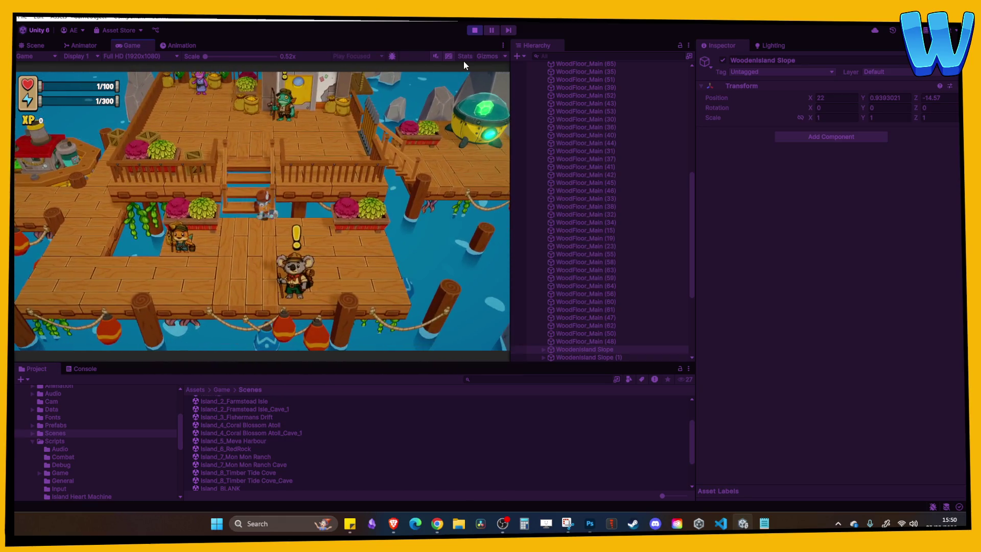
key("w")
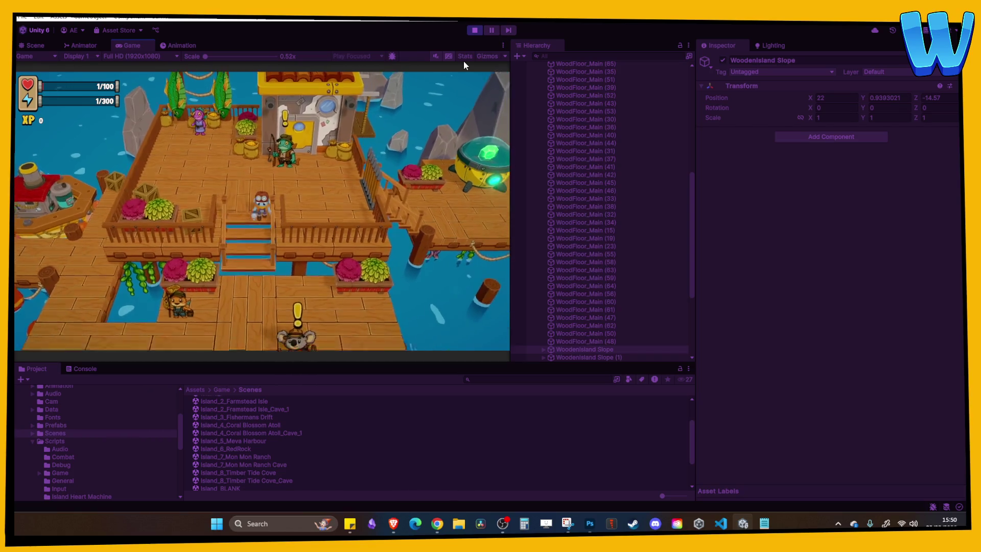
key("s")
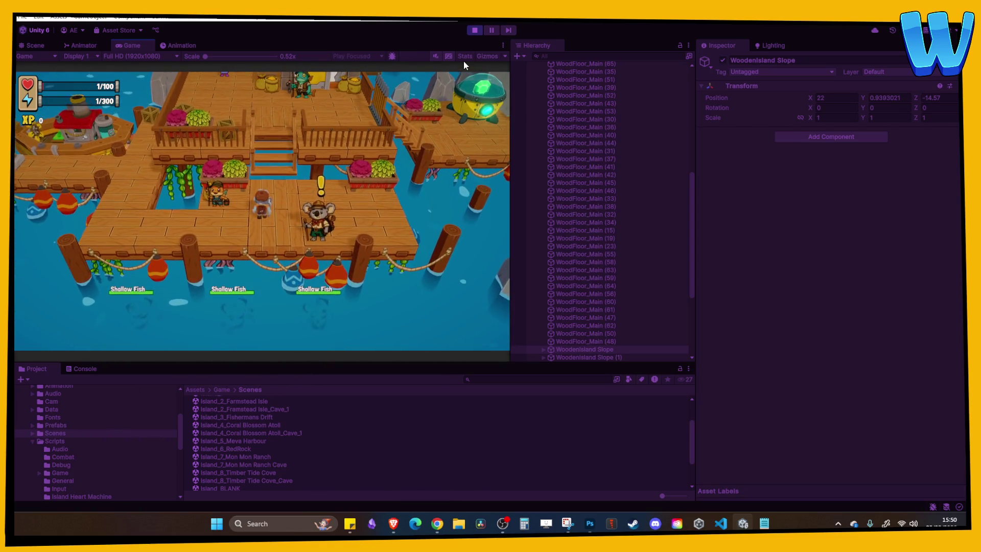
left_click(475, 30)
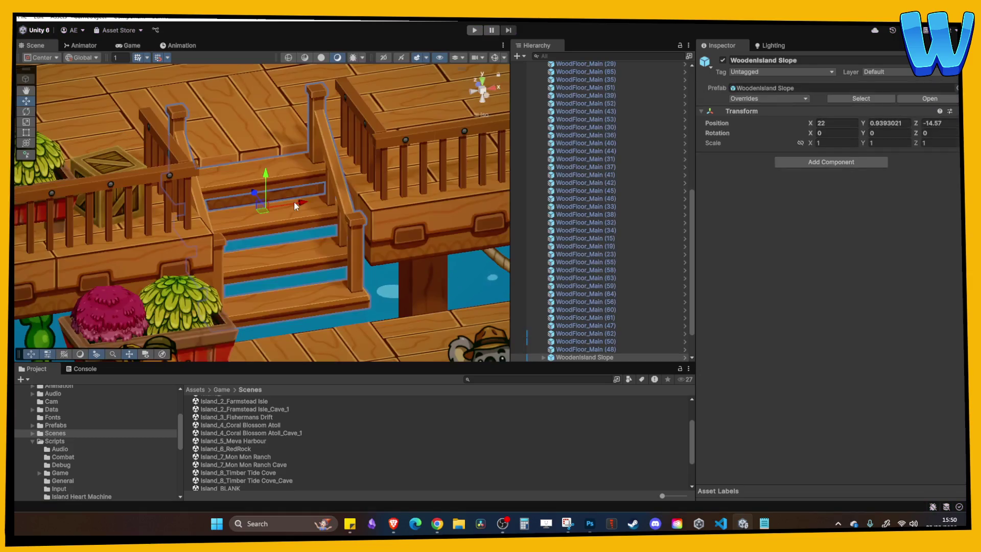
Switch to the Island_8_Timber Tide Cove_Cave scene and pan across the cave floor.
left_click(311, 216)
scroll(293, 427, "down", 3)
double_click(282, 432)
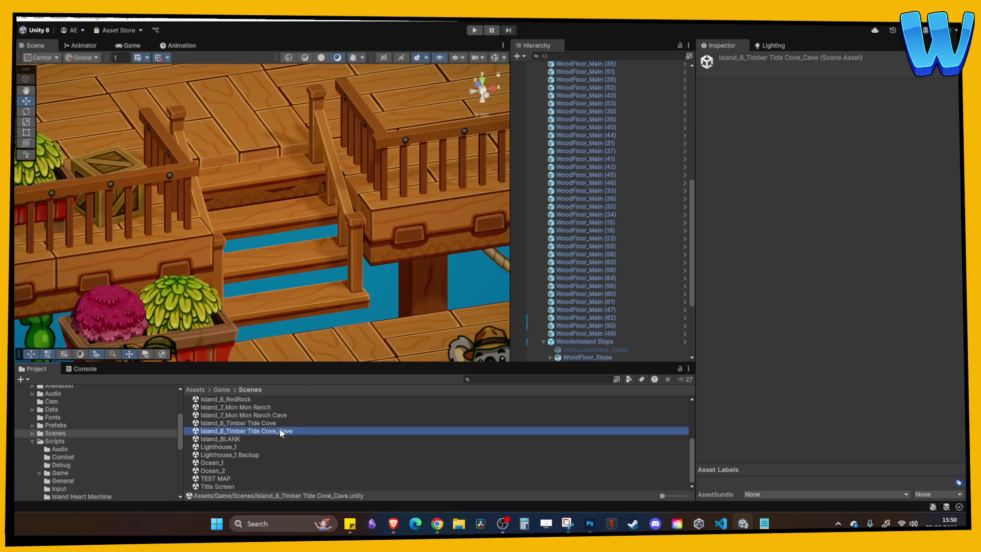
key("Right")
key("Up")
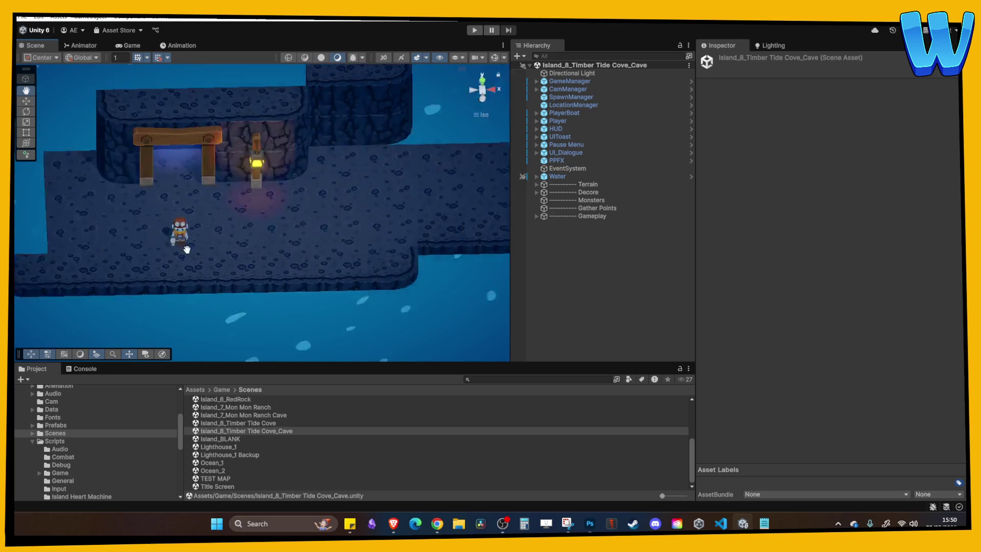
Move a blue cave floor tile to Z 8 and duplicate copies up to Z 16.
left_click(294, 266)
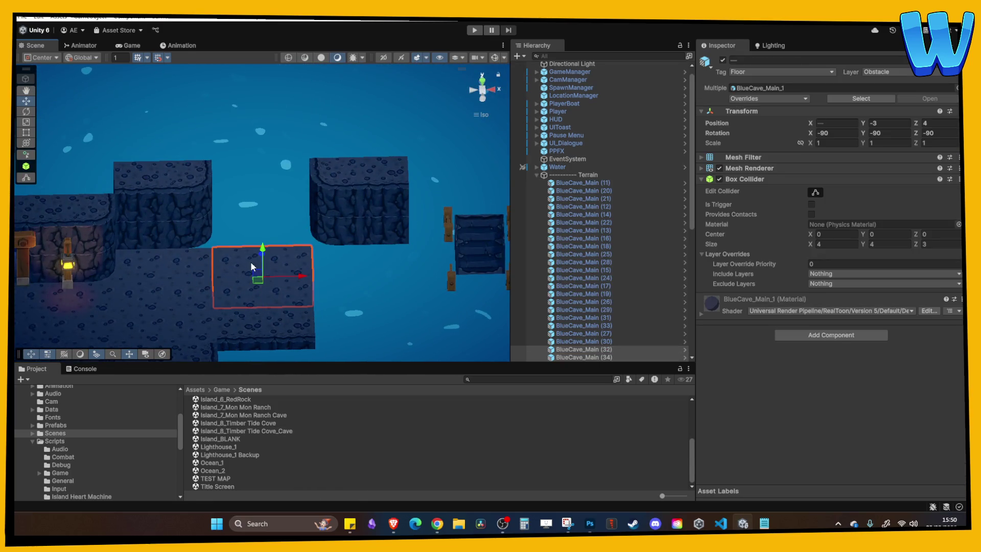
key("f")
mouse_move(256, 192)
left_mouse_down()
mouse_move(251, 143)
mouse_move(253, 153)
left_mouse_up()
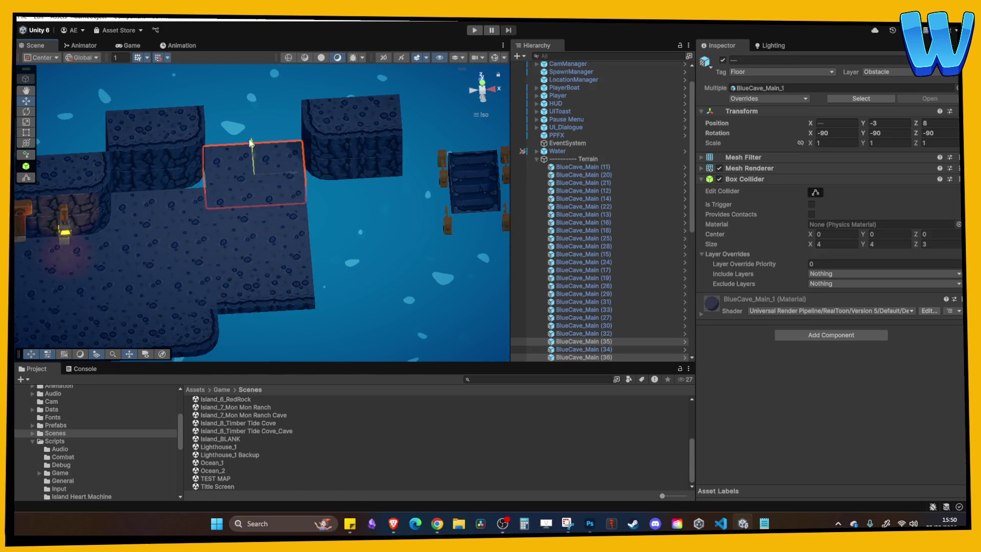
key("f")
key("ctrl+d")
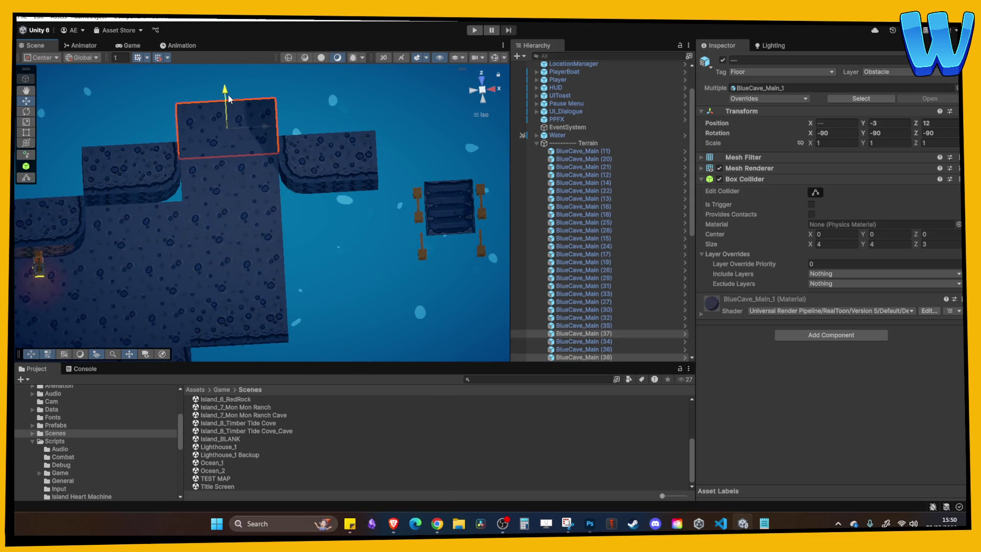
key("f")
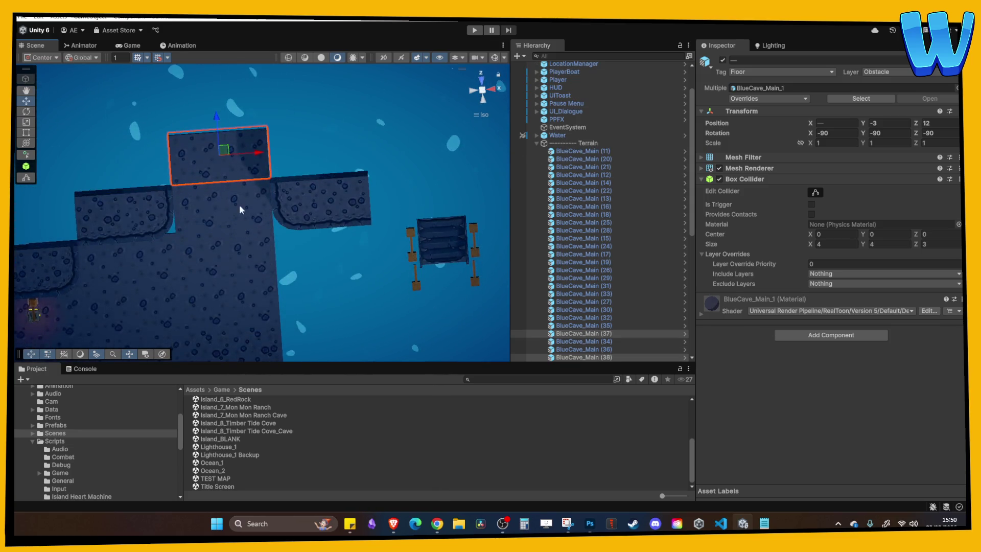
key("ctrl+d")
left_click_drag(225, 196, 223, 107)
key("ctrl+d")
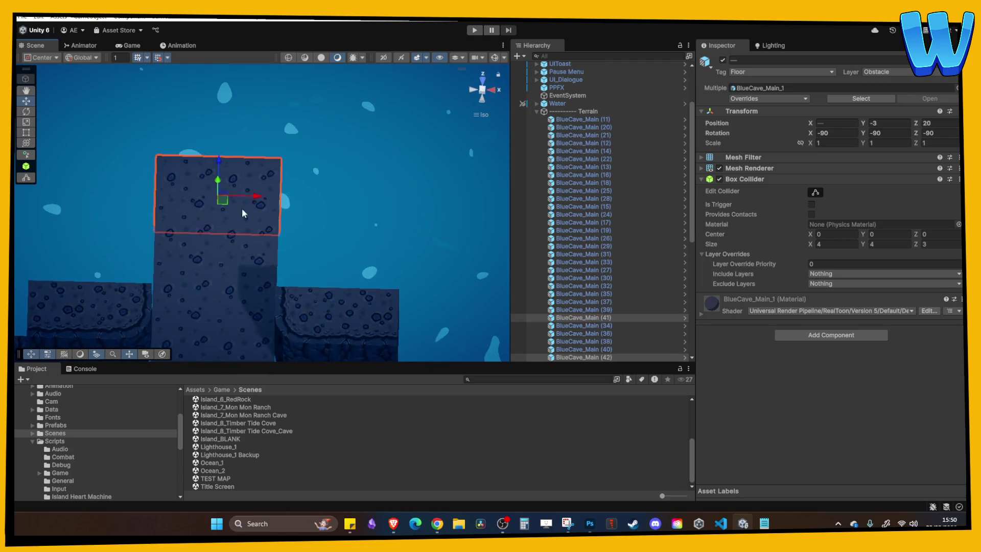
Duplicate BlueCave_Main (35) and place the copy at X 54, undoing a misplaced move.
left_click(199, 232)
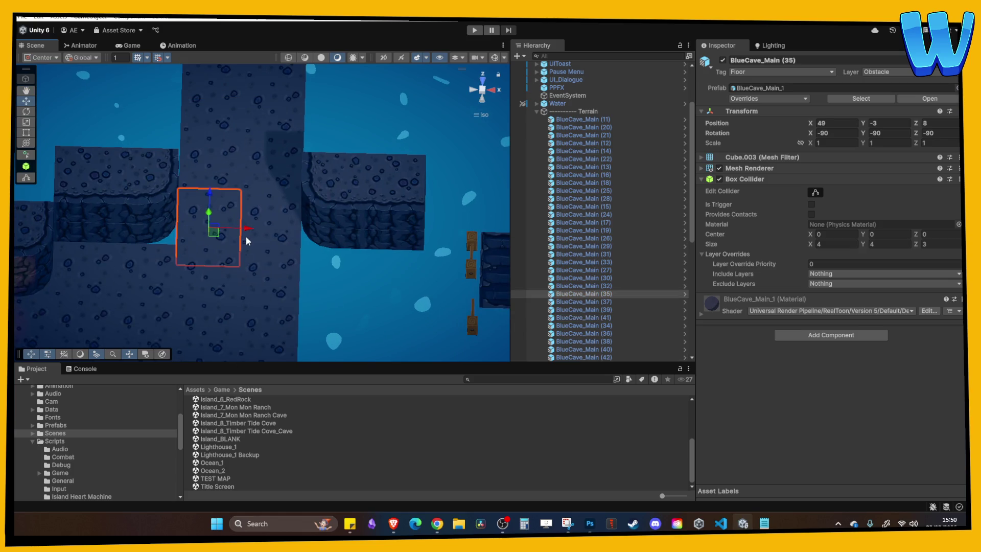
key("ctrl+d")
mouse_move(238, 228)
left_mouse_down()
mouse_move(207, 228)
mouse_move(285, 227)
left_mouse_up()
key("ctrl+z")
key("ctrl+d")
left_click_drag(186, 228, 356, 236)
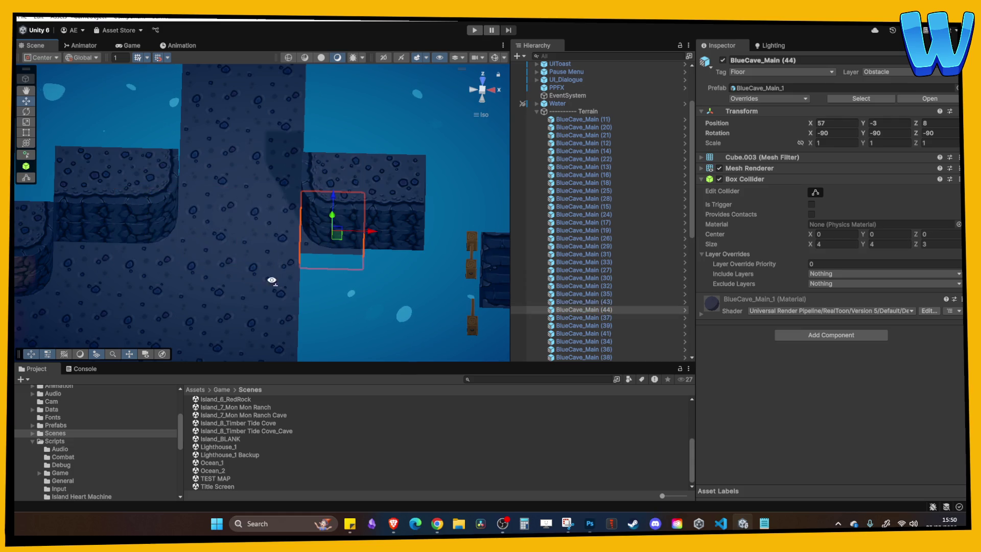
scroll(271, 280, "down", 2)
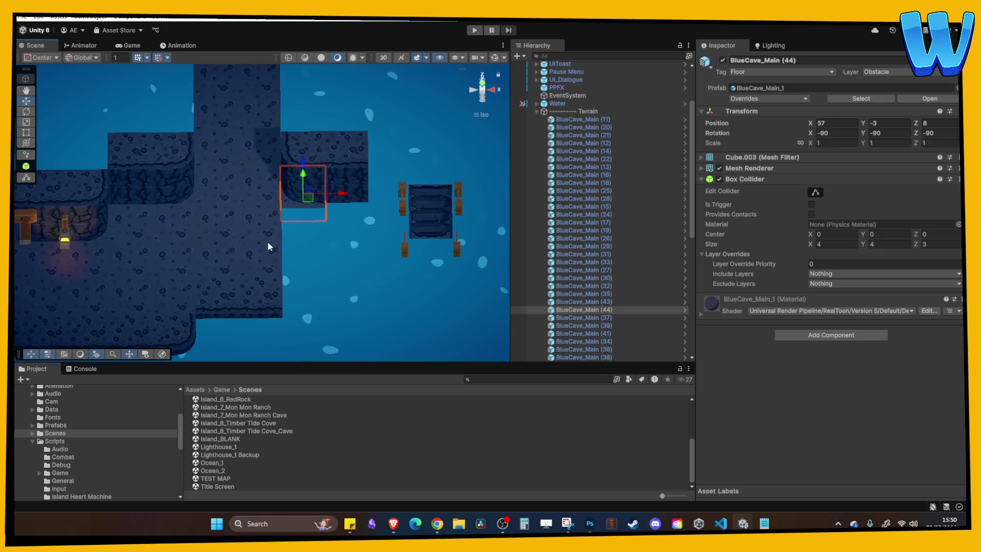
scroll(268, 241, "down", 2)
left_click(171, 275)
Move the rounded cave corner tile to X 57, Z -4 and check the layout.
left_click_drag(265, 278, 329, 273)
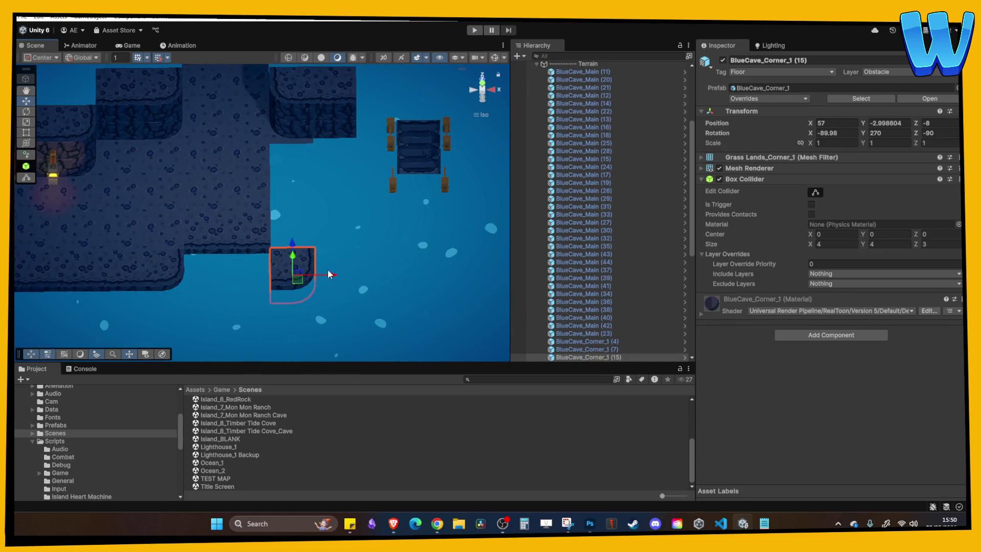
left_click_drag(293, 242, 293, 199)
scroll(265, 260, "down", 2)
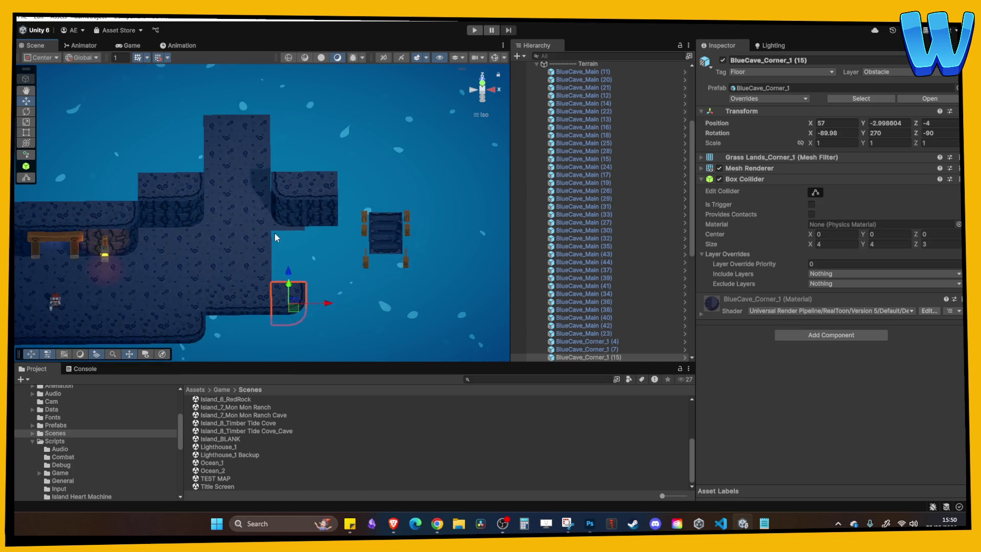
mouse_move(302, 233)
left_mouse_down()
mouse_move(276, 225)
mouse_move(246, 236)
left_mouse_up()
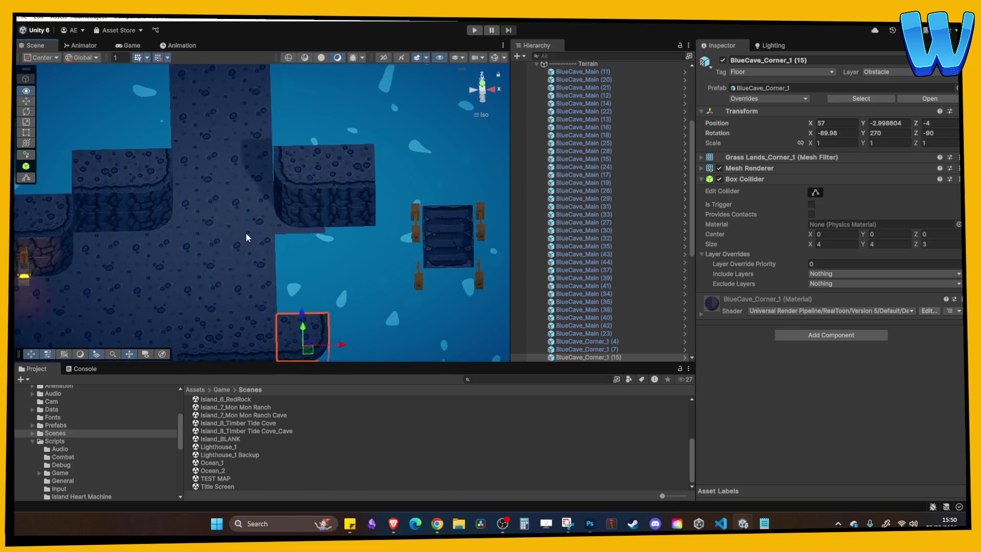
mouse_move(236, 168)
left_mouse_down()
mouse_move(250, 159)
mouse_move(185, 268)
mouse_move(258, 240)
mouse_move(356, 289)
left_mouse_up()
Place the platform edge tile at X 57, Z 20 with Y rotation 90.
left_click(355, 284)
left_click_drag(349, 246, 349, 192)
left_click_drag(376, 231, 324, 231)
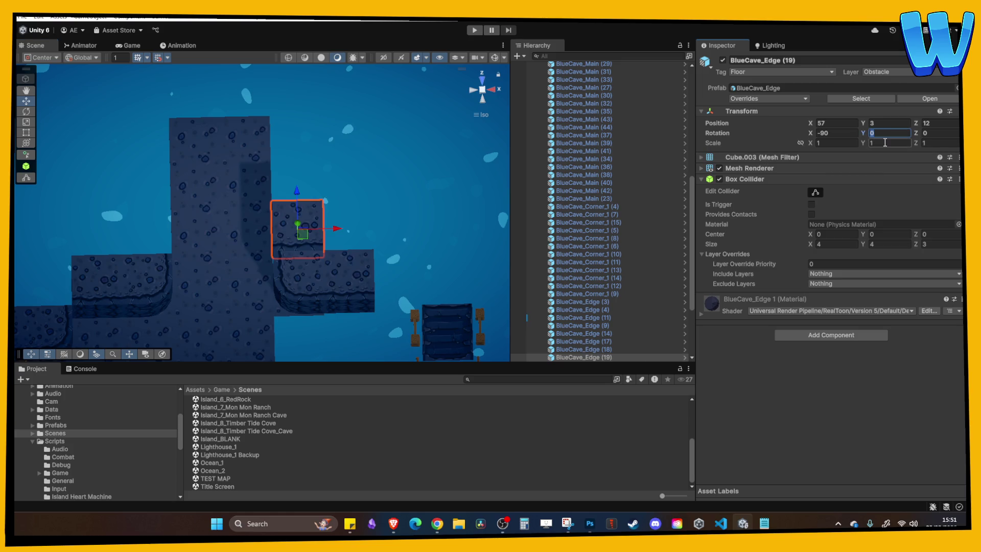
type("90")
mouse_move(298, 212)
left_mouse_down()
mouse_move(312, 183)
mouse_move(297, 160)
mouse_move(294, 59)
left_mouse_up()
left_click_drag(300, 111, 294, 164)
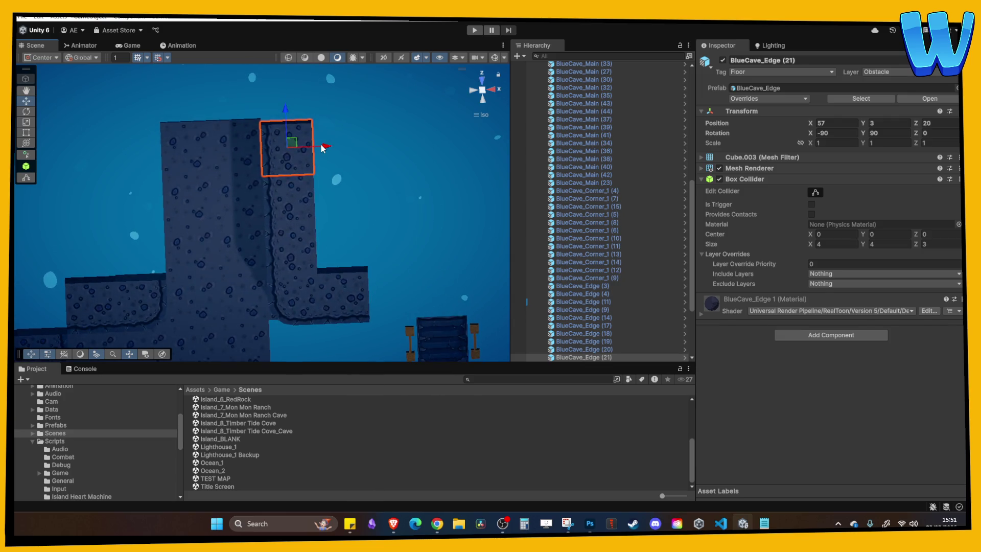
mouse_move(318, 205)
left_mouse_down()
mouse_move(275, 173)
mouse_move(317, 257)
mouse_move(200, 226)
left_mouse_up()
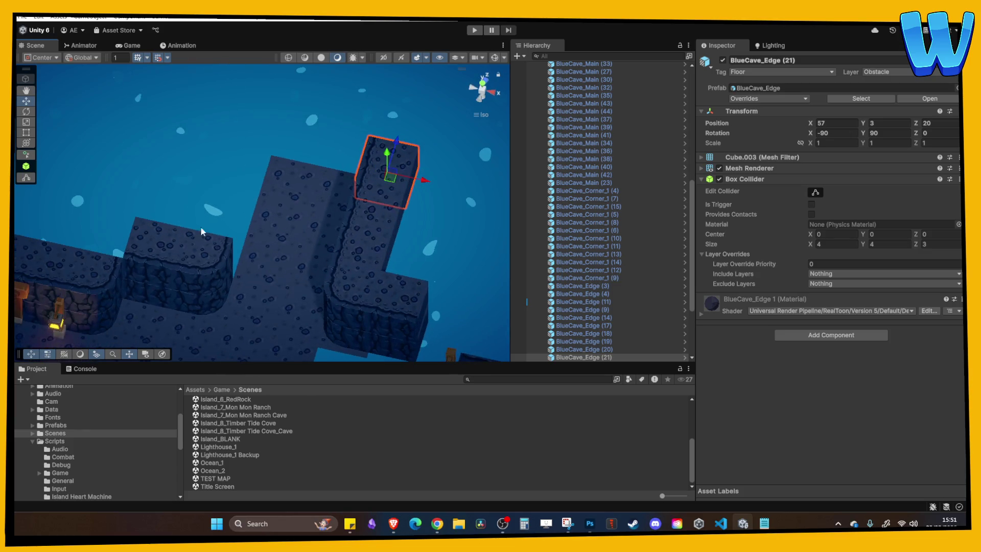
mouse_move(389, 240)
left_mouse_down()
mouse_move(337, 205)
mouse_move(305, 160)
mouse_move(350, 176)
left_mouse_up()
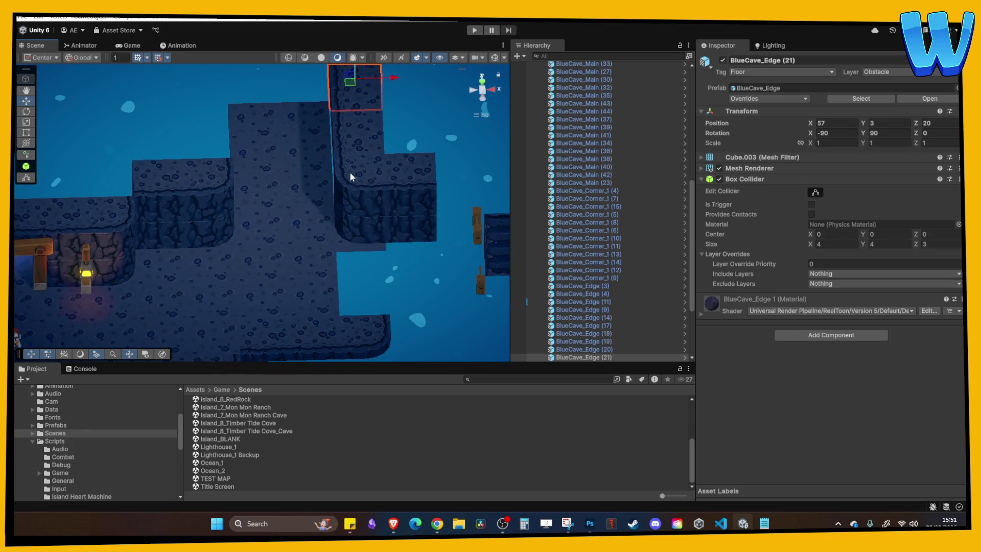
Select the three L-shaped wall pieces and move the group to the right.
left_click(348, 240)
left_click(302, 230, "shift")
left_click(333, 180, "shift")
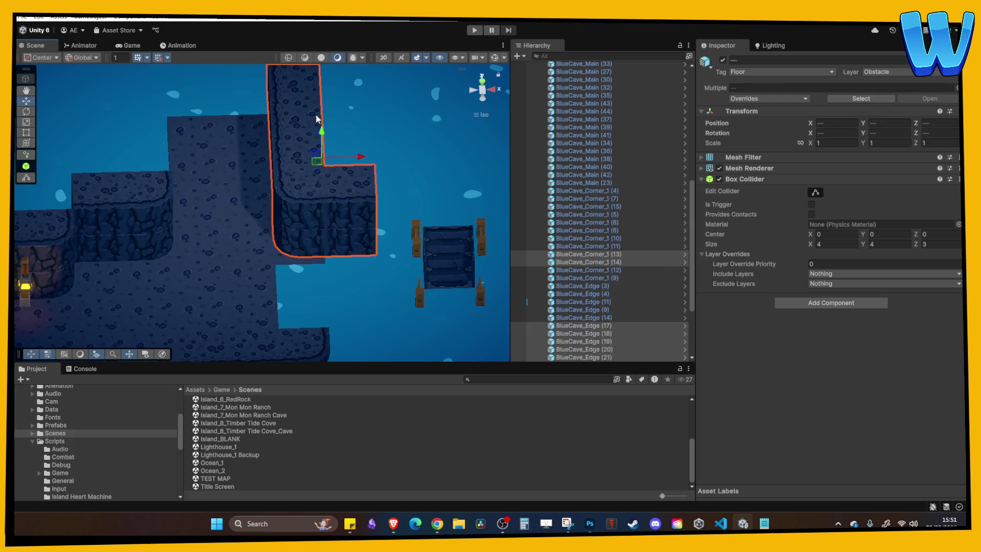
left_click_drag(358, 175, 414, 162)
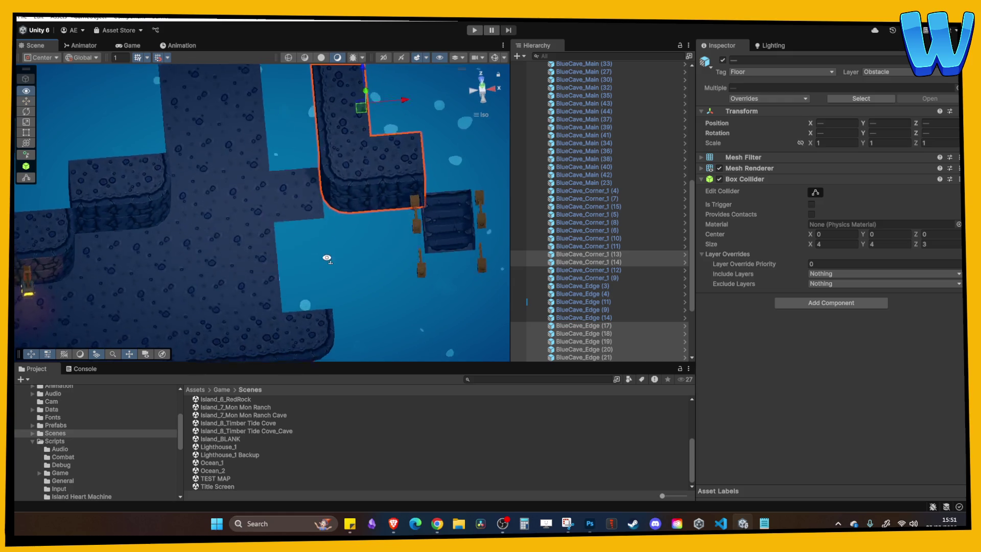
Move a floor tile to Z 13, duplicate it to Z 16, and lower an edge wall to Y 0.
left_click(286, 250)
left_click_drag(295, 219, 287, 117)
key("ctrl+d")
mouse_move(276, 175)
left_mouse_down()
mouse_move(280, 102)
mouse_move(258, 186)
mouse_move(342, 186)
mouse_move(175, 197)
mouse_move(314, 172)
mouse_move(216, 139)
left_mouse_up()
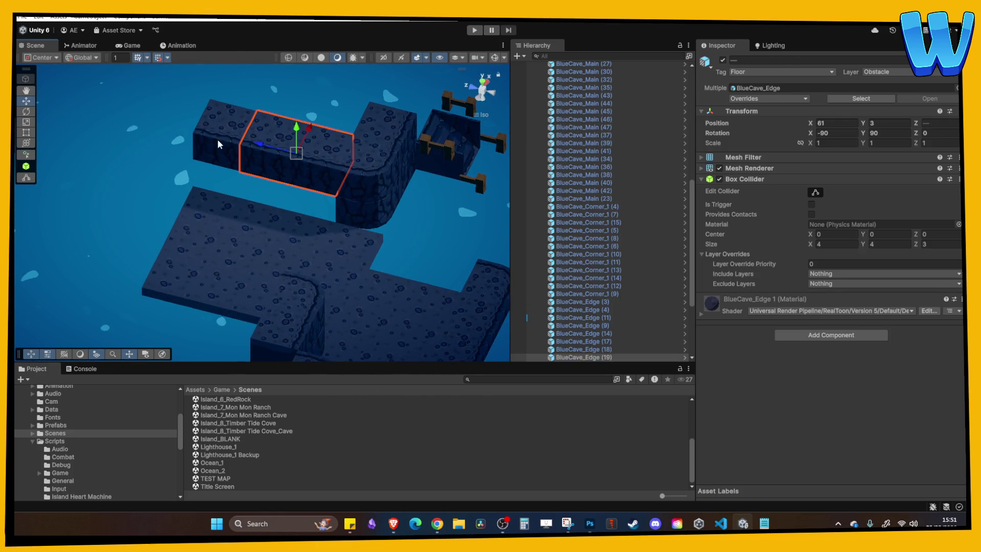
mouse_move(275, 161)
left_mouse_down()
mouse_move(195, 234)
mouse_move(150, 237)
mouse_move(383, 228)
mouse_move(317, 198)
mouse_move(347, 191)
mouse_move(215, 237)
mouse_move(185, 260)
left_mouse_up()
Duplicate edge blocks into a longer wall at X 45, rotated 270, copies raised to Y 3.
left_click(351, 226)
key("ctrl+d")
key("f")
left_click_drag(204, 210, 241, 210)
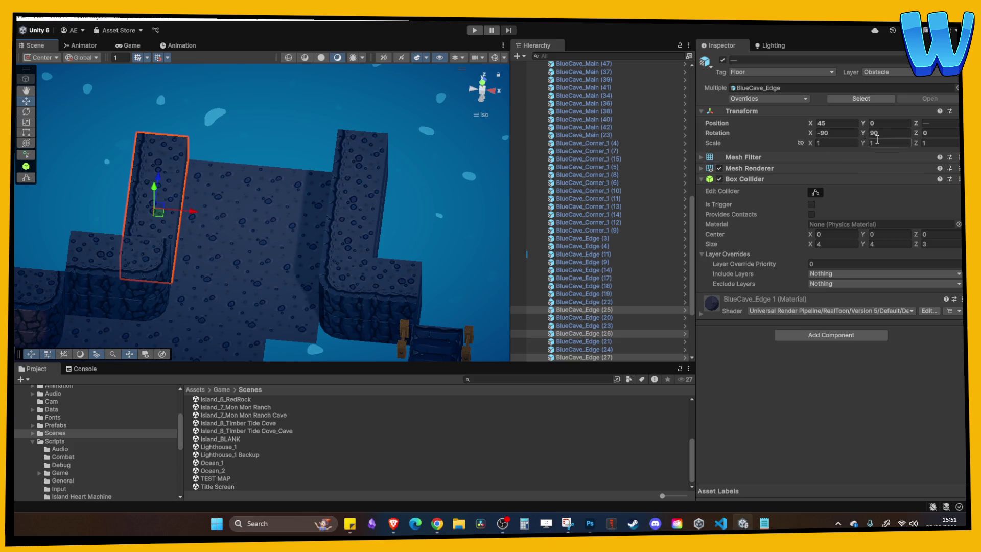
type("180")
key("BackSpace")
key("BackSpace")
type("270")
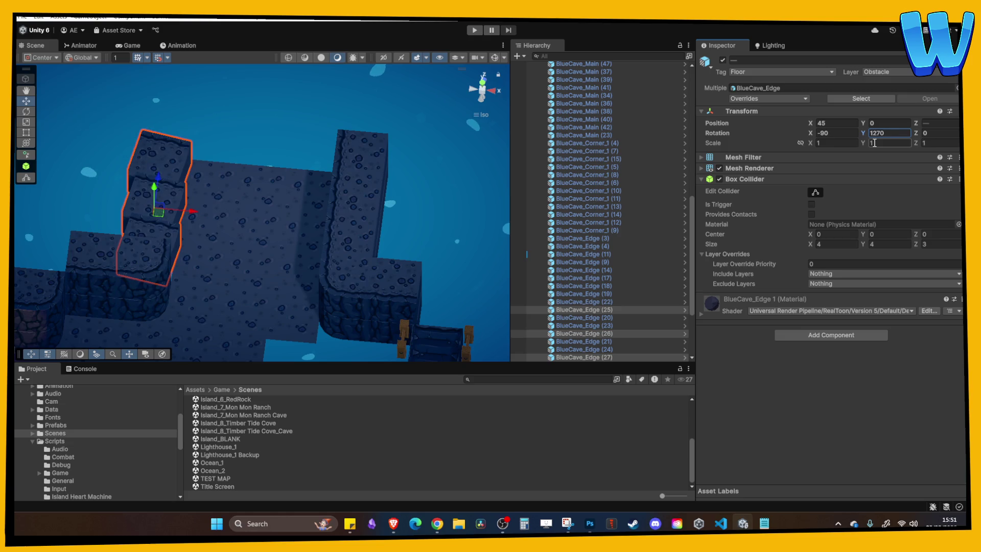
type("270")
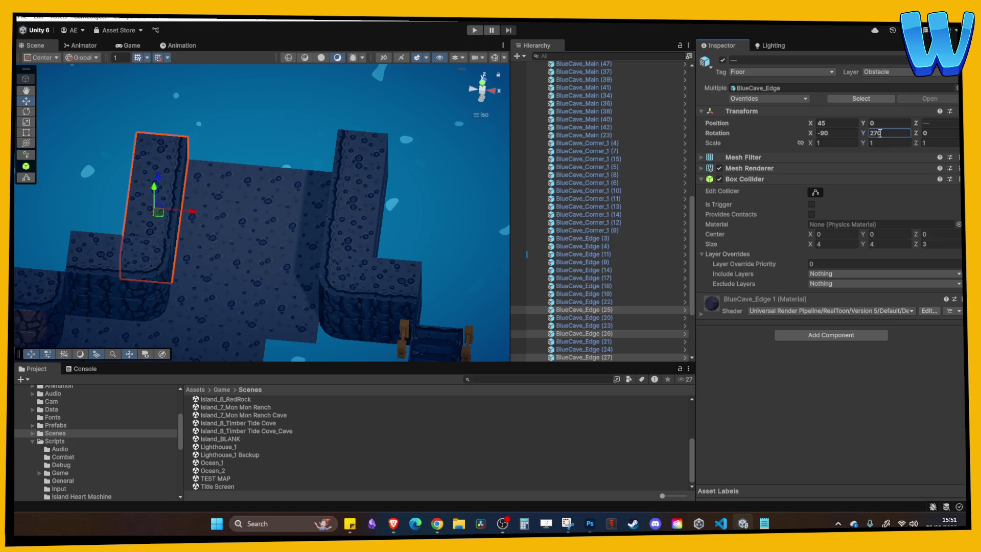
mouse_move(261, 255)
left_mouse_down()
mouse_move(253, 148)
mouse_move(207, 118)
left_mouse_up()
key("ctrl+d")
left_click(251, 256)
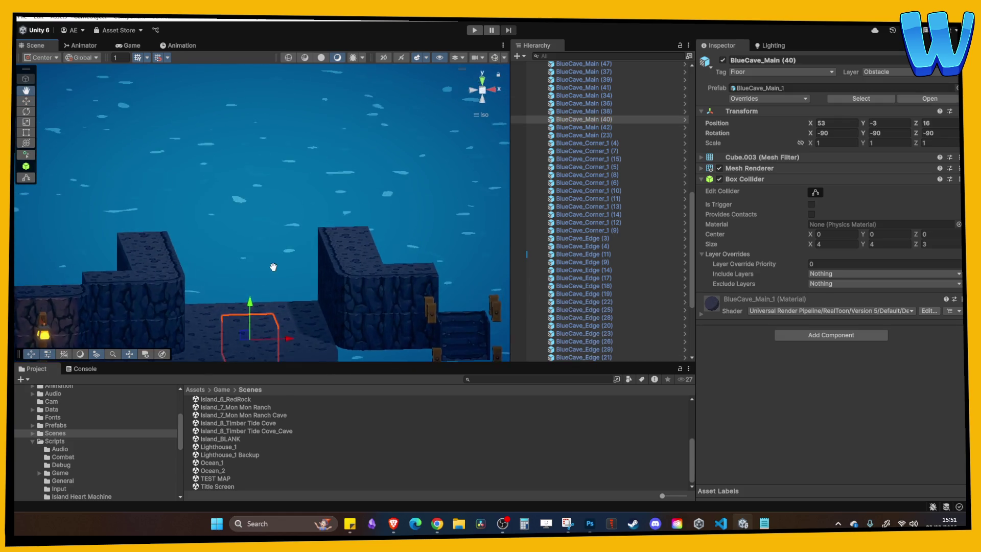
Duplicate the two stacked floor pieces and an edge piece, moving the edge copy right.
mouse_move(260, 231)
left_mouse_down()
mouse_move(262, 277)
mouse_move(261, 262)
mouse_move(351, 280)
left_mouse_up()
key("ctrl+d")
left_click(291, 262)
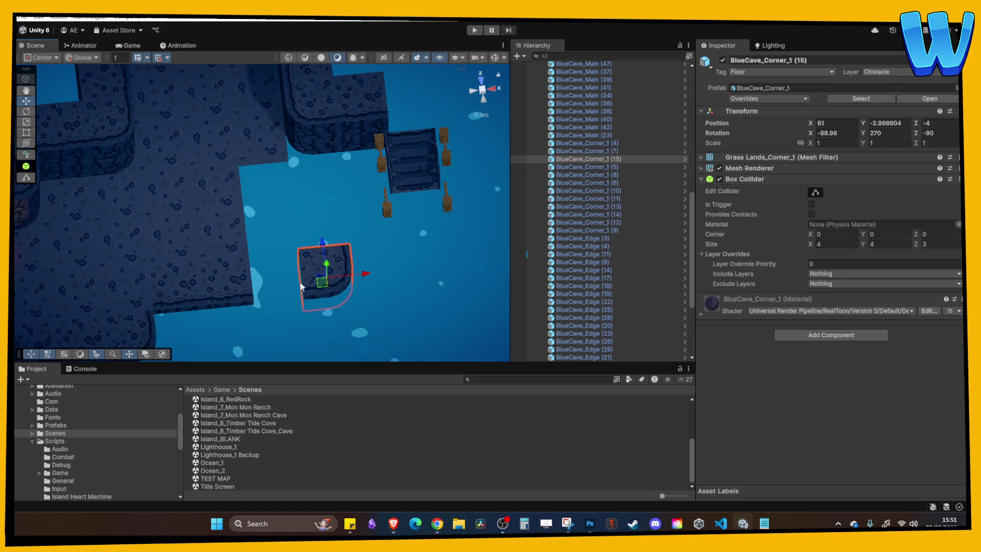
left_click(239, 291)
key("ctrl+d")
left_click_drag(239, 291, 290, 288)
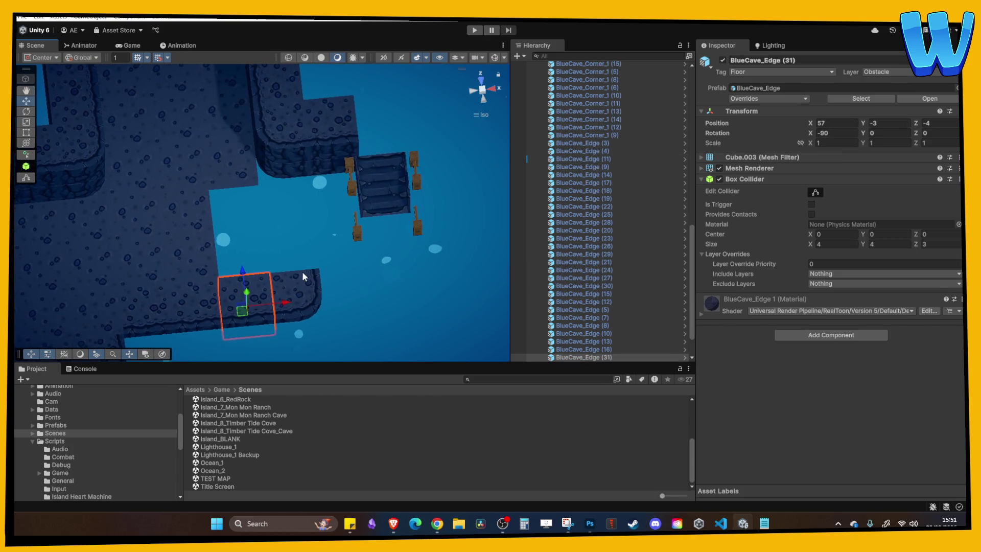
Position the edge piece at X 61, Z 0 with Y rotation 270, then duplicate it.
left_click(198, 218)
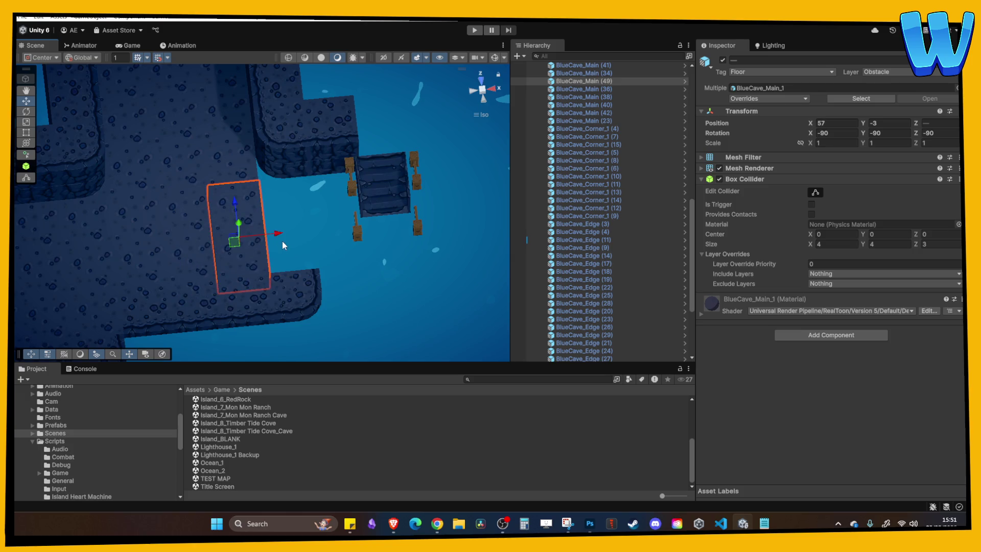
left_click(269, 287)
mouse_move(339, 279)
left_mouse_down()
mouse_move(306, 235)
mouse_move(303, 199)
left_mouse_up()
left_click(901, 132)
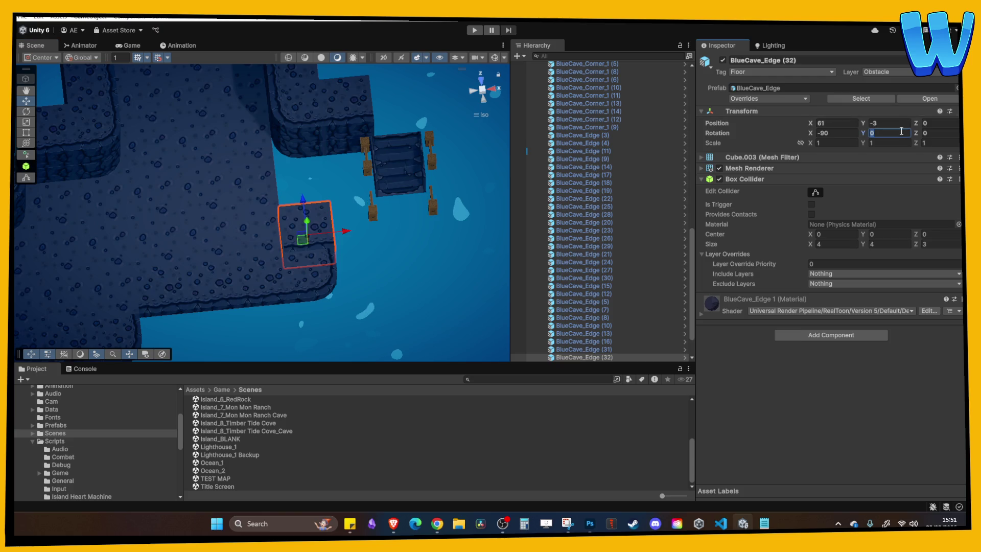
type("270")
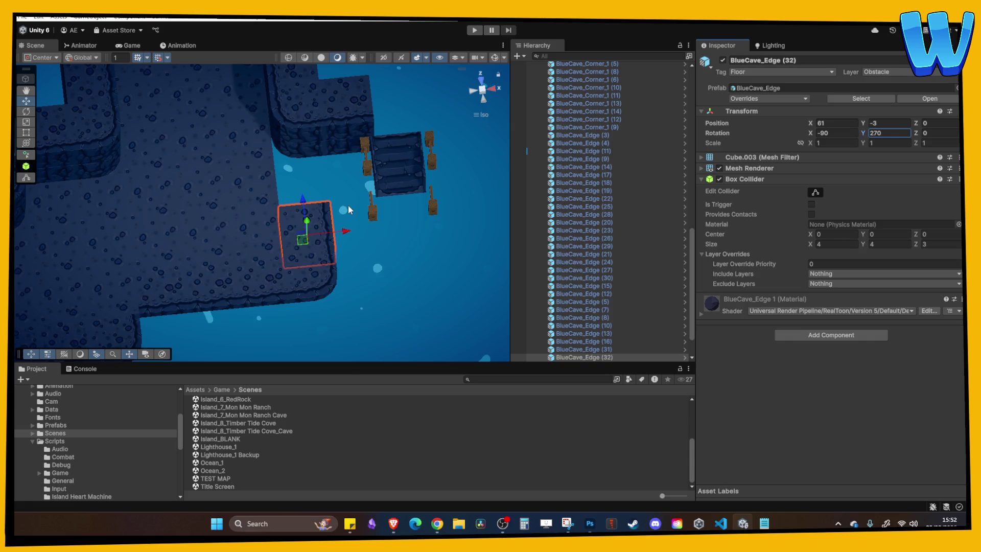
mouse_move(301, 189)
left_mouse_down()
mouse_move(293, 208)
mouse_move(301, 158)
mouse_move(340, 225)
mouse_move(200, 170)
mouse_move(274, 131)
mouse_move(286, 153)
mouse_move(352, 203)
mouse_move(340, 171)
mouse_move(352, 189)
mouse_move(372, 193)
left_mouse_up()
key("ctrl+d")
Duplicate another ledge edge block, inspect the dock corner, then open Island_5_Meva Harbour.
left_click(240, 158)
left_click(340, 171)
key("ctrl+d")
left_click(302, 169)
left_click_drag(301, 169, 277, 235)
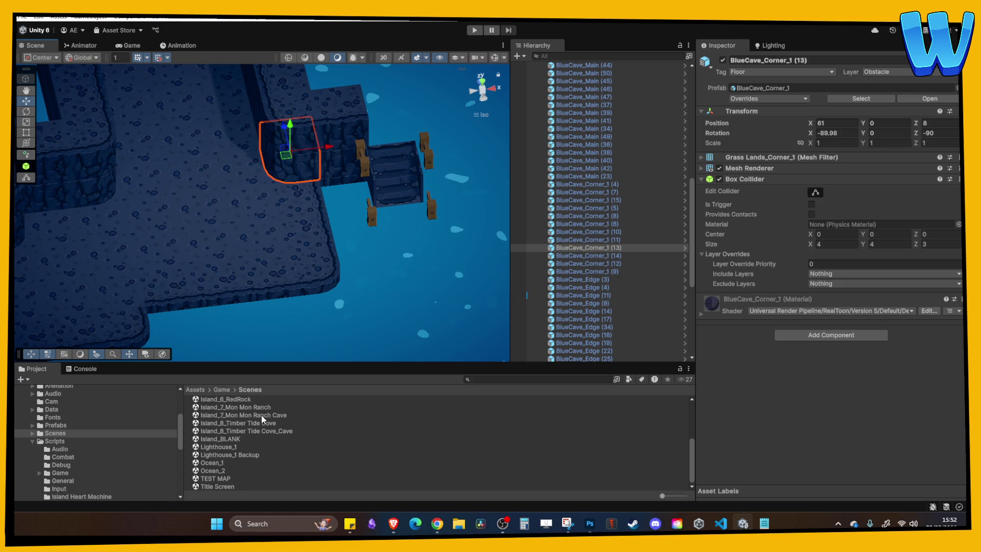
scroll(253, 434, "up", 2)
double_click(247, 420)
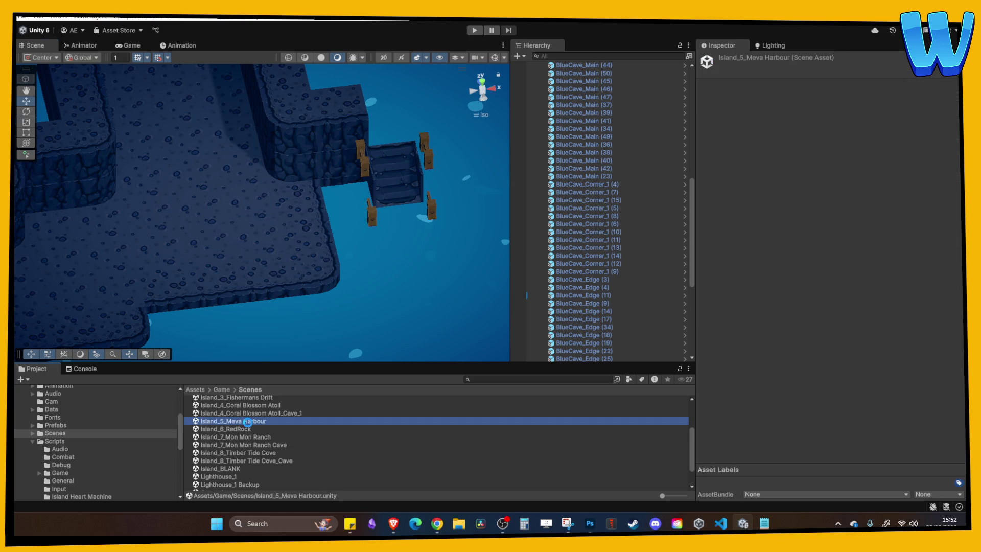
Play-test the Island_5_Meva Harbour scene for about 40 seconds, then stop.
left_click(470, 33)
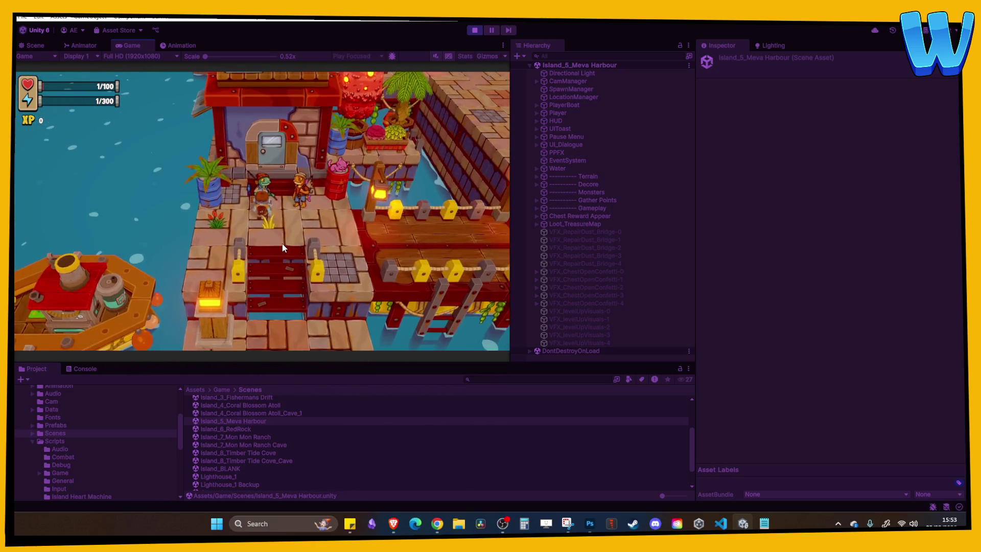
left_click(475, 30)
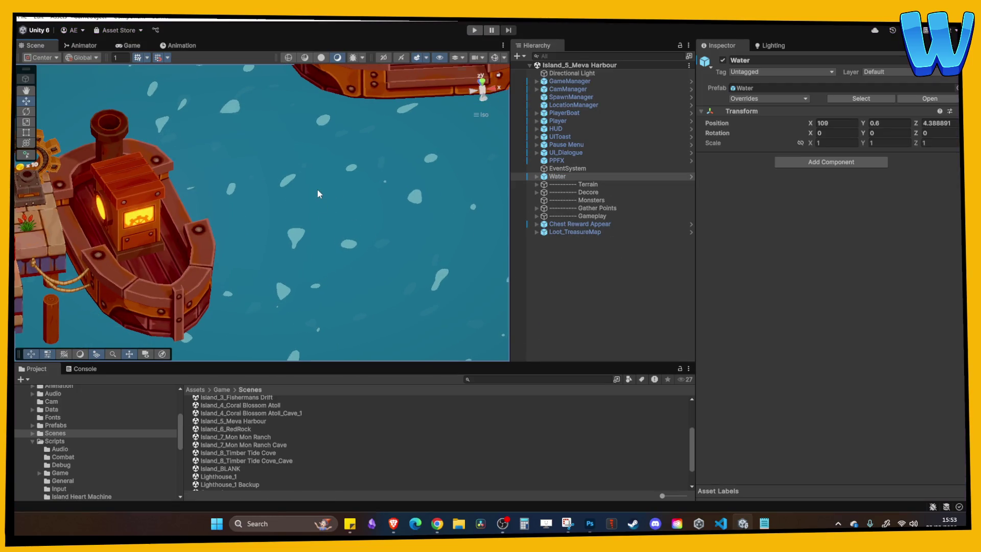
Fly the view over the harbour market and select the cliff-wing NPC.
key("Up")
key("Left")
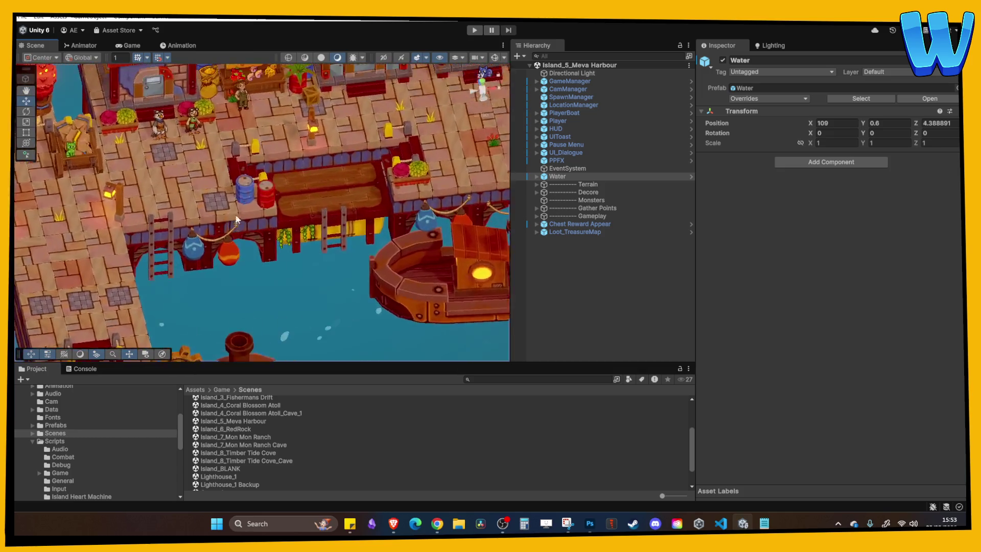
key("Up")
key("Left")
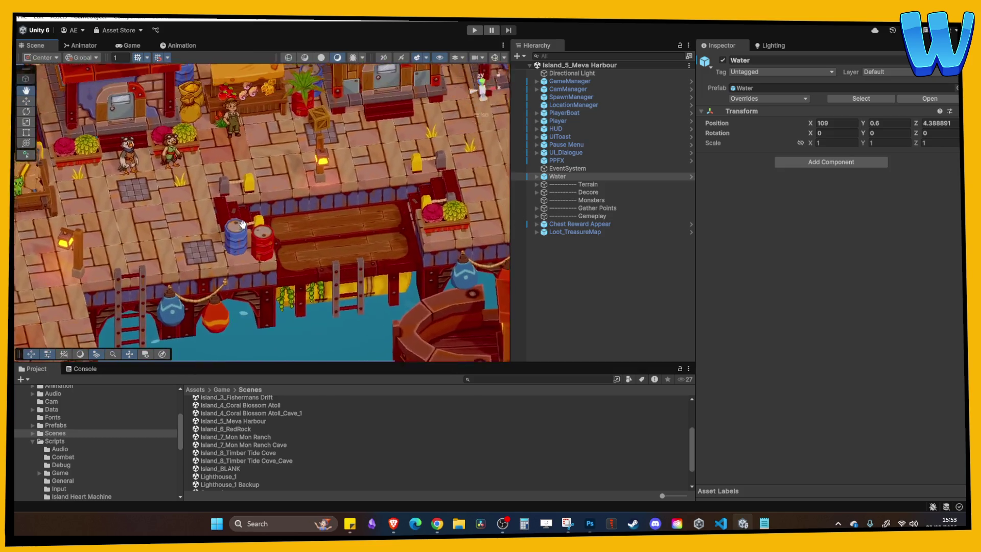
key("Up")
key("Right")
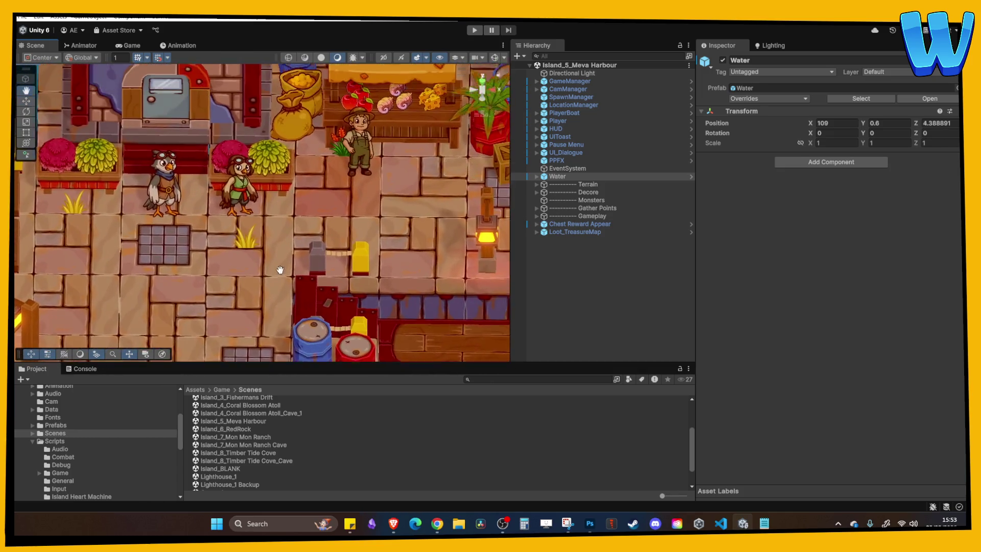
left_click(241, 206)
left_click(245, 214)
left_click(256, 208)
Fly across the harbour, select a market floor tile, and pan over the market.
key("Down")
key("Right")
scroll(238, 225, "down", 3)
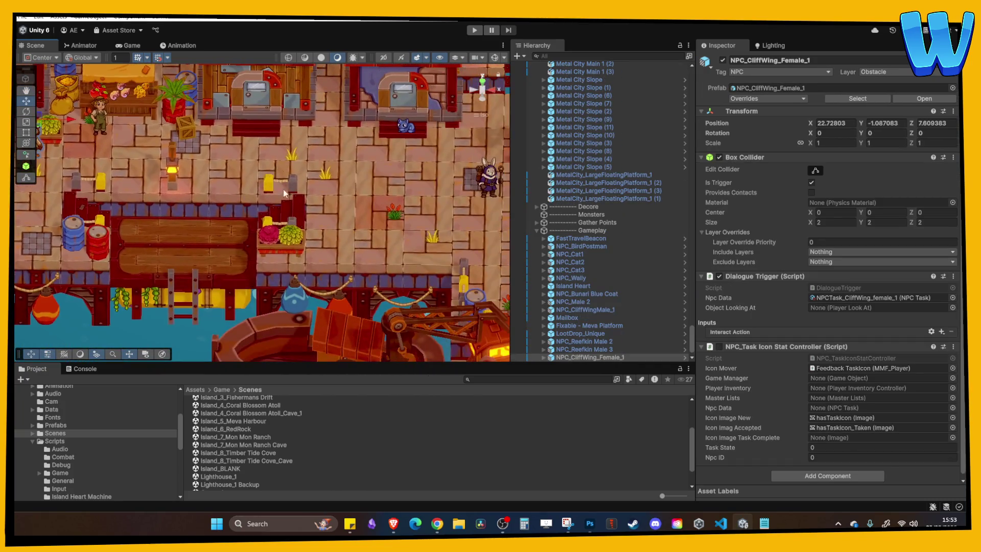
key("Down")
key("Right")
scroll(290, 207, "up", 6)
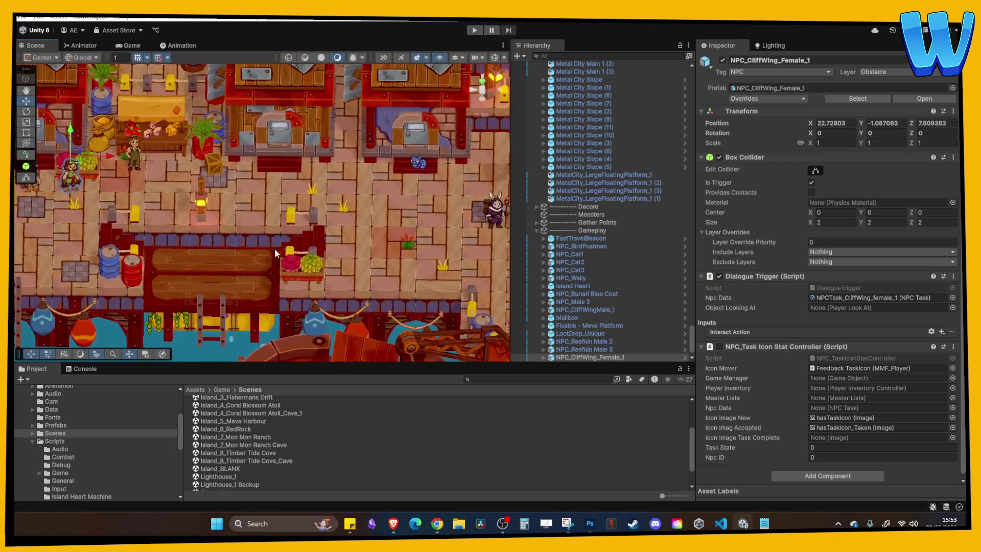
left_click(301, 227)
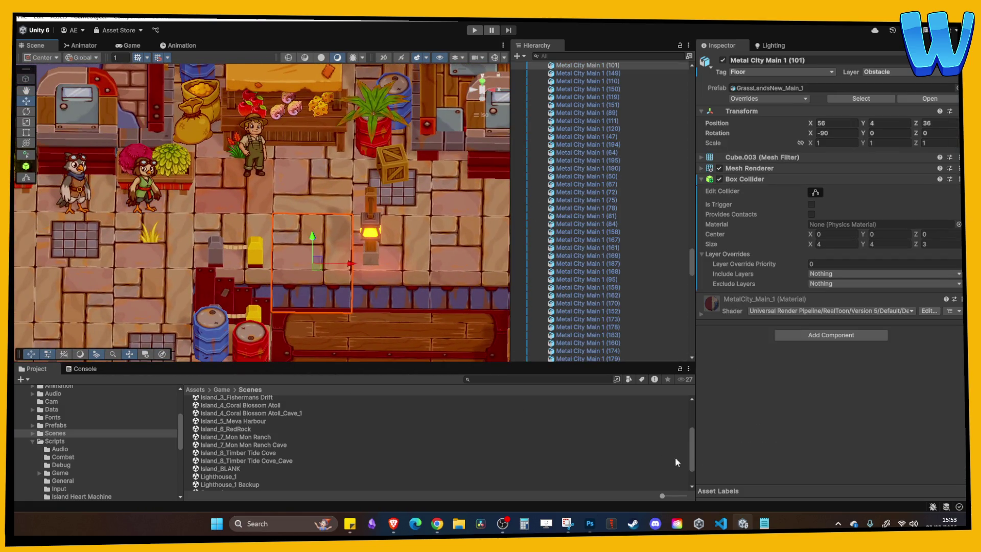
mouse_move(503, 524)
mouse_move(402, 524)
left_click_drag(222, 313, 266, 246)
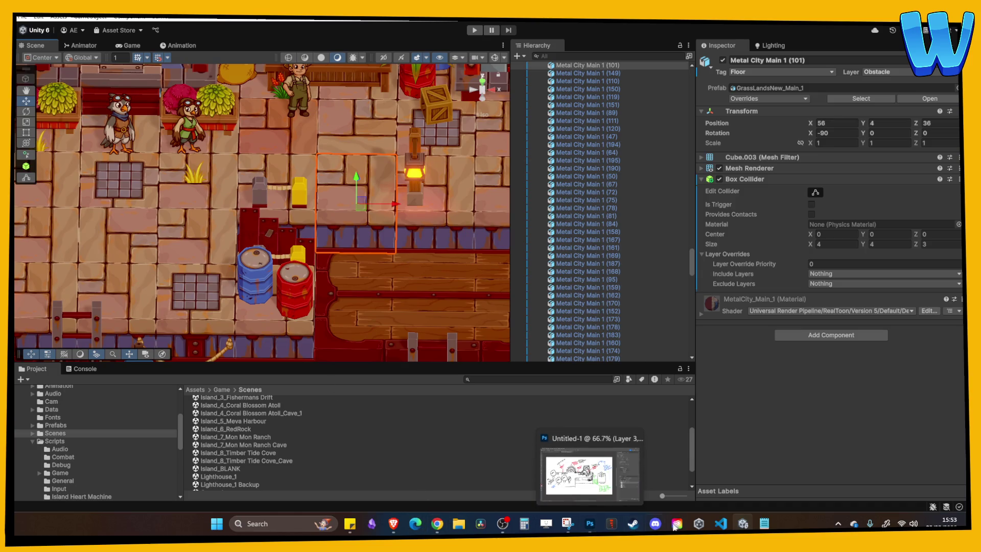
mouse_move(596, 527)
scroll(298, 277, "down", 2)
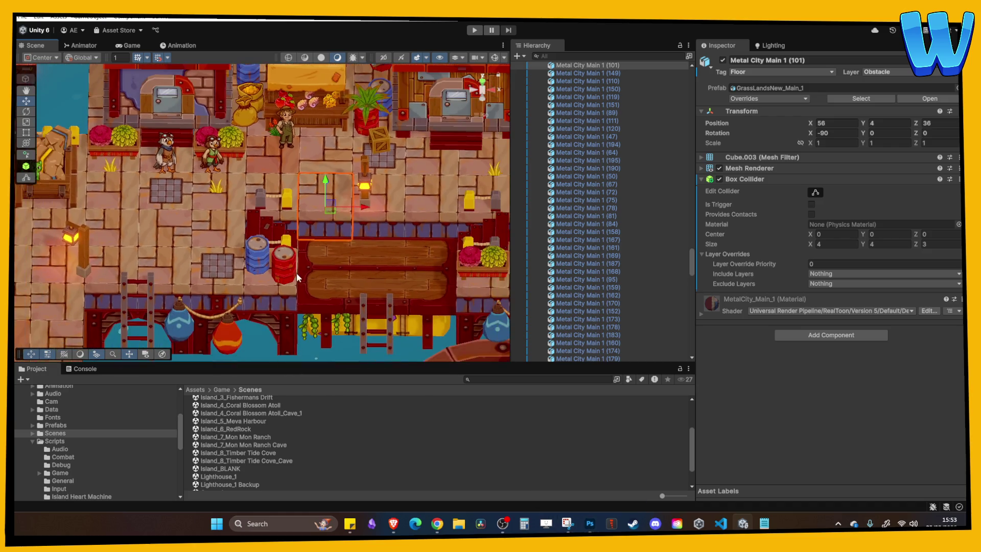
Open the Island_8_Timber Tide Cove_Cave scene and duplicate two wall blocks further along the cave.
double_click(279, 461)
scroll(329, 153, "up", 2)
mouse_move(330, 192)
left_mouse_down()
mouse_move(329, 126)
mouse_move(299, 244)
mouse_move(326, 200)
mouse_move(285, 296)
mouse_move(258, 289)
mouse_move(307, 255)
mouse_move(265, 266)
left_mouse_up()
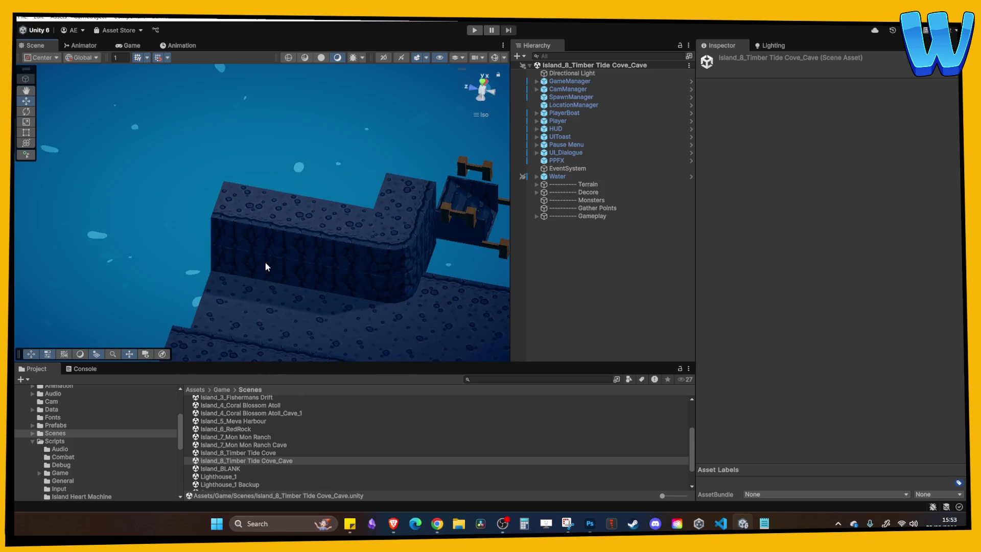
left_click(264, 266)
left_click(278, 266, "shift")
key("ctrl+d")
left_click_drag(238, 231, 136, 210)
mouse_move(360, 252)
left_mouse_down()
mouse_move(397, 281)
mouse_move(331, 244)
left_mouse_up()
key("ctrl+d")
mouse_move(284, 171)
left_mouse_down()
mouse_move(195, 170)
mouse_move(266, 122)
mouse_move(171, 235)
mouse_move(202, 324)
left_mouse_up()
Duplicate the left-side wall blocks, moving copies up the cave edge and right along X.
left_click(200, 317)
left_click(147, 309, "shift")
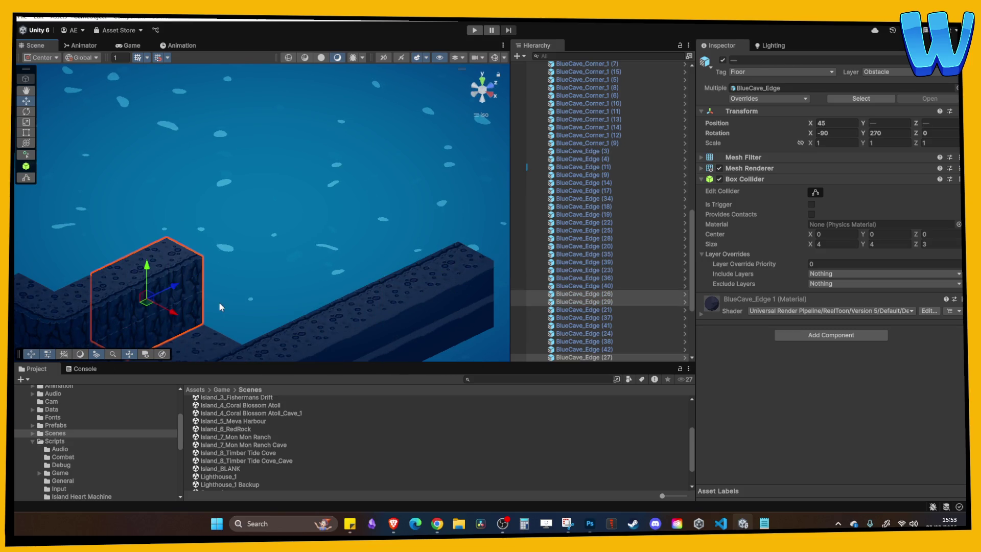
key("ctrl+d")
mouse_move(159, 289)
left_mouse_down()
mouse_move(248, 248)
mouse_move(291, 263)
mouse_move(235, 271)
left_mouse_up()
key("ctrl+d")
mouse_move(245, 233)
left_mouse_down()
mouse_move(352, 232)
mouse_move(256, 284)
mouse_move(295, 151)
mouse_move(354, 211)
left_mouse_up()
Duplicate blue cave floor blocks to extend the floor up to Z 36.
left_click(354, 211)
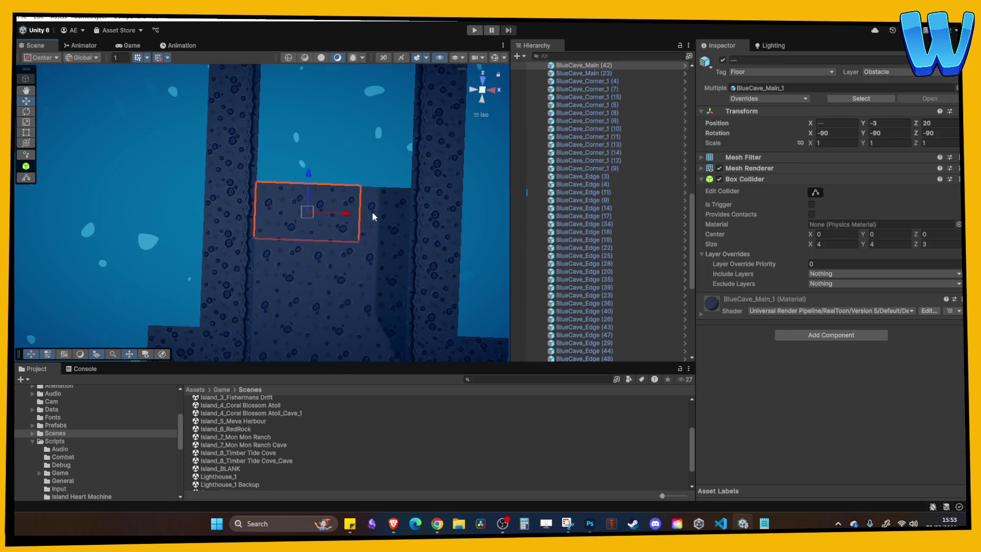
key("ctrl+d")
mouse_move(309, 175)
left_mouse_down()
mouse_move(335, 148)
mouse_move(333, 125)
left_mouse_up()
scroll(315, 250, "up", 2)
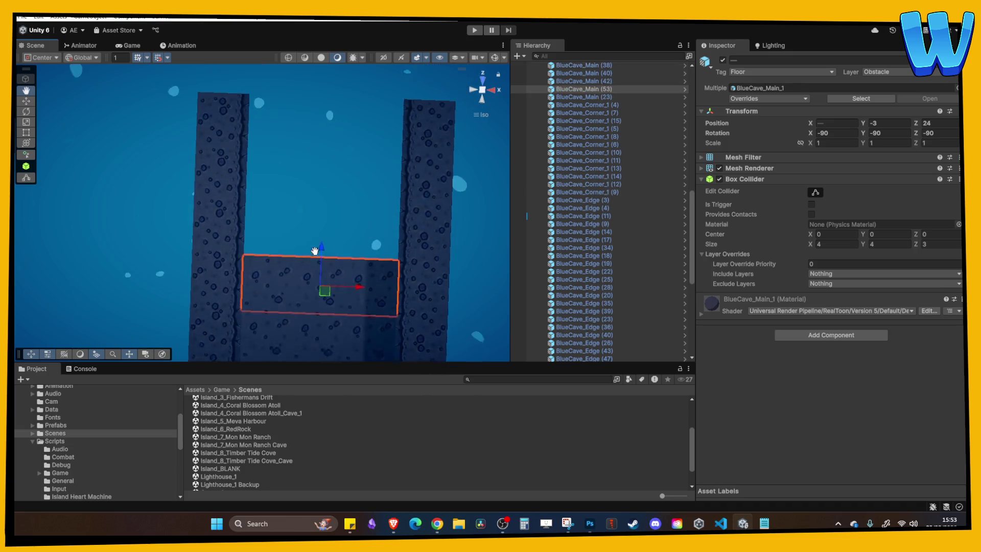
key("w")
key("ctrl+d")
left_click_drag(320, 253, 325, 105)
key("ctrl+d")
key("ctrl+d")
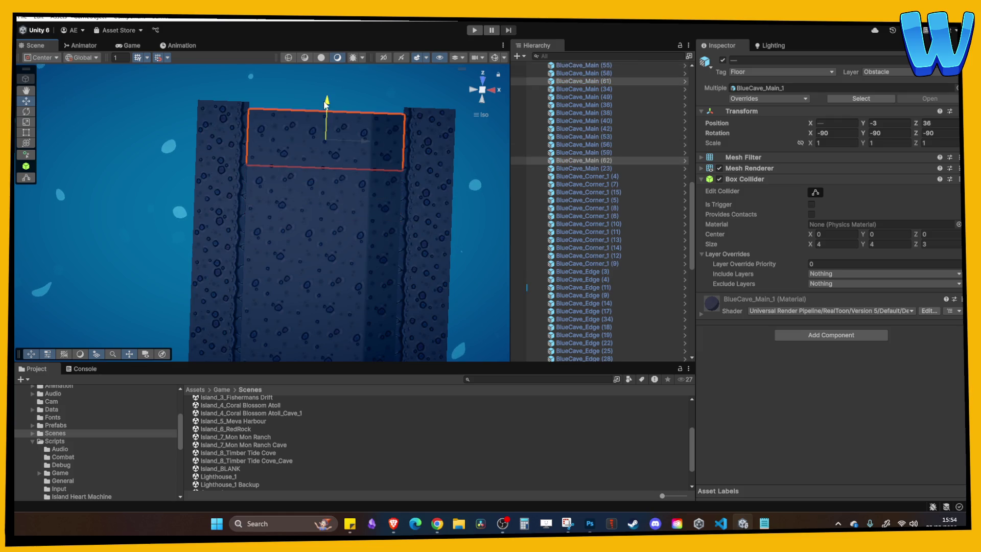
left_click_drag(322, 167, 326, 193)
scroll(321, 261, "down", 5)
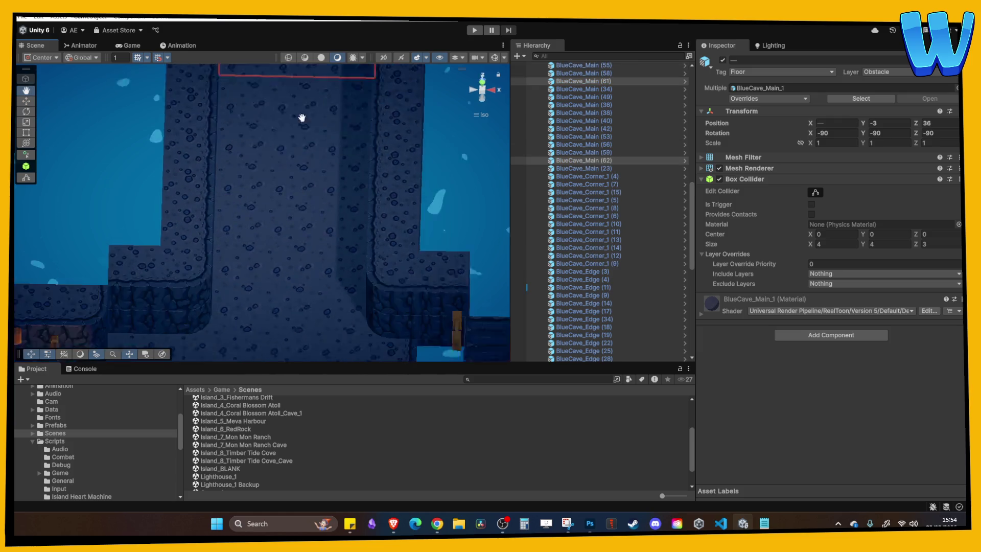
left_click(332, 293)
mouse_move(332, 294)
left_mouse_down()
mouse_move(363, 214)
mouse_move(350, 175)
left_mouse_up()
left_click(474, 31)
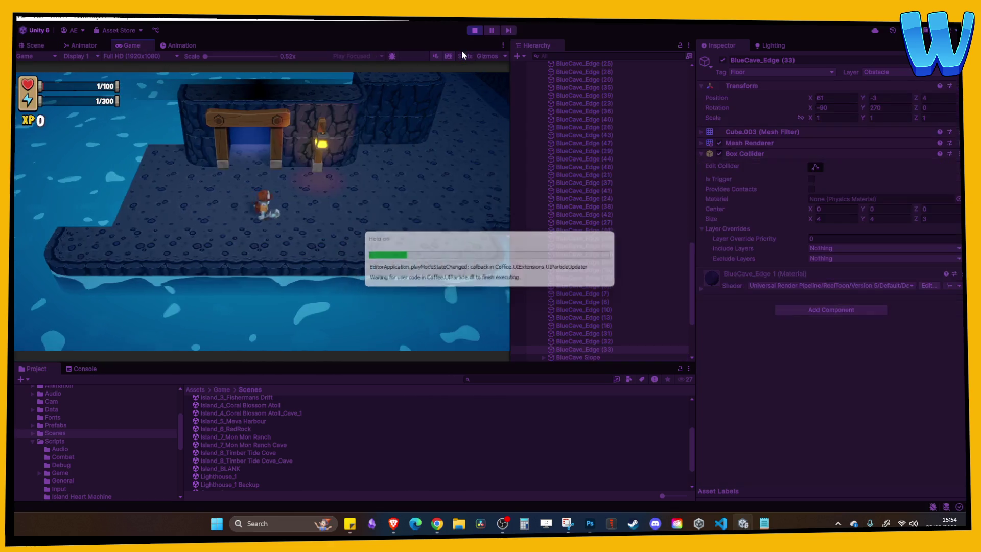
key("d")
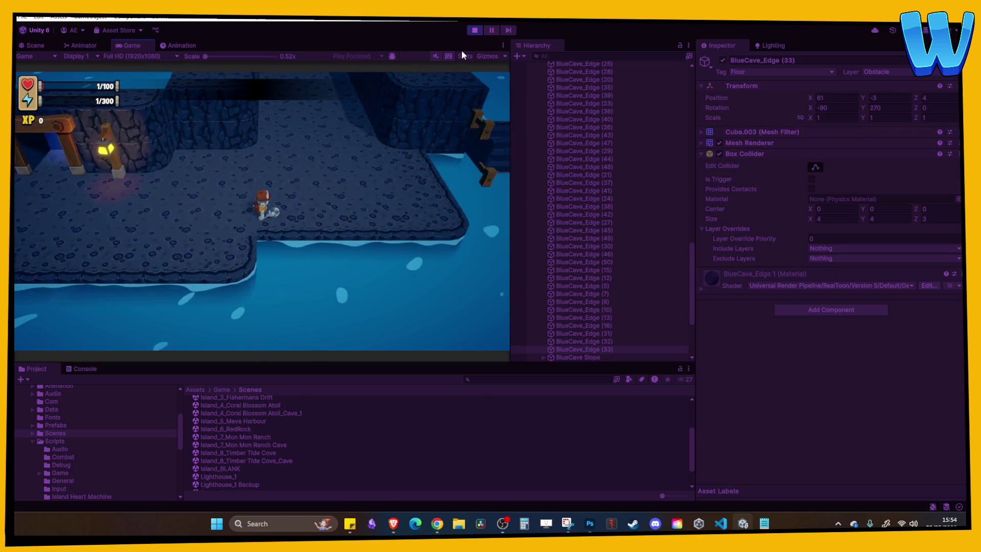
left_click(475, 30)
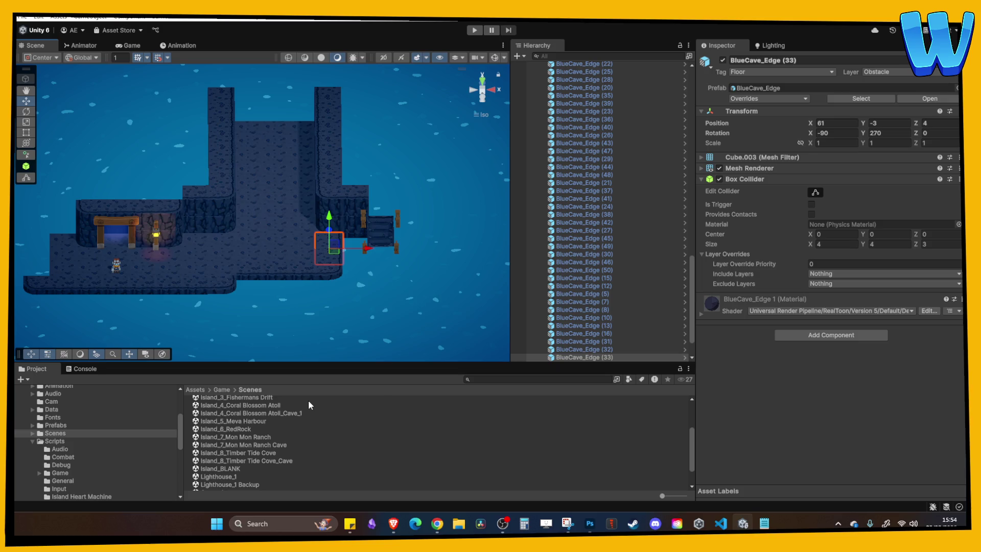
Save the modified cave scene and open the Island_4_Coral Blossom Atoll scene.
mouse_move(257, 323)
left_mouse_down()
mouse_move(235, 302)
mouse_move(295, 321)
mouse_move(263, 435)
left_mouse_up()
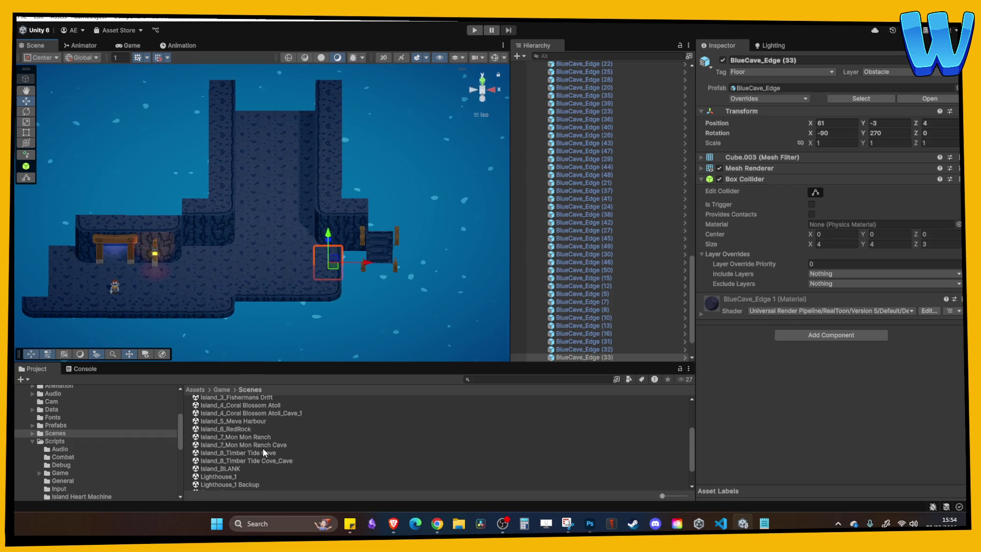
double_click(259, 413)
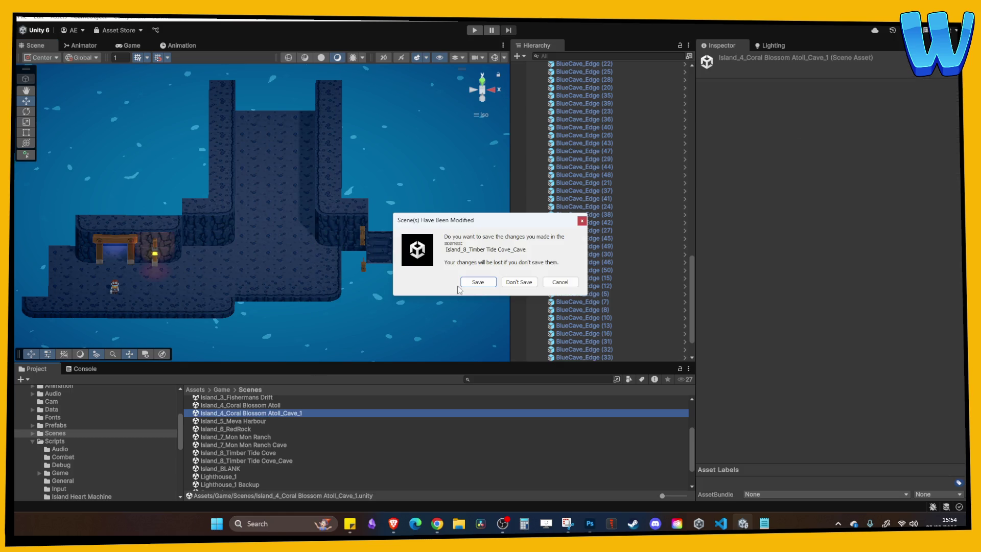
left_click(480, 282)
double_click(265, 406)
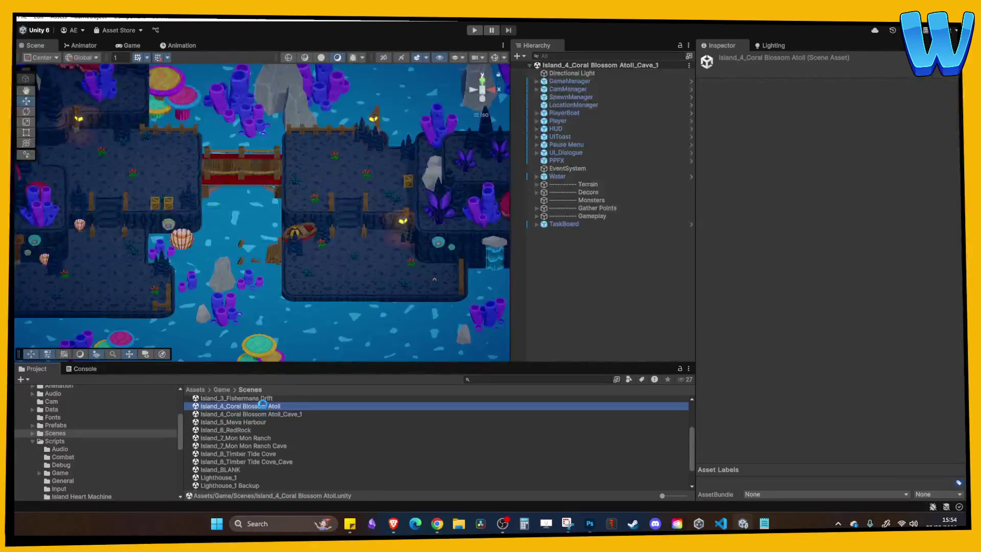
Playtest the atoll: attack a crab, collect berries and a crab claw, then stop.
left_click(470, 32)
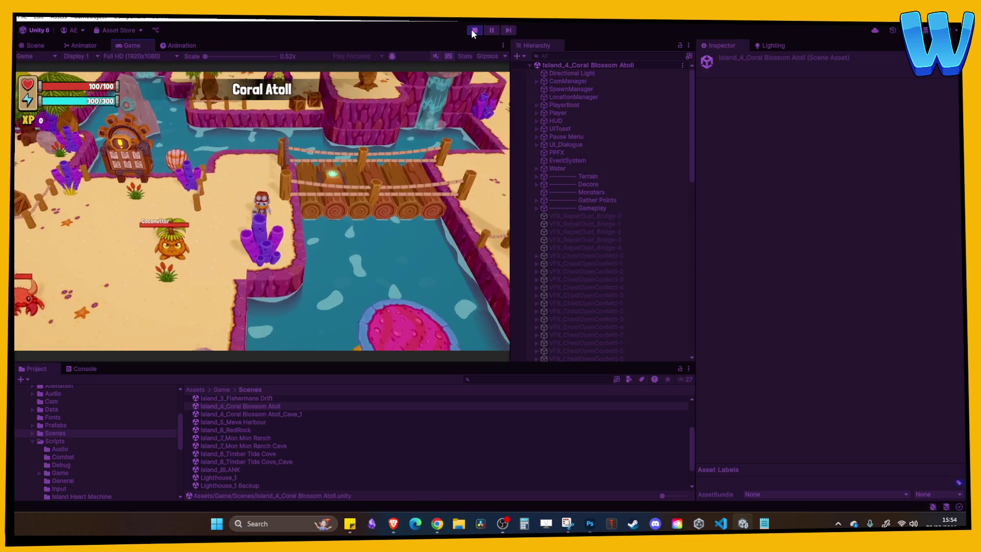
key("s")
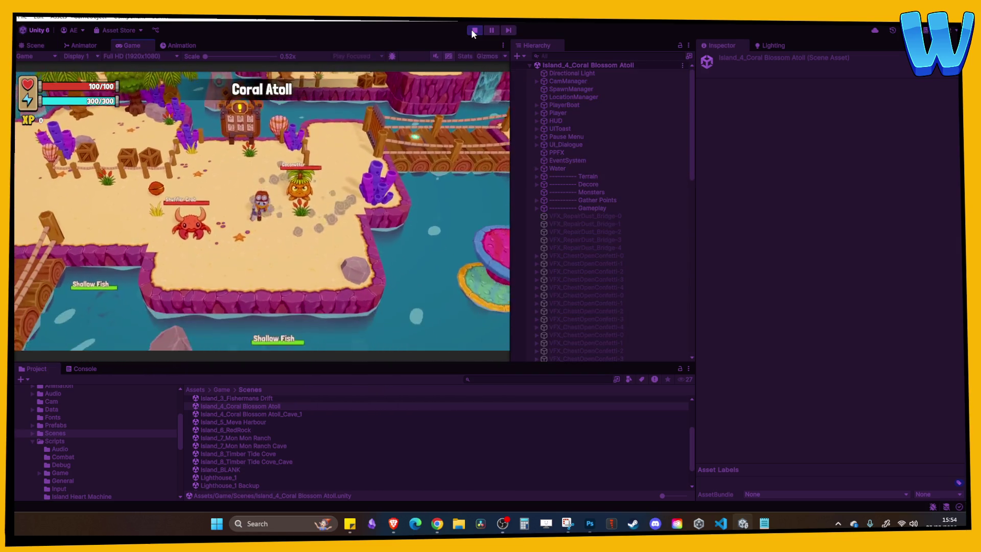
key("space")
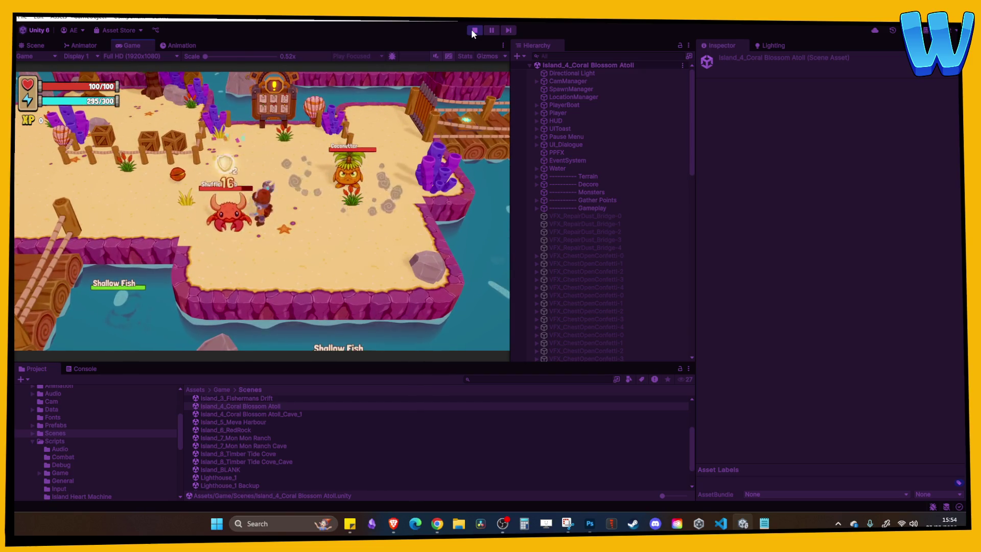
key("a")
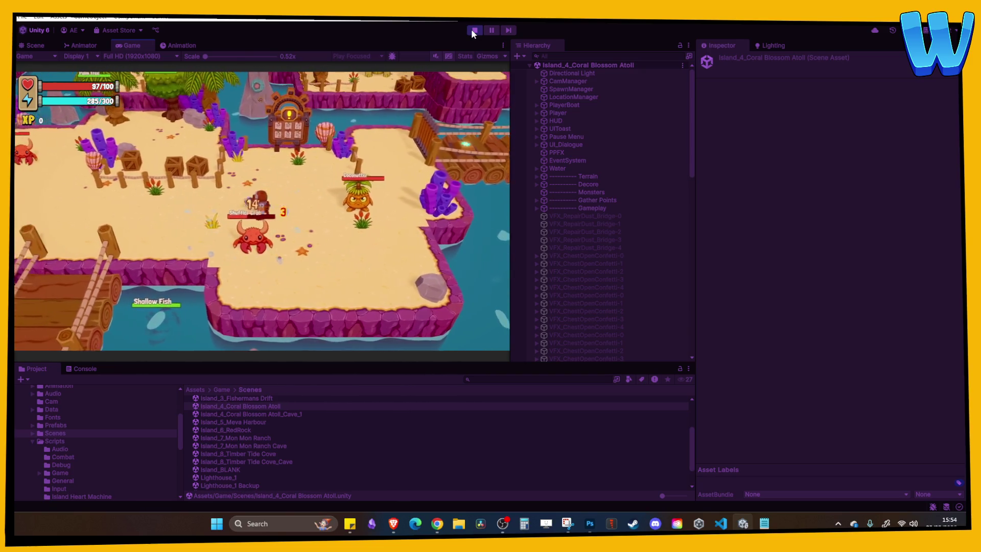
key("w")
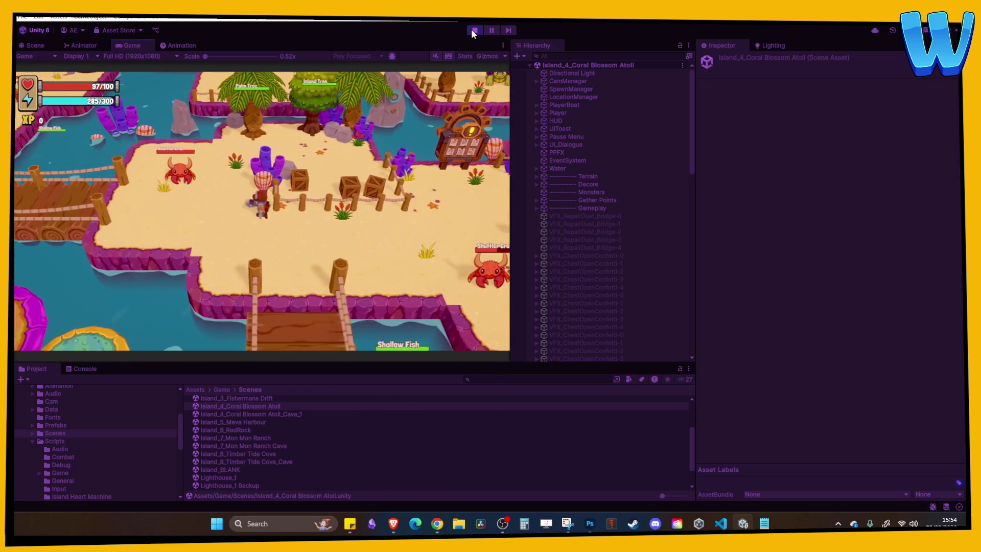
key("d")
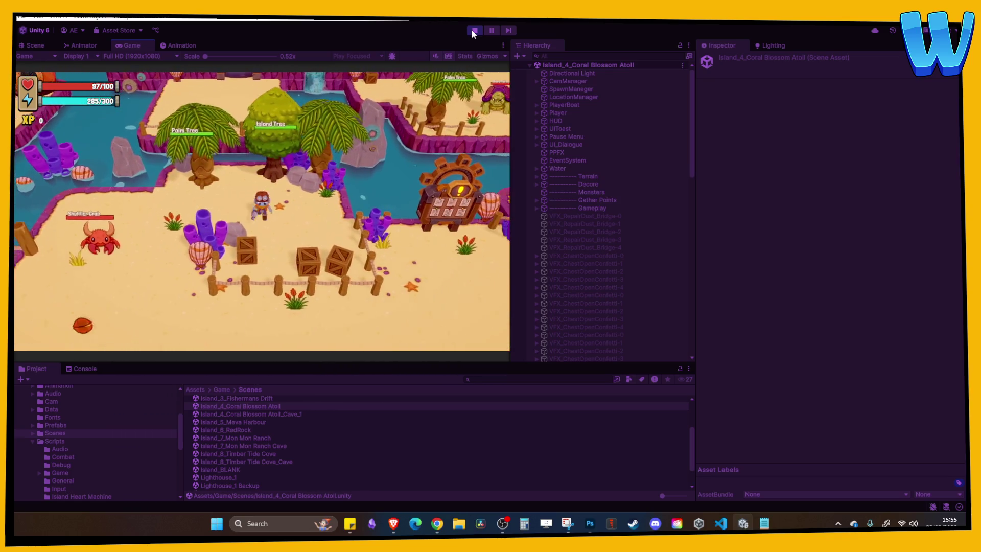
key("a")
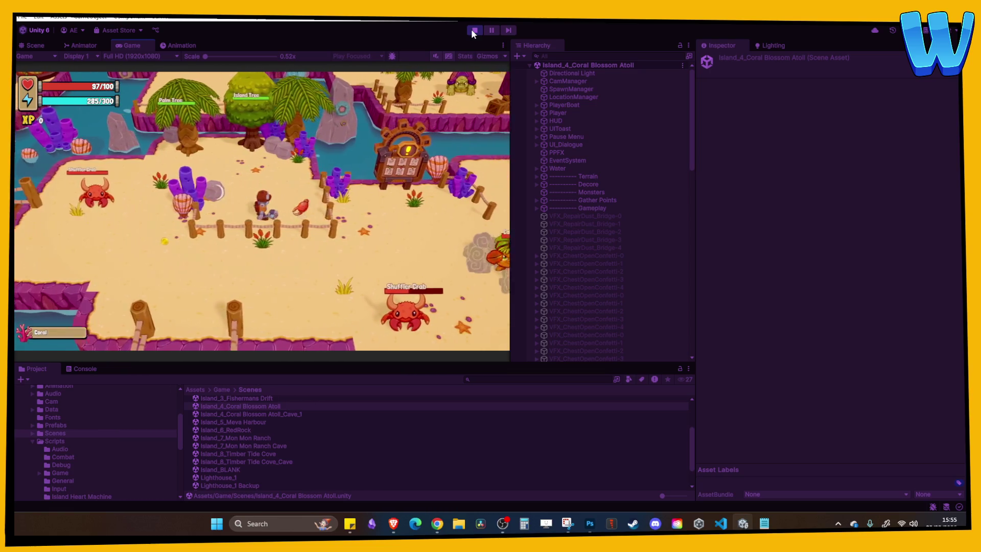
key("a")
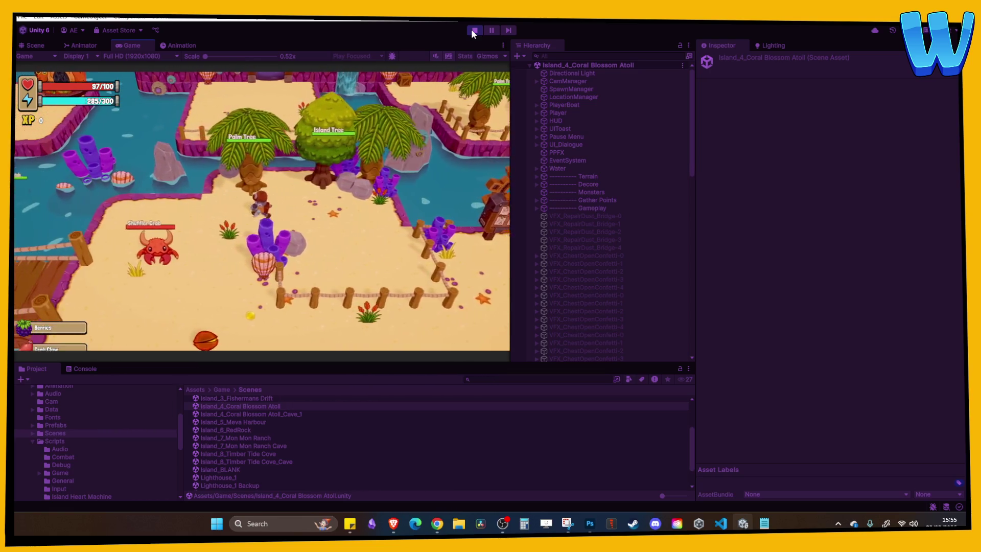
left_click(474, 30)
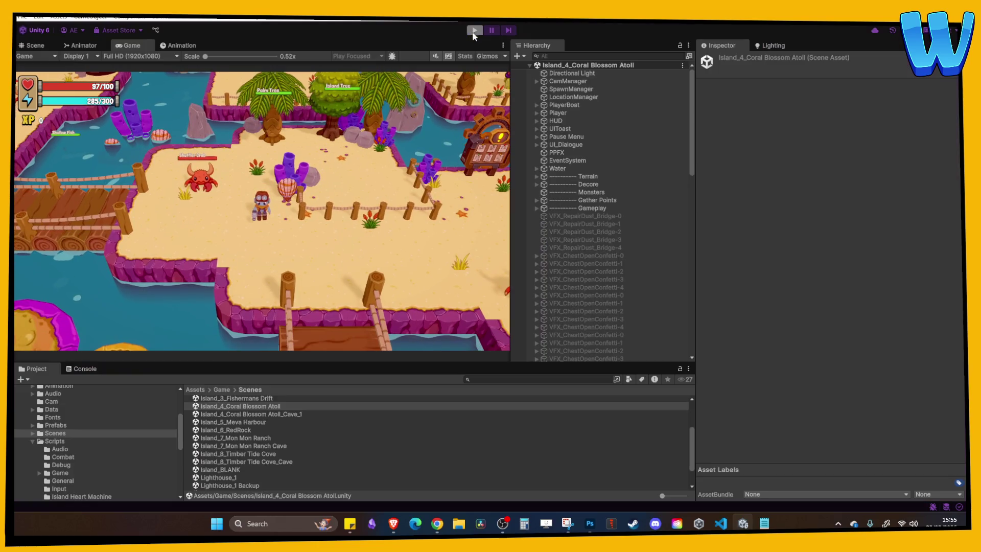
scroll(280, 314, "down", 2)
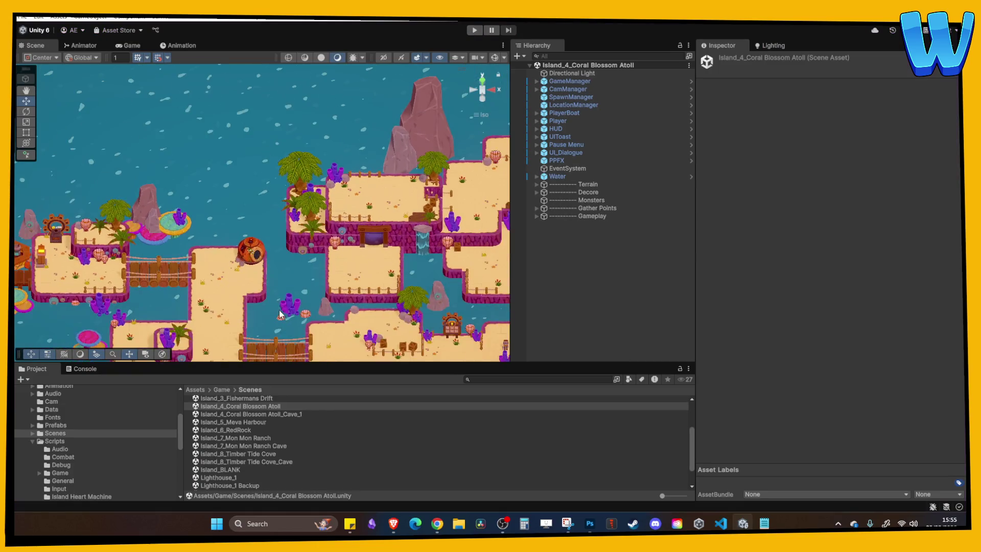
Open Island_8_Timber Tide Cove, pan around its bridge and chest area, then reopen the Cave scene.
double_click(269, 452)
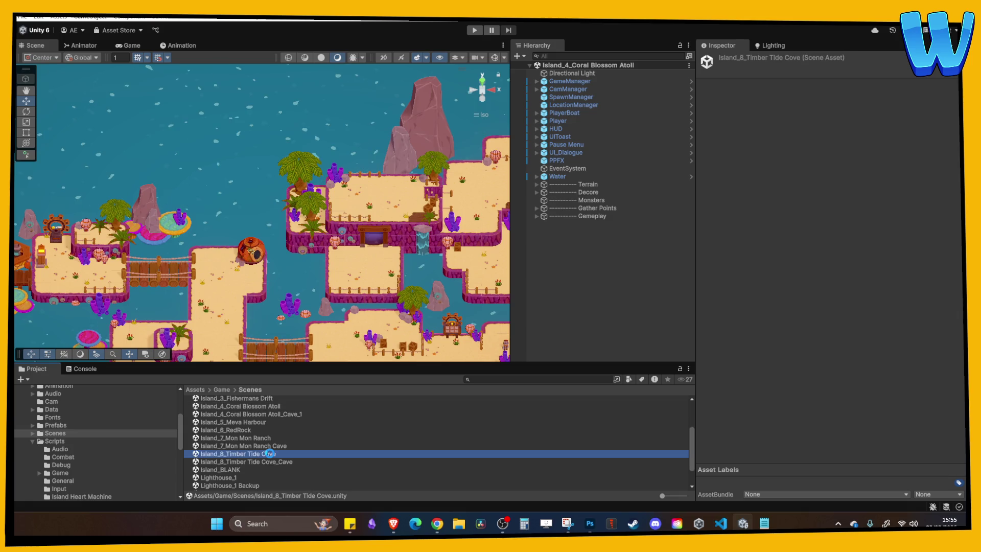
left_click_drag(228, 314, 465, 313)
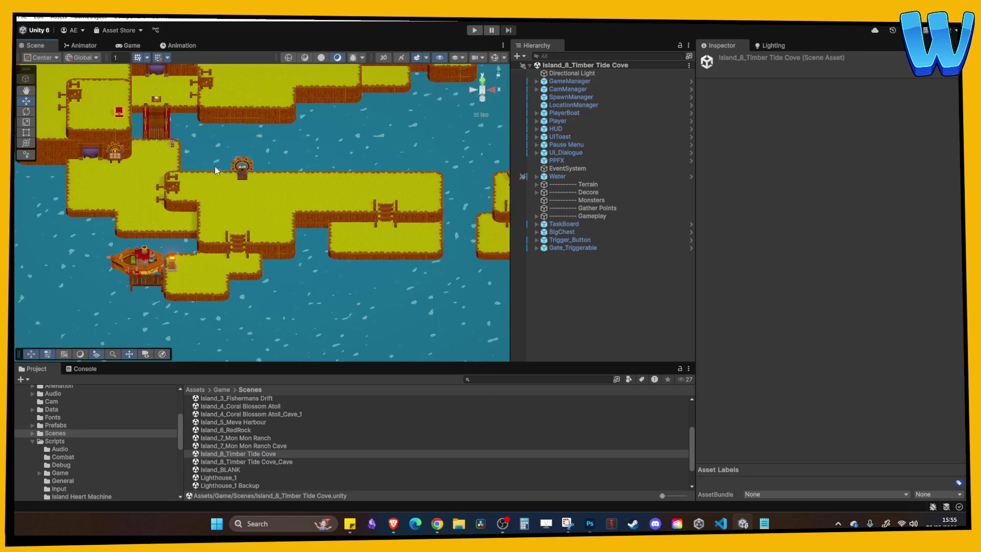
scroll(278, 290, "up", 5)
scroll(279, 294, "up", 1)
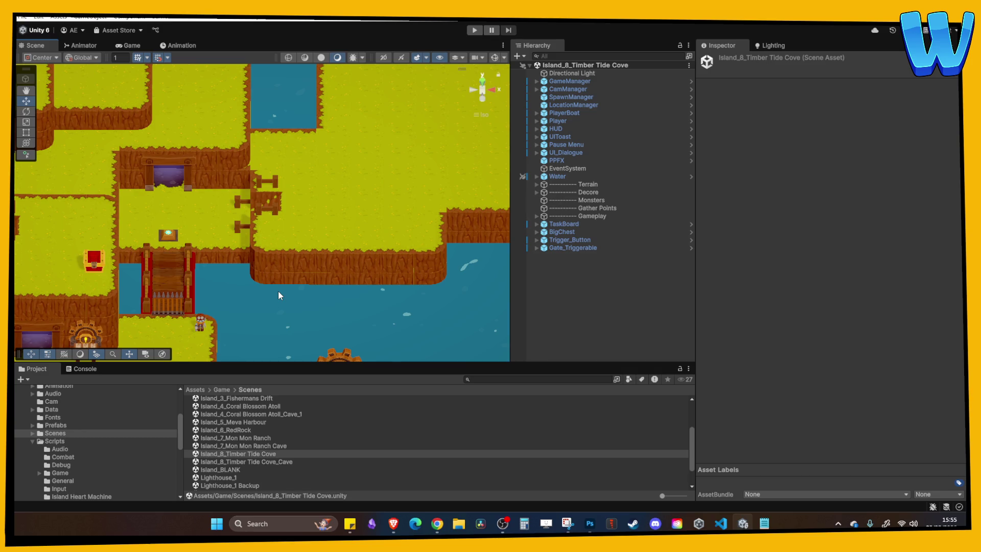
left_click_drag(278, 292, 348, 251)
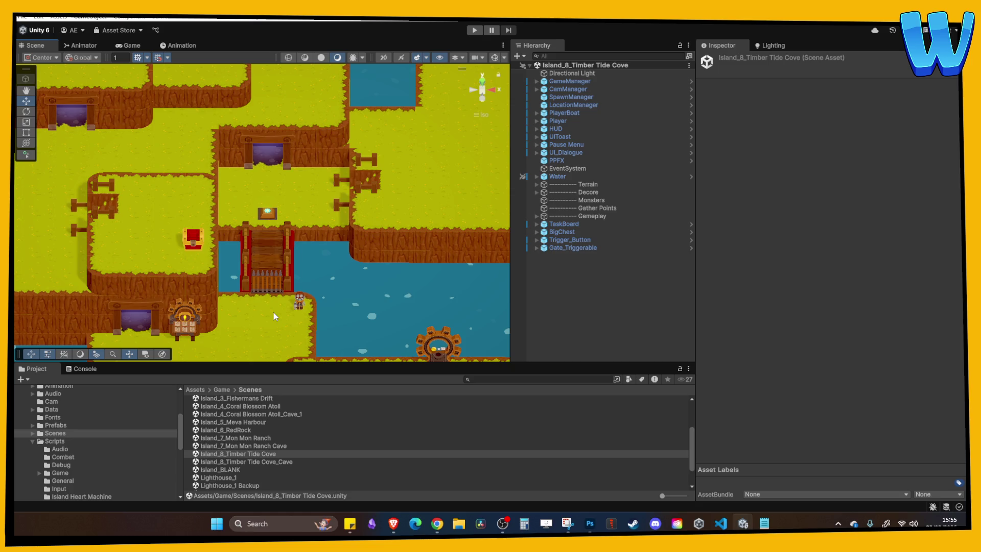
left_click_drag(272, 317, 265, 237)
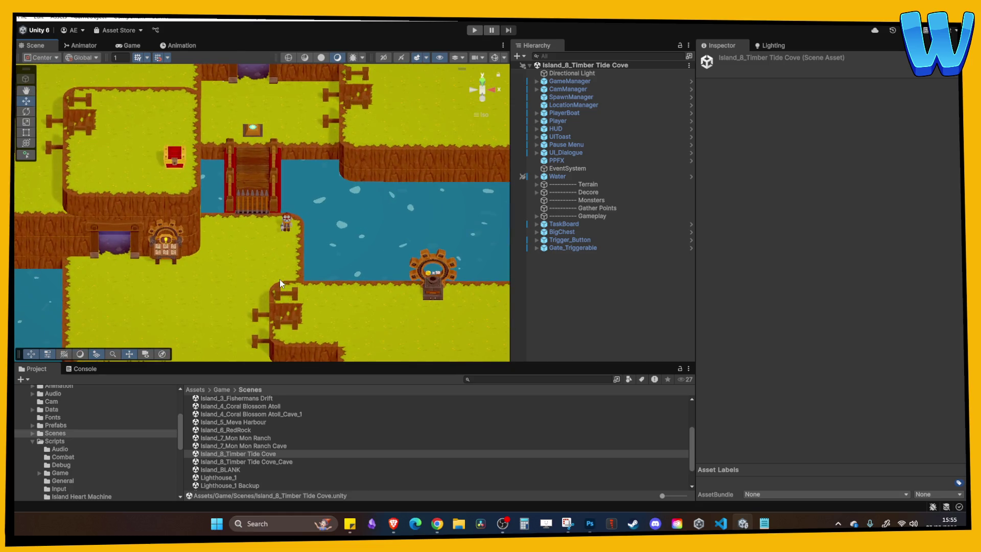
left_click_drag(296, 287, 279, 256)
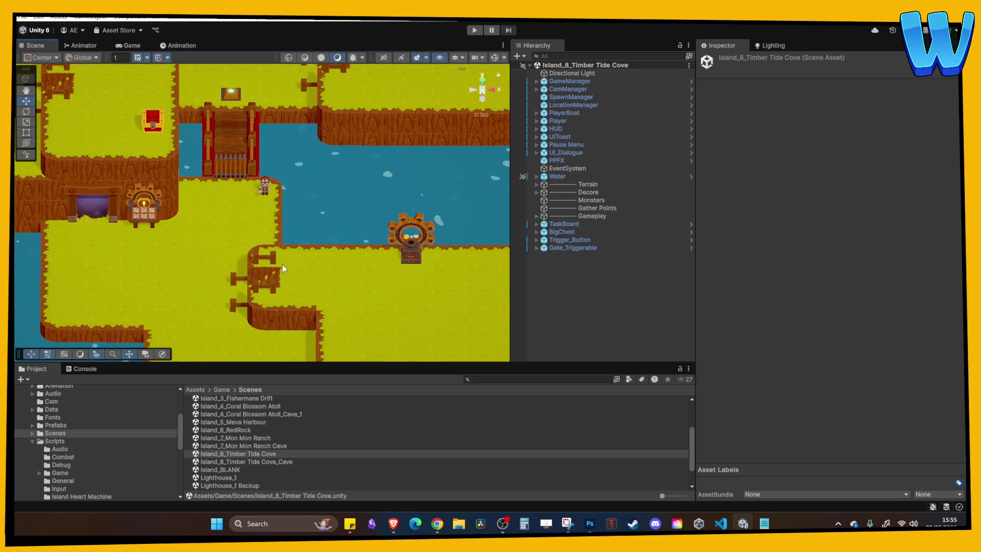
mouse_move(298, 258)
left_mouse_down()
mouse_move(321, 286)
mouse_move(315, 266)
left_mouse_up()
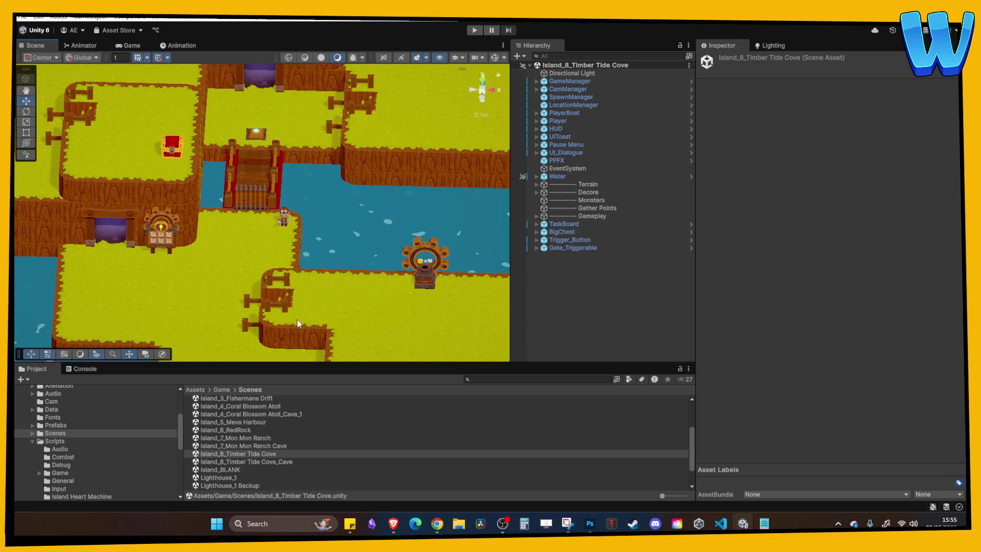
left_click(280, 461)
double_click(282, 460)
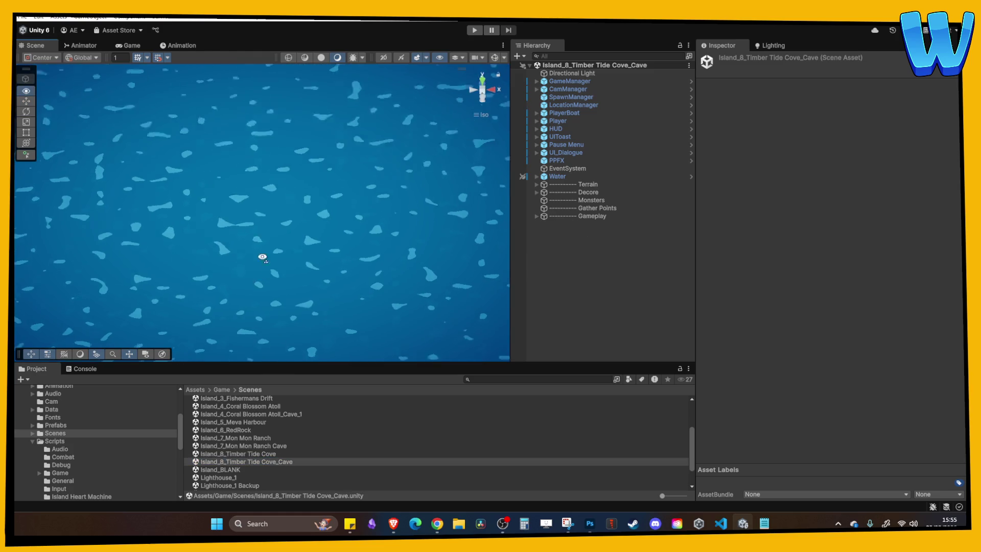
Frame the cave entrance's corner wall from above, then screenshot a shop reference in the browser.
scroll(336, 286, "up", 3)
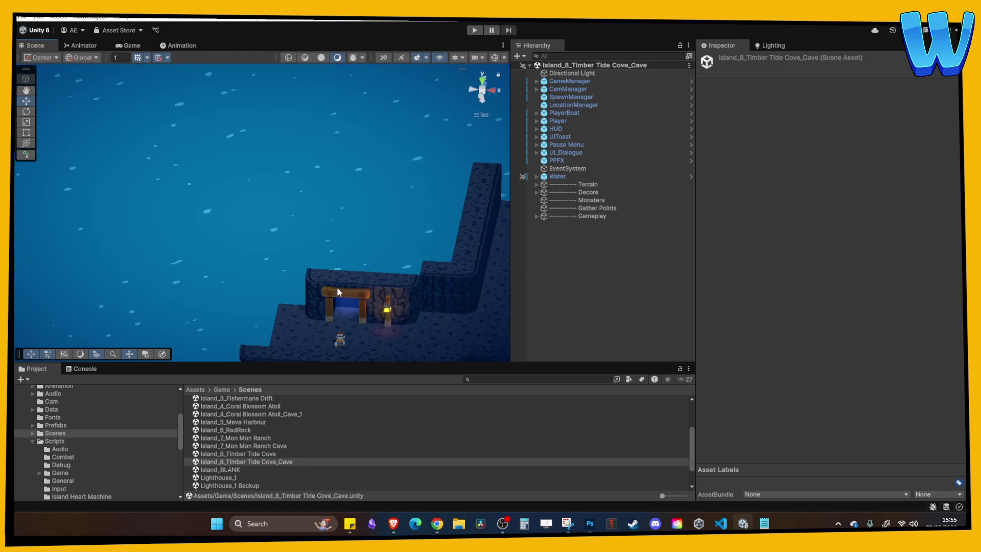
left_click_drag(336, 287, 192, 236)
scroll(253, 218, "up", 5)
key("w")
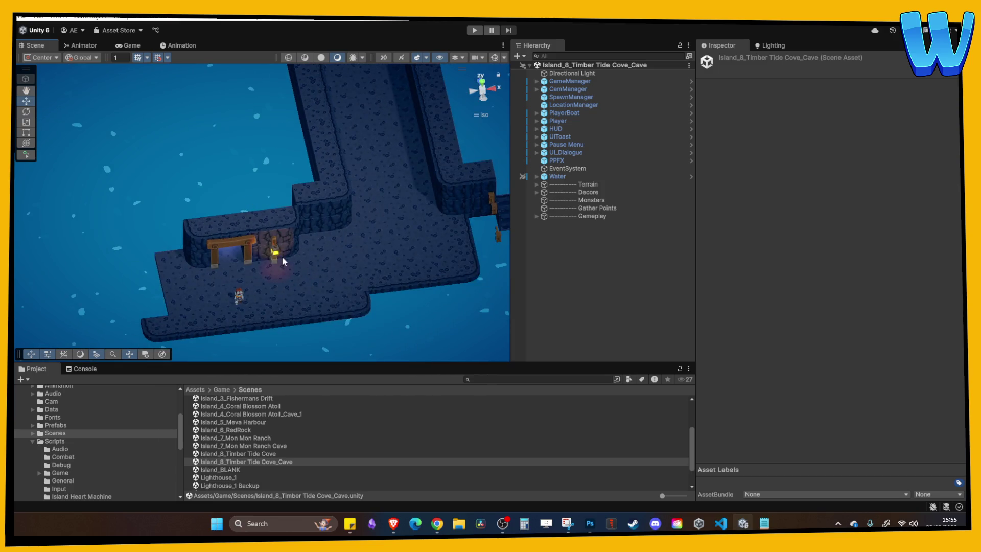
left_click(282, 256)
key("f")
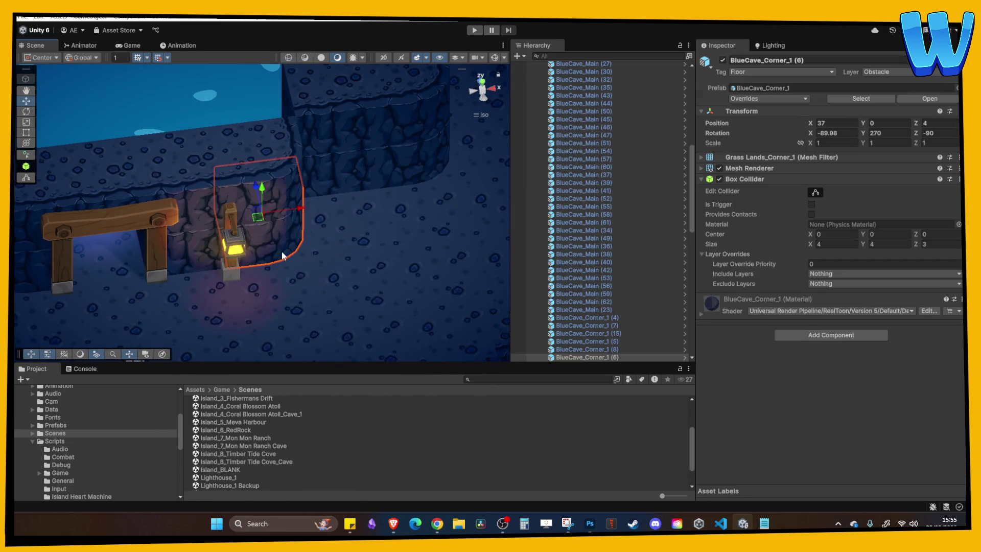
mouse_move(281, 251)
left_mouse_down()
mouse_move(274, 255)
mouse_move(357, 195)
mouse_move(343, 216)
left_mouse_up()
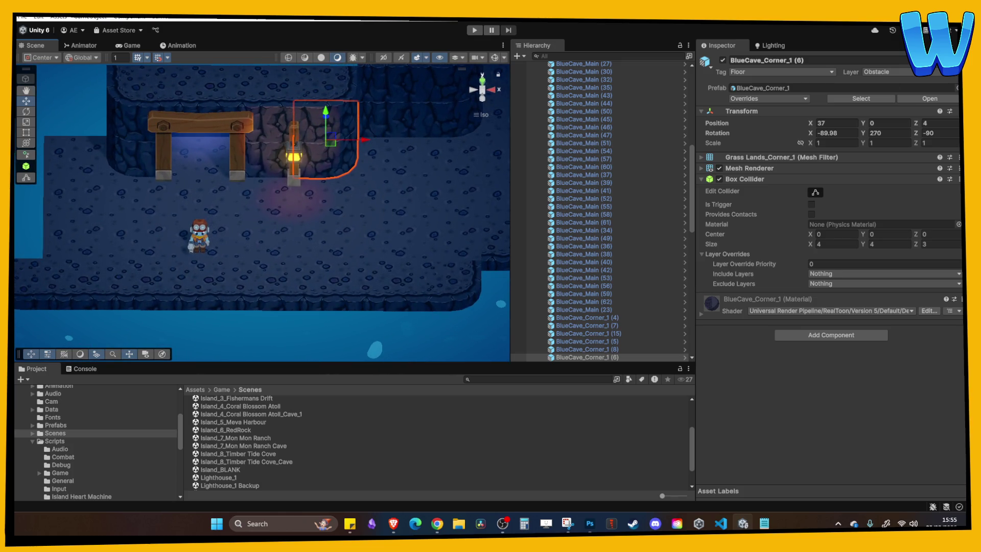
left_click(437, 523)
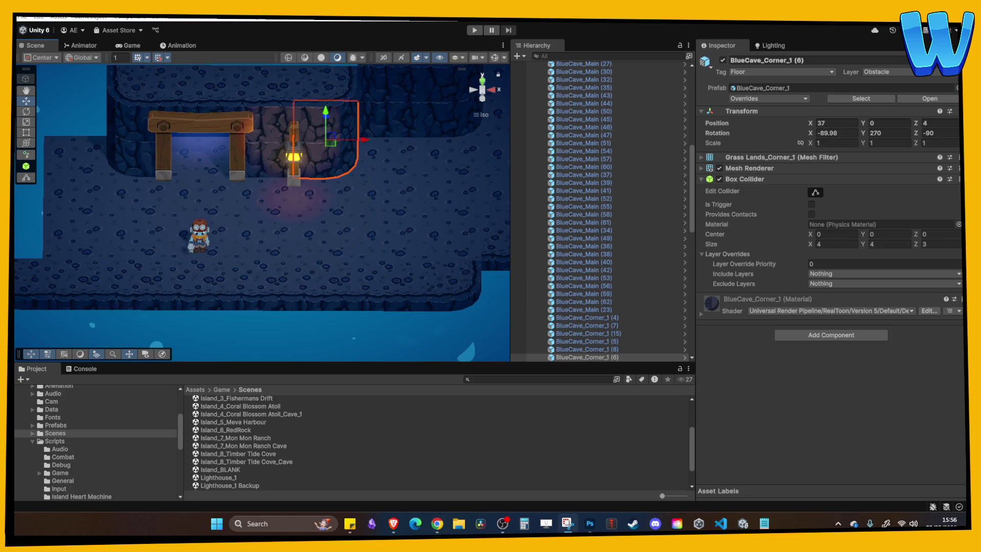
key("super+shift+s")
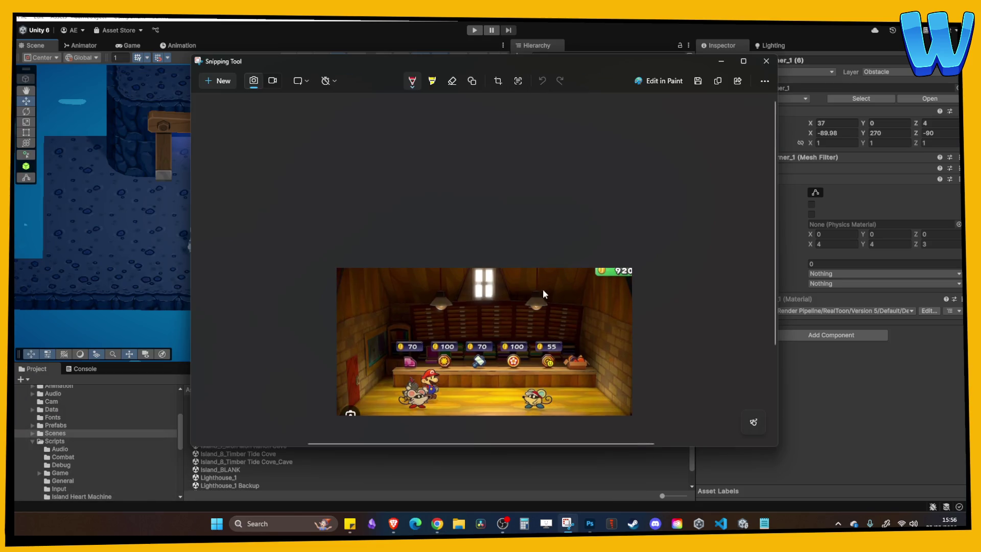
Draw red pen strokes on the shop screenshot and undo each one.
scroll(541, 288, "up", 4)
left_click_drag(470, 261, 513, 287)
key("ctrl+z")
right_click(466, 337)
key("Escape")
left_click_drag(404, 333, 445, 356)
key("ctrl+z")
Close Snipping Tool and return to the Octopath Traveler image results.
left_click_drag(774, 264, 777, 248)
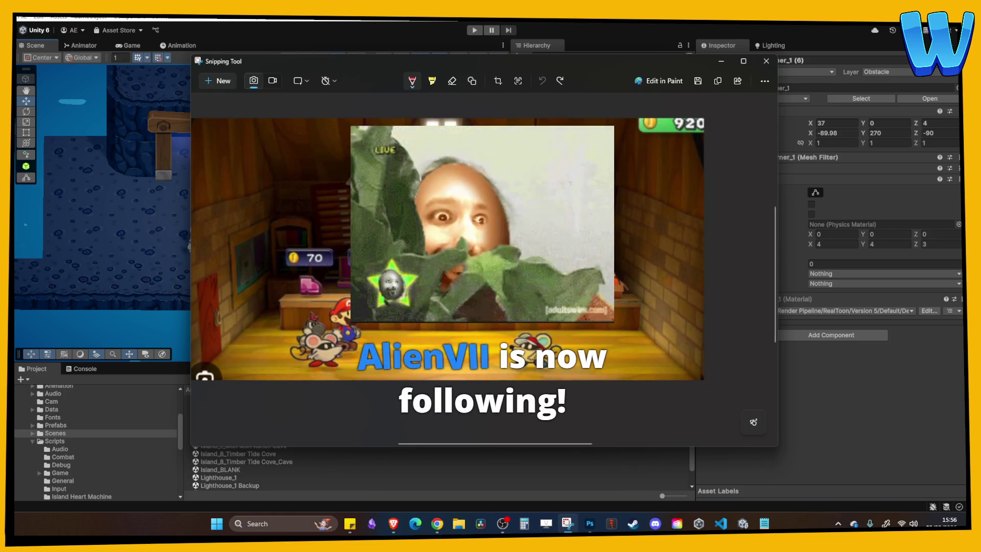
left_click(766, 61)
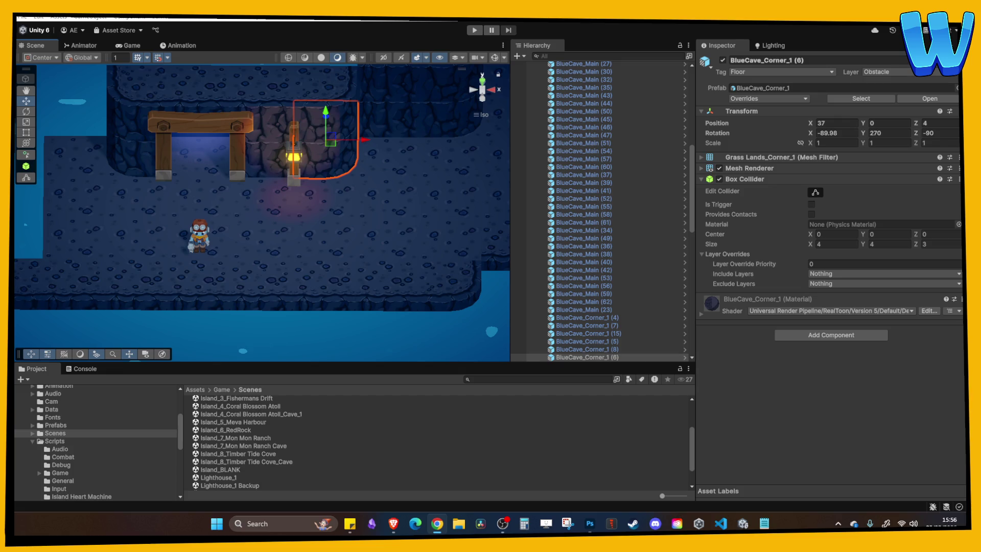
key("alt+Tab")
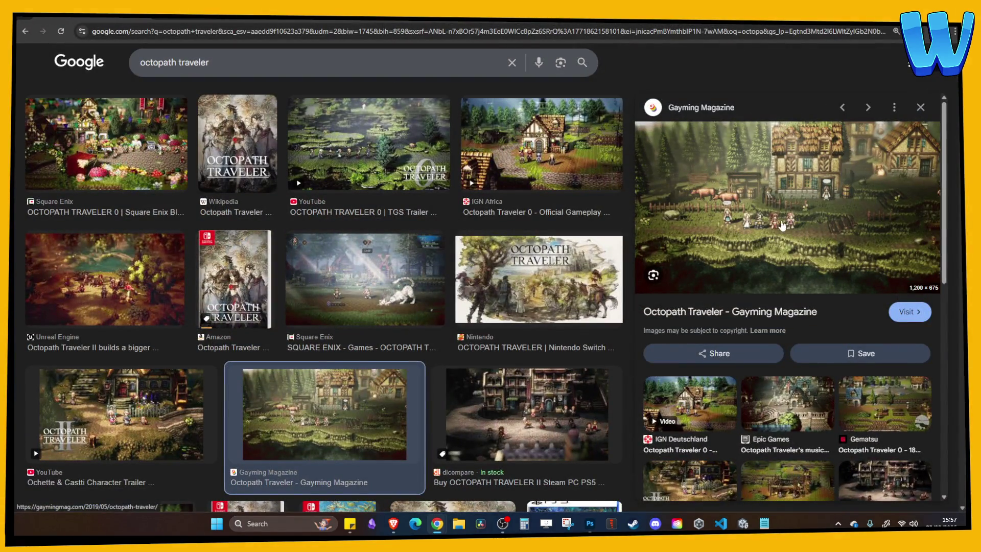
scroll(778, 252, "down", 2)
scroll(778, 252, "up", 2)
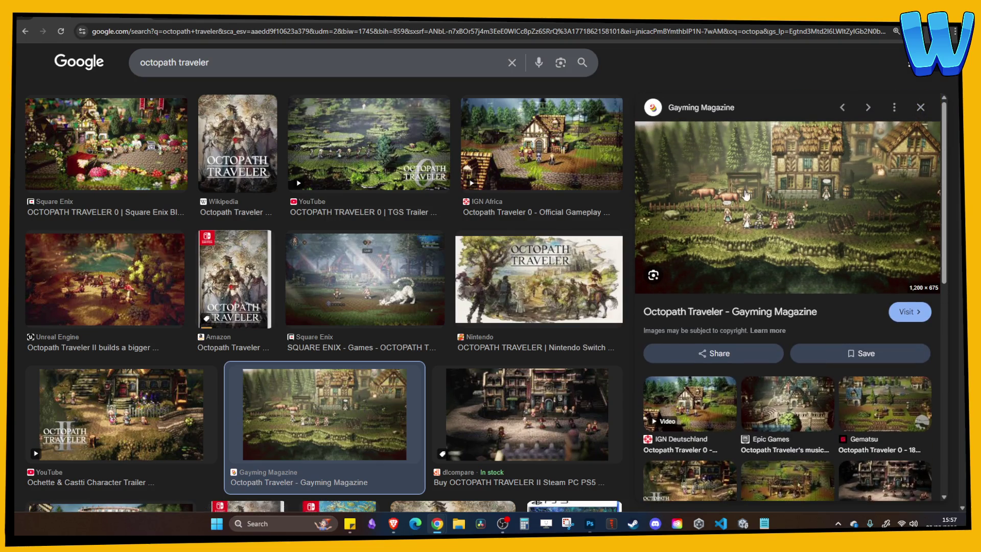
key("alt+Tab")
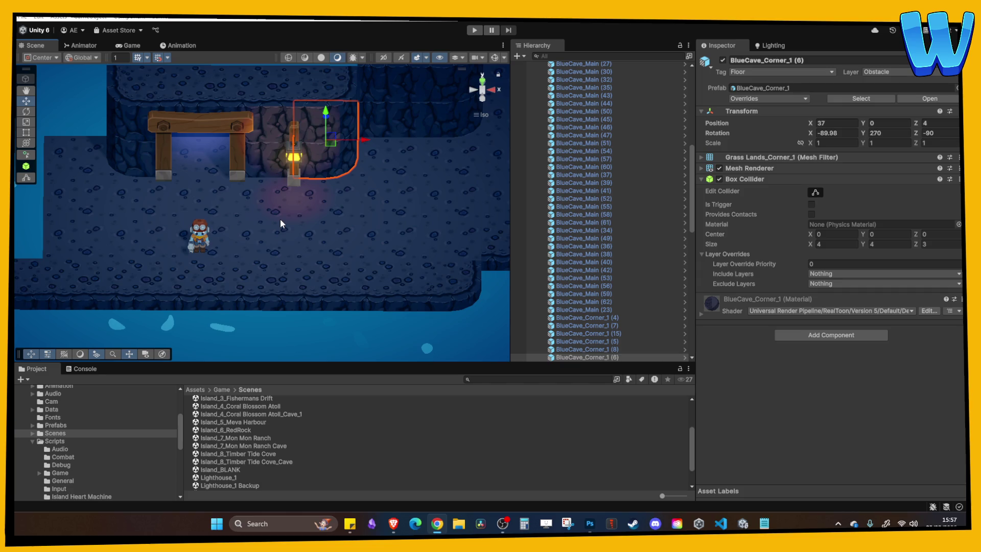
Raise four floor tiles beside the entrance wall up one level.
scroll(259, 227, "down", 3)
left_click_drag(272, 225, 148, 232)
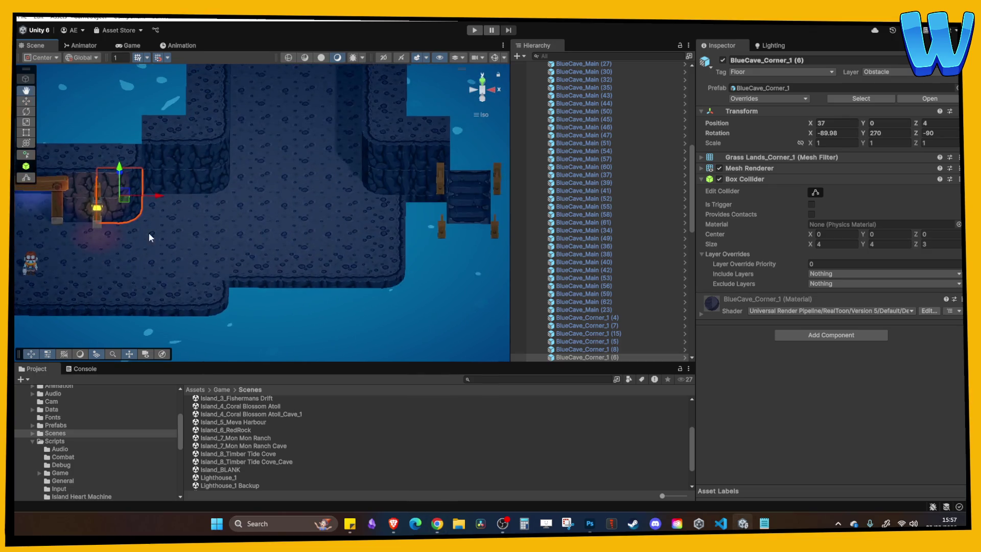
scroll(252, 291, "up", 3)
scroll(373, 311, "down", 3)
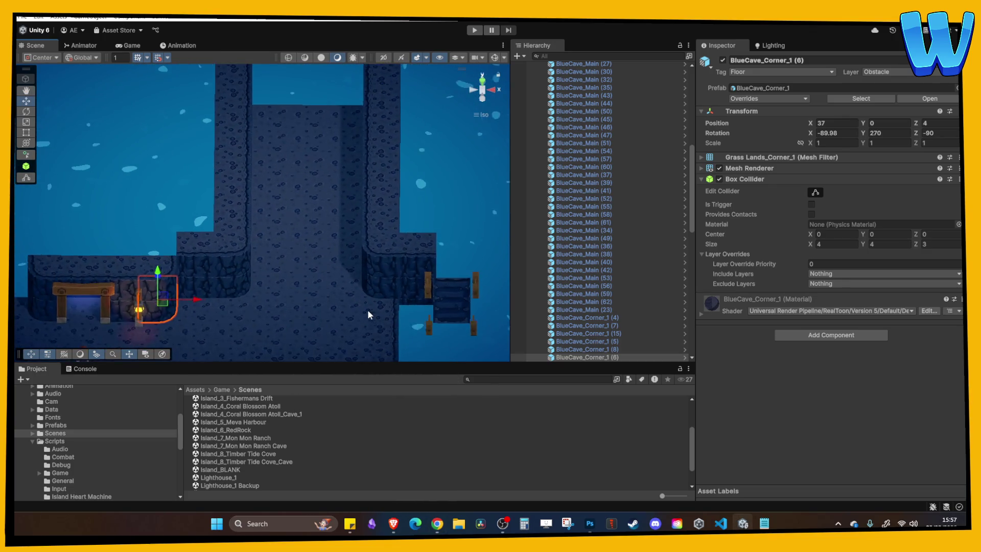
mouse_move(297, 325)
left_mouse_down()
mouse_move(412, 250)
mouse_move(355, 274)
left_mouse_up()
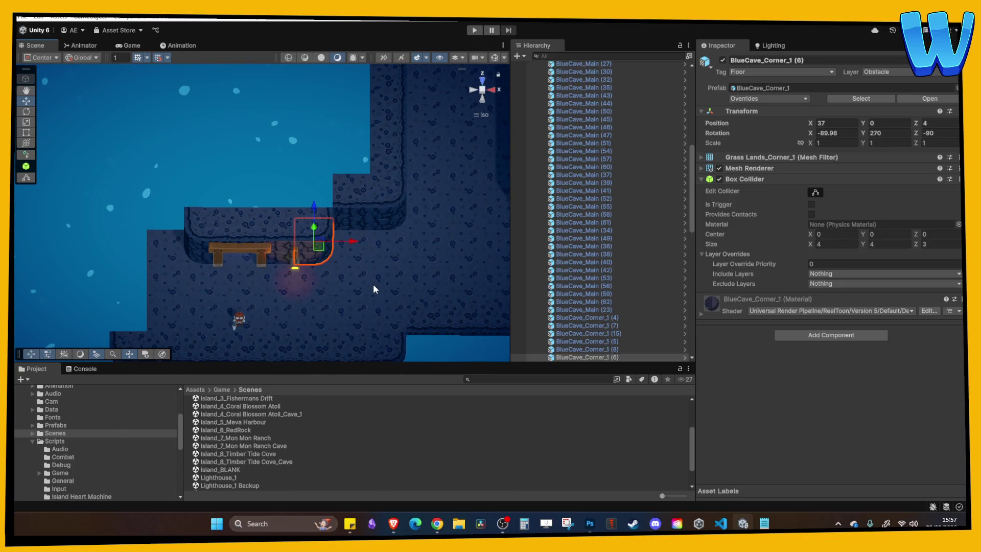
left_click(367, 267)
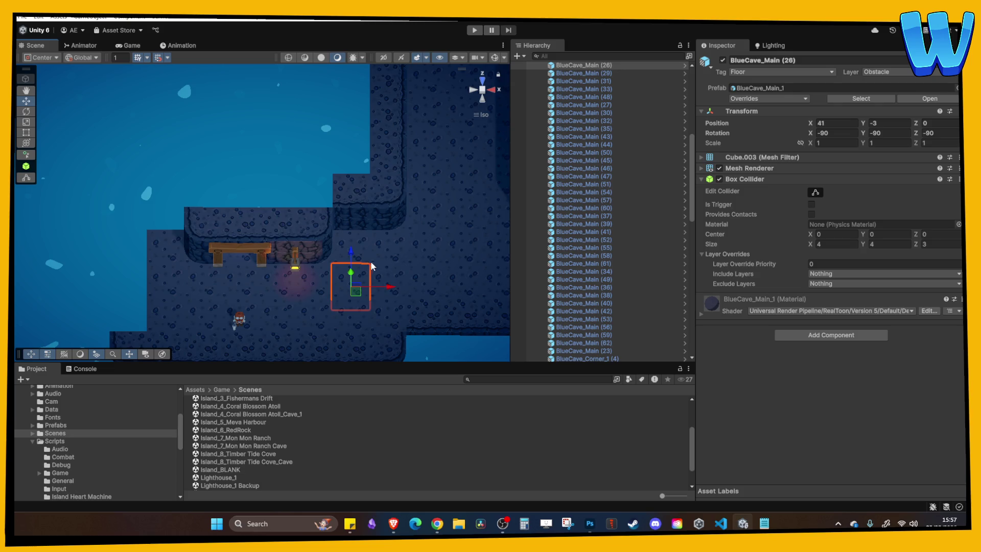
left_click(387, 280, "shift")
left_click(378, 254, "shift")
left_click(358, 243, "shift")
mouse_move(382, 305)
left_mouse_down()
mouse_move(375, 239)
mouse_move(382, 250)
mouse_move(330, 163)
mouse_move(298, 200)
mouse_move(259, 171)
mouse_move(218, 212)
mouse_move(256, 151)
mouse_move(251, 201)
mouse_move(308, 198)
mouse_move(259, 179)
left_mouse_up()
Shift the raised floor block left and select its edge tiles.
left_click(256, 152)
left_click(308, 198)
left_click(334, 186, "ctrl")
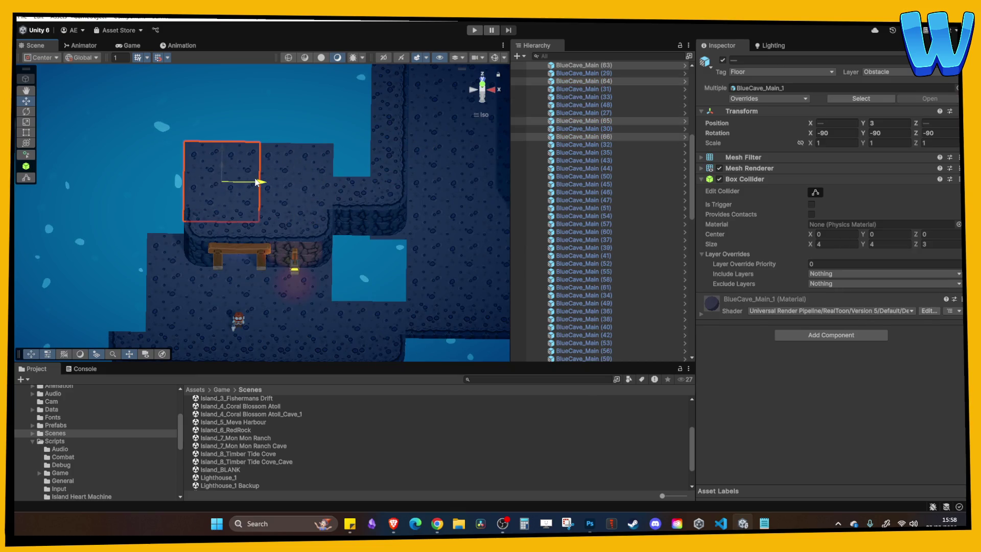
left_click(293, 178)
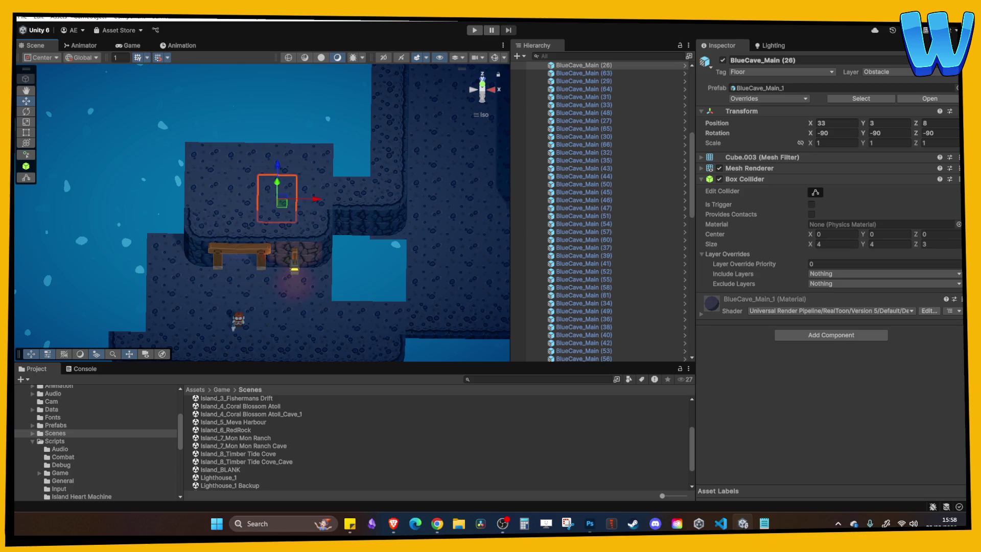
left_click_drag(287, 226, 294, 228)
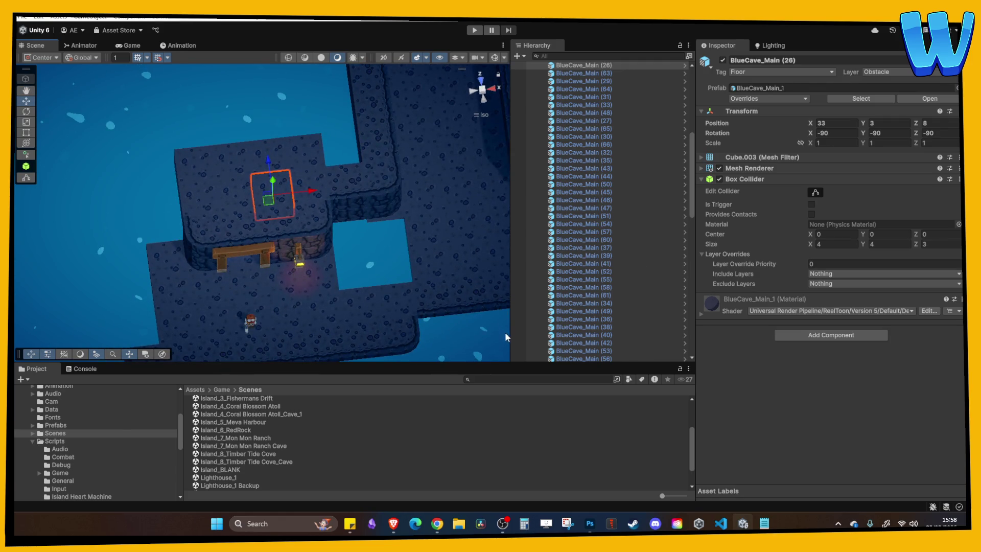
mouse_move(358, 256)
left_mouse_down()
mouse_move(307, 223)
mouse_move(357, 231)
left_mouse_up()
left_click_drag(247, 225, 265, 245)
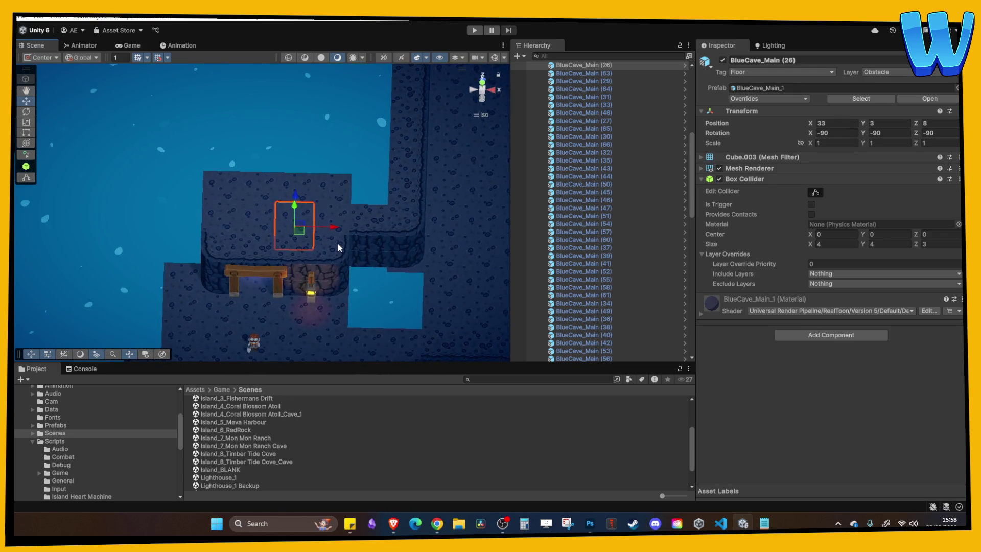
left_click(372, 255)
left_click(370, 260, "shift")
left_click(184, 232)
mouse_move(184, 233)
left_mouse_down()
mouse_move(260, 225)
mouse_move(254, 268)
mouse_move(265, 184)
mouse_move(230, 243)
left_mouse_up()
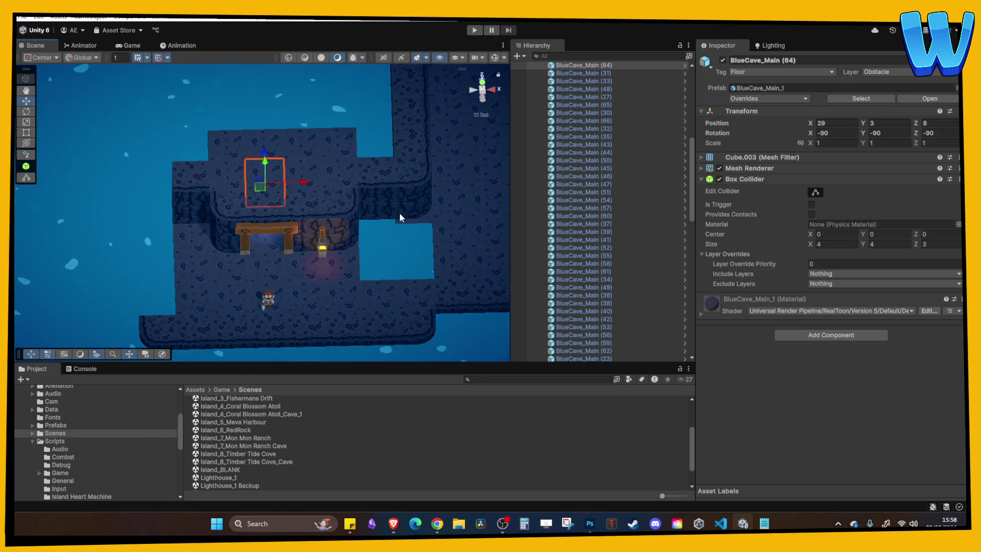
Move a corner tile to X 17 with Rotation Y 0, and add a copy at Y 3.
left_click(415, 205)
mouse_move(451, 195)
left_mouse_down()
mouse_move(182, 208)
mouse_move(189, 215)
left_mouse_up()
double_click(884, 132)
type("0")
key("Return")
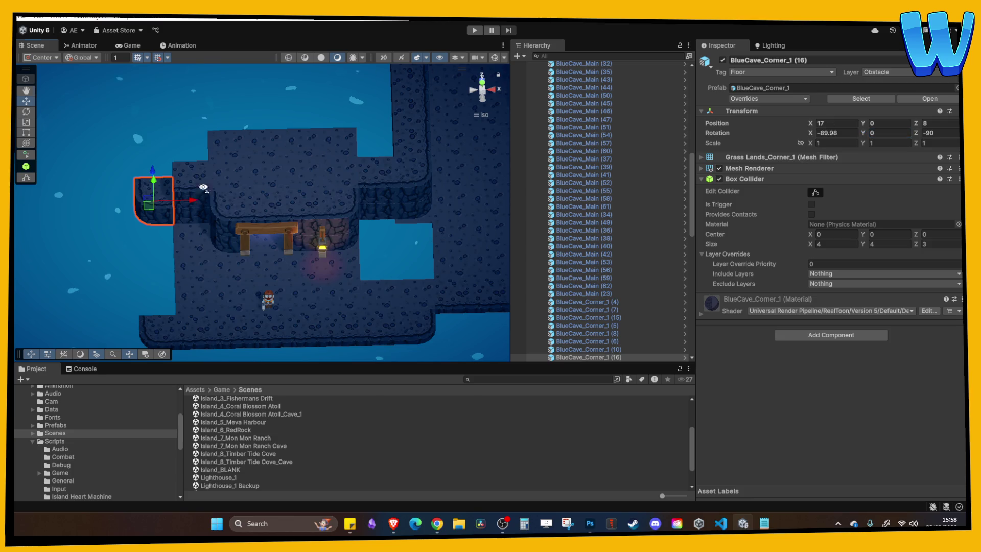
left_click_drag(203, 188, 250, 193)
key("ctrl+d")
left_click_drag(145, 220, 223, 205)
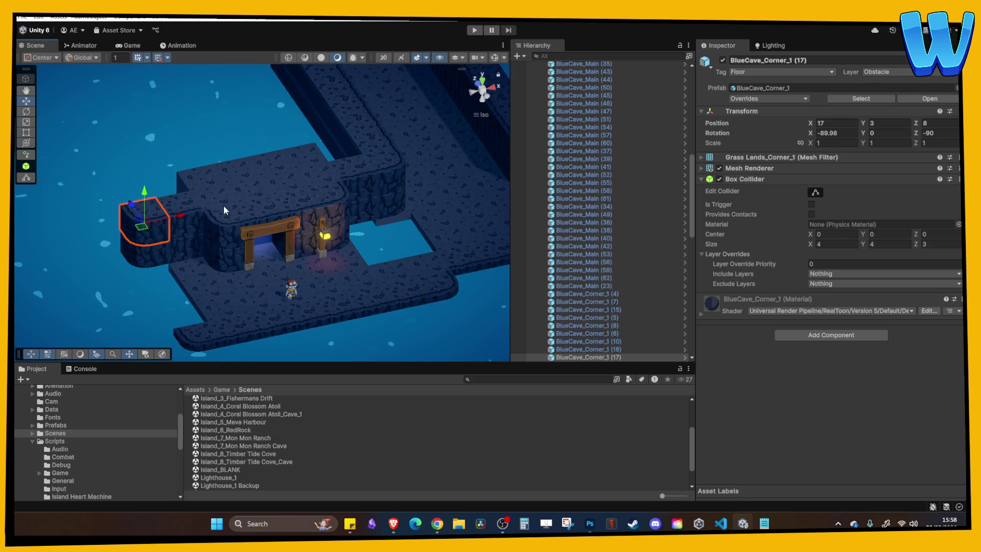
left_click(198, 247)
mouse_move(198, 247)
left_mouse_down()
mouse_move(222, 206)
mouse_move(277, 200)
mouse_move(305, 212)
mouse_move(287, 197)
left_mouse_up()
Duplicate an edge tile and several floor tiles, moving the copies left to X 17.
scroll(305, 213, "up", 3)
key("w")
left_click(267, 274)
key("ctrl+d")
left_click_drag(325, 231, 190, 234)
left_click(247, 227)
key("ctrl+d")
left_click_drag(278, 215, 234, 209)
left_click(227, 147)
left_click(232, 117, "shift")
key("ctrl+d")
mouse_move(266, 154)
left_mouse_down()
mouse_move(237, 135)
mouse_move(220, 139)
mouse_move(244, 141)
mouse_move(268, 192)
mouse_move(183, 219)
mouse_move(182, 256)
mouse_move(114, 246)
left_mouse_up()
Fill the left gap with another duplicated floor tile and frame it in view.
left_click(269, 192)
key("ctrl+d")
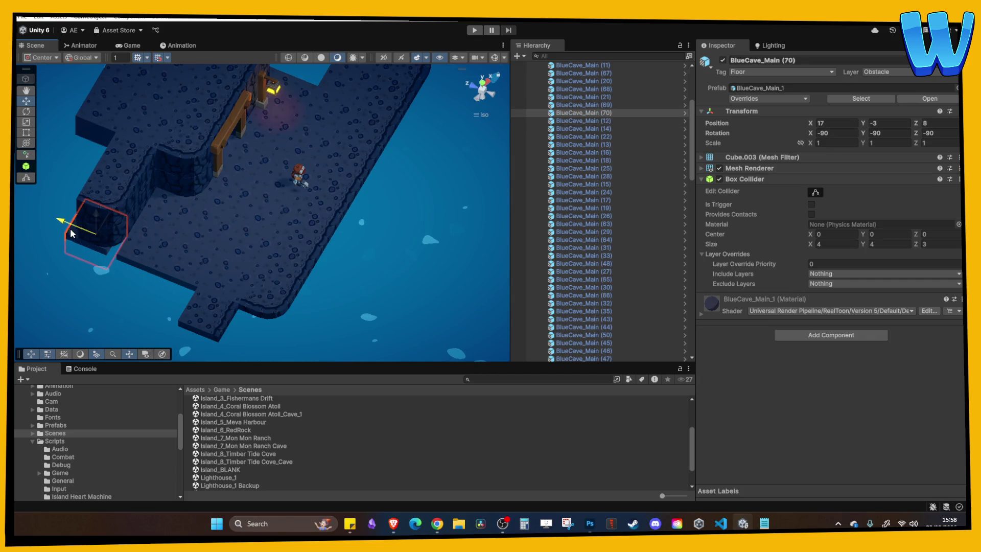
left_click(136, 249)
mouse_move(139, 321)
left_mouse_down()
mouse_move(220, 167)
mouse_move(311, 191)
mouse_move(124, 202)
mouse_move(234, 176)
mouse_move(251, 216)
left_mouse_up()
scroll(179, 251, "down", 5)
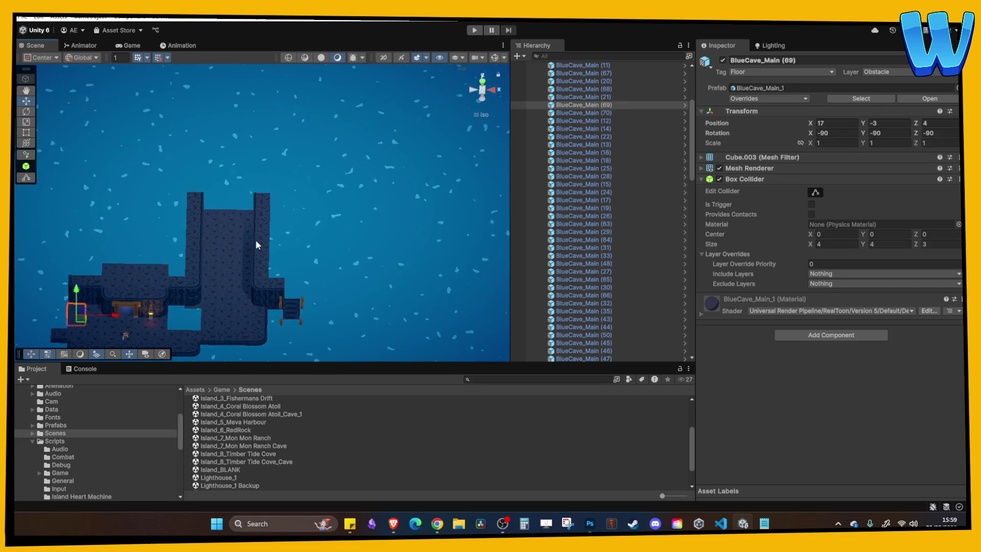
scroll(255, 240, "up", 2)
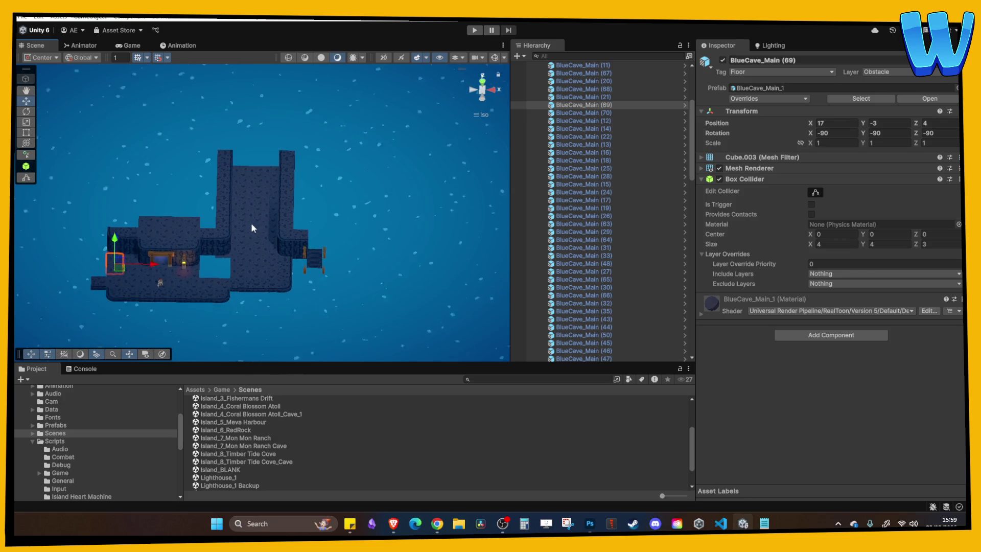
key("f")
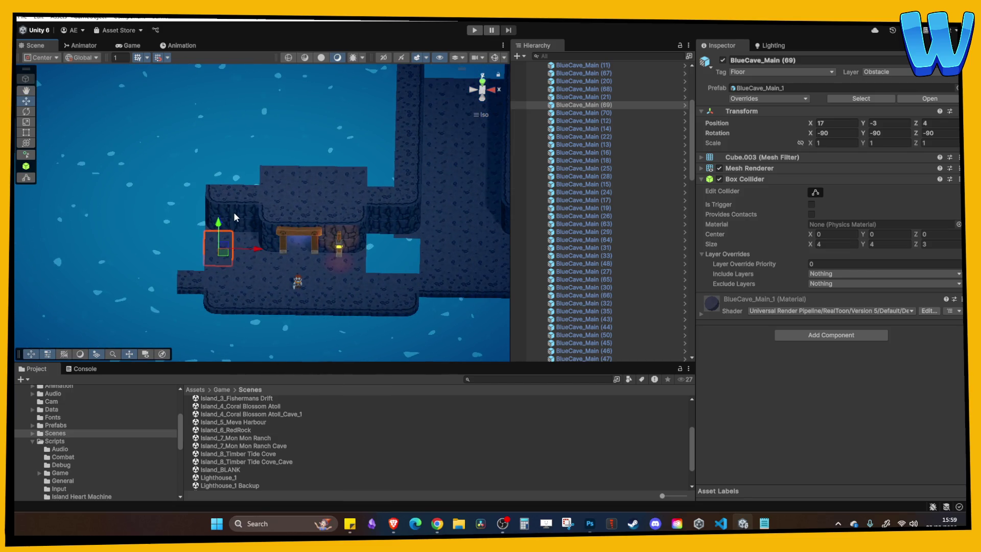
mouse_move(233, 212)
left_mouse_down()
mouse_move(382, 210)
mouse_move(341, 246)
mouse_move(326, 234)
left_mouse_up()
scroll(327, 234, "up", 3)
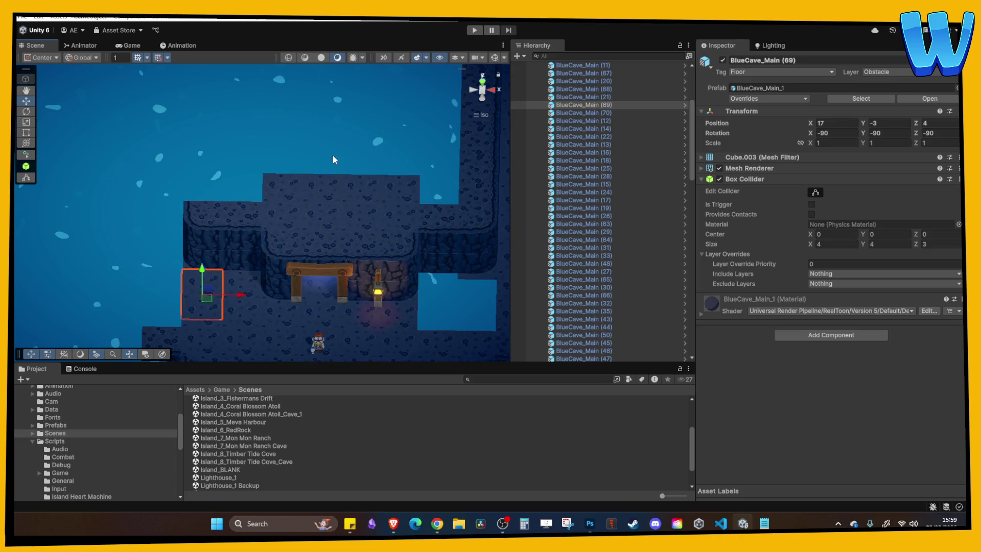
left_click(274, 460)
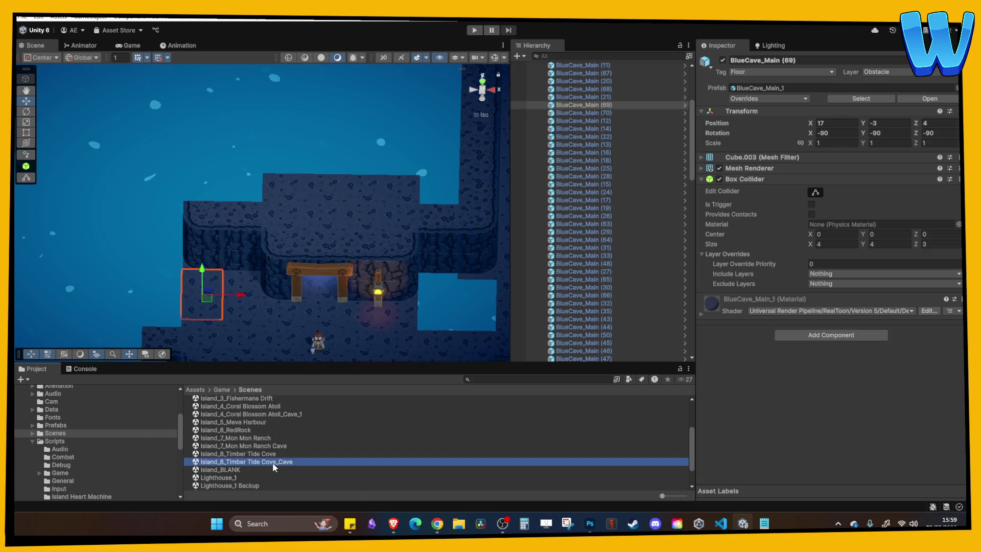
double_click(267, 453)
scroll(154, 209, "down", 3)
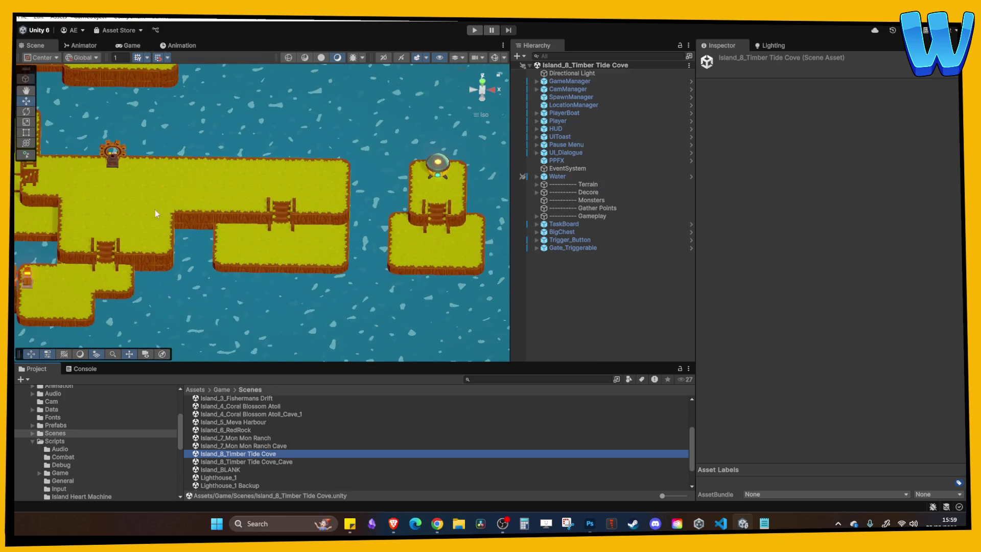
scroll(330, 266, "up", 3)
scroll(238, 261, "up", 2)
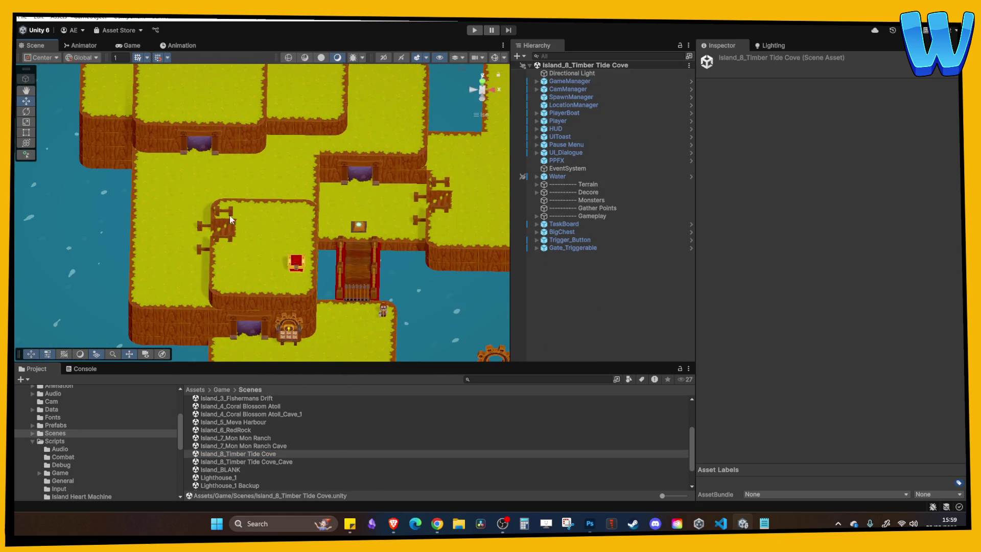
scroll(217, 164, "down", 2)
left_click(267, 462)
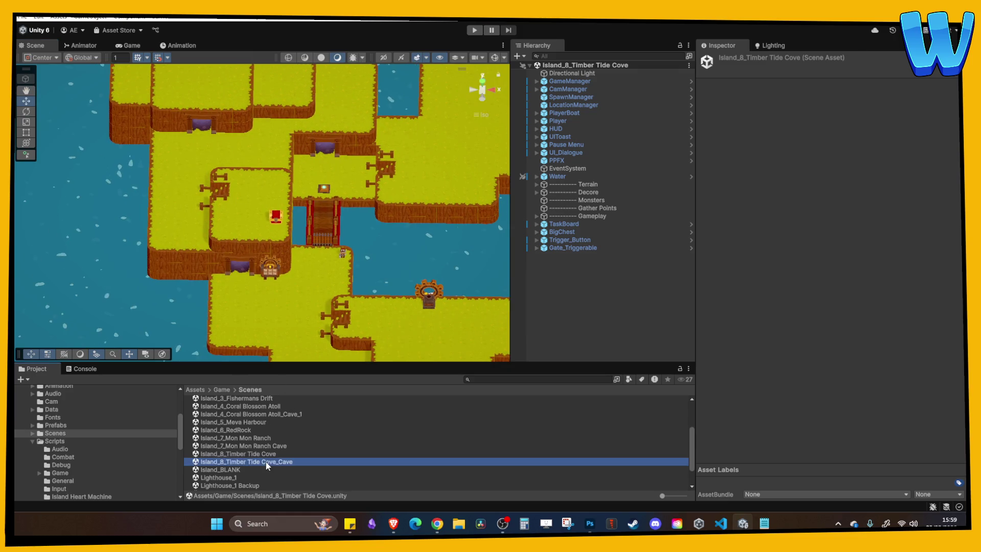
double_click(267, 462)
scroll(279, 234, "down", 3)
scroll(275, 245, "up", 3)
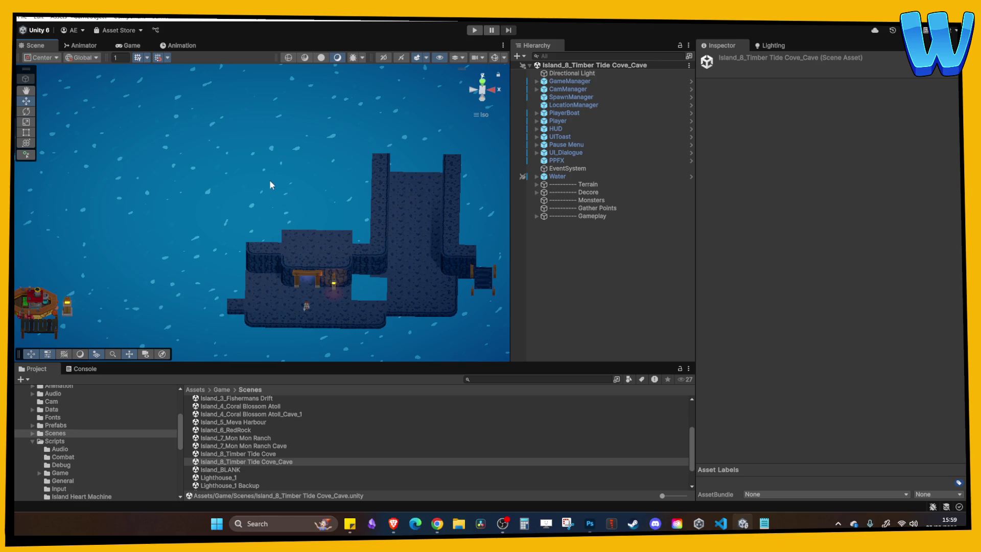
scroll(278, 211, "up", 5)
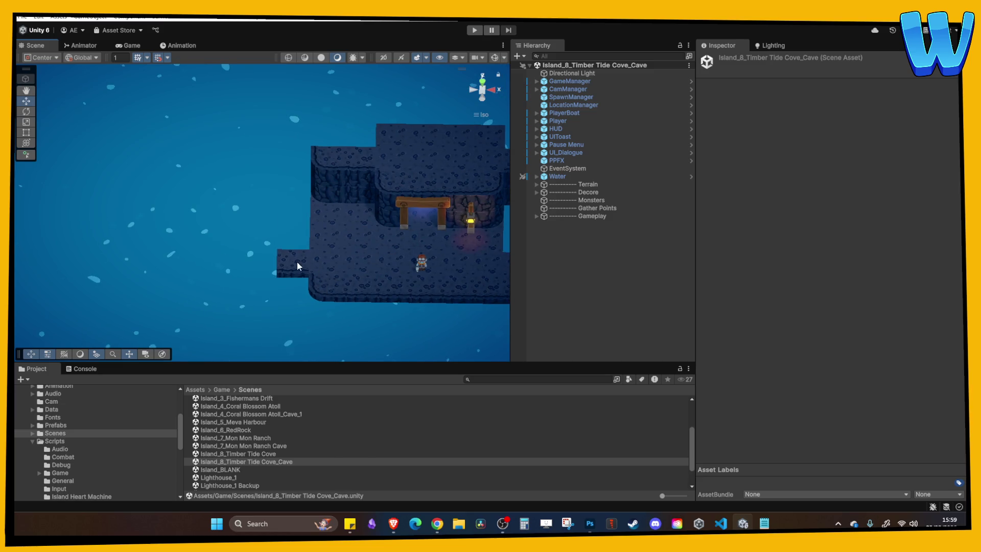
Duplicate the walkway's edge block twice and move the copies left to extend the edge.
left_click(297, 261)
key("ctrl+d")
mouse_move(321, 268)
left_mouse_down()
mouse_move(291, 275)
mouse_move(327, 267)
left_mouse_up()
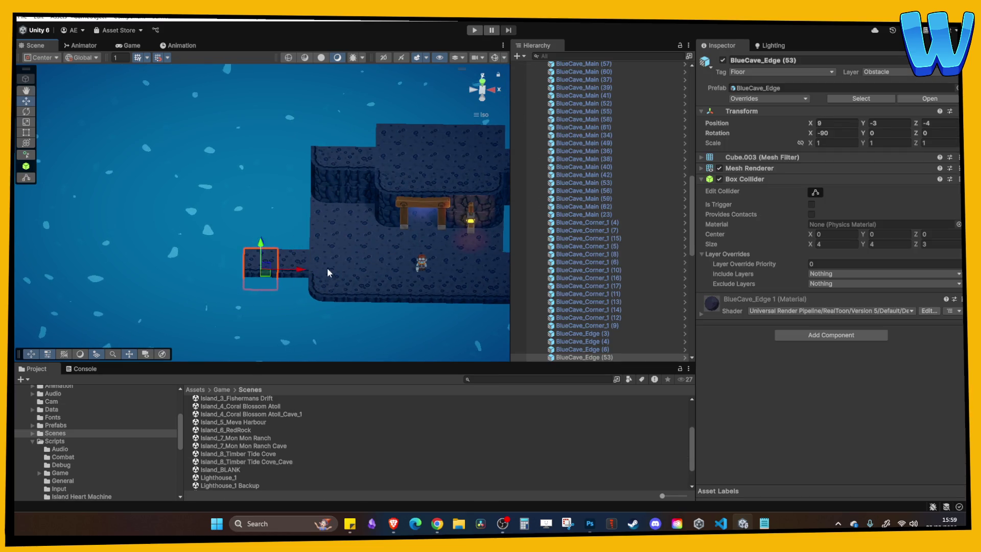
key("Right")
key("Left")
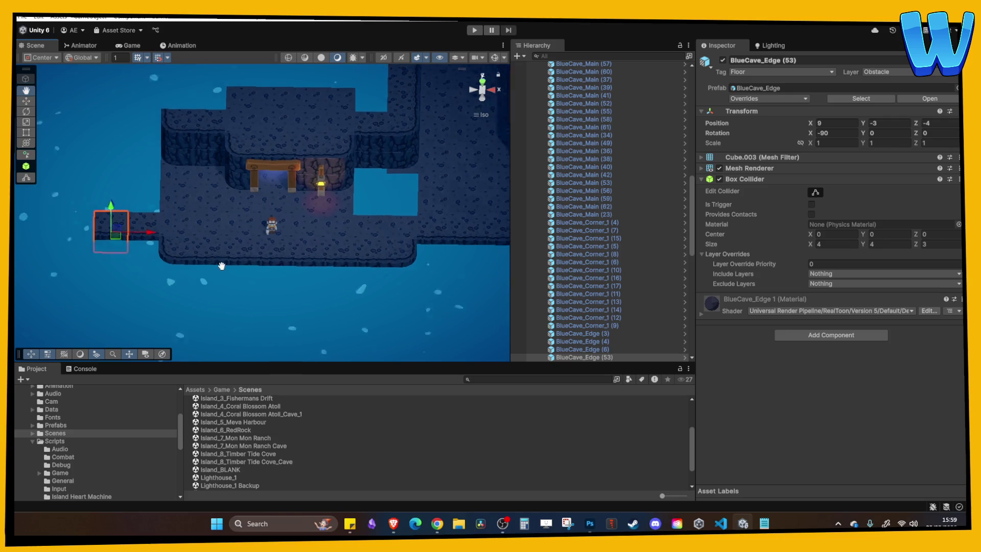
key("ctrl+d")
left_click_drag(210, 234, 179, 235)
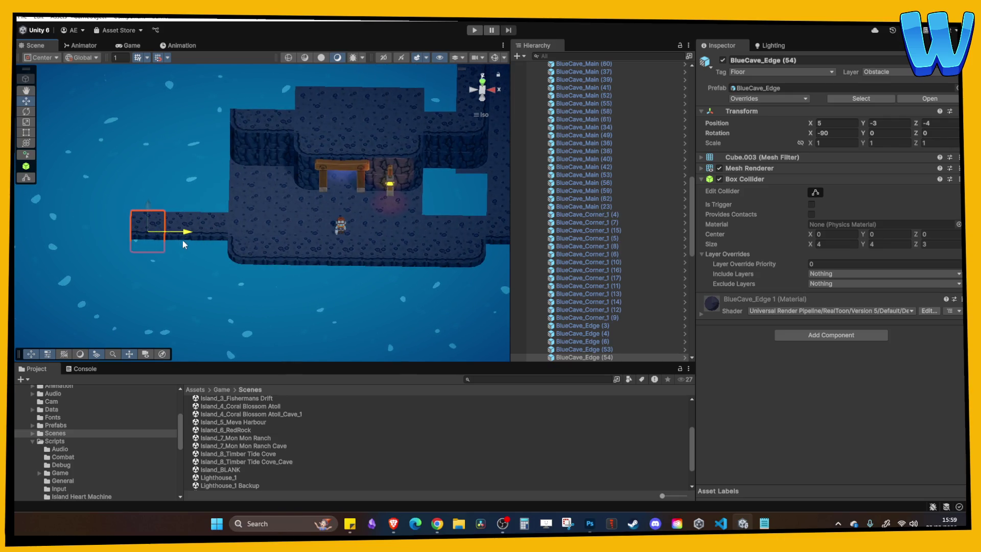
key("Left")
Slide the rounded corner tile to the walkway's left end.
left_click(279, 265)
left_click_drag(330, 273, 197, 274)
left_click(157, 247)
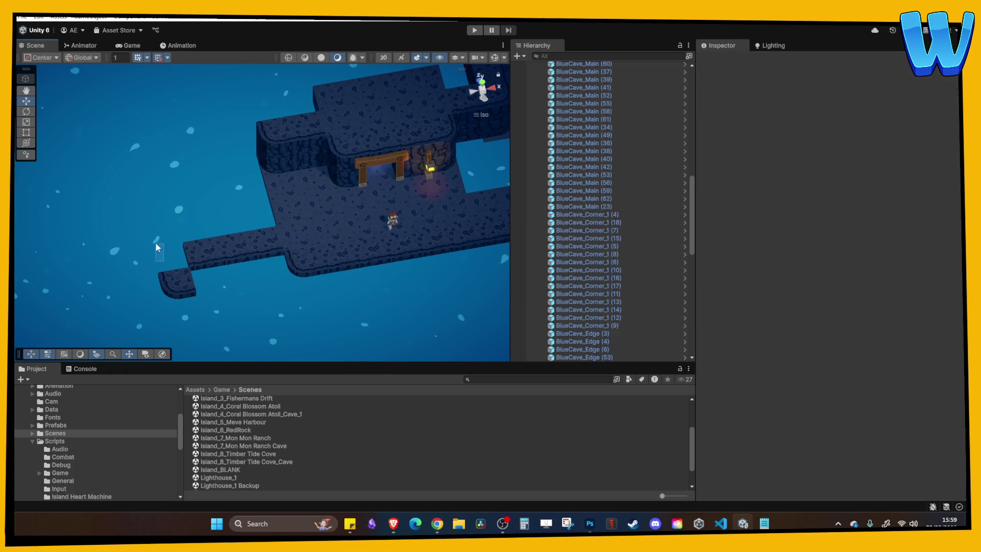
left_click(175, 284)
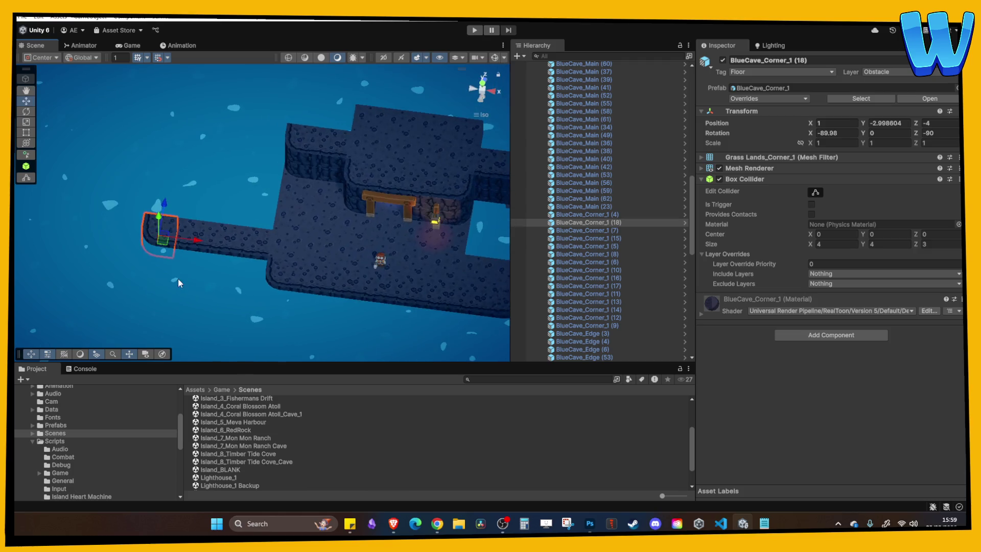
Move two floor tiles left toward the walkway and duplicate them.
left_click(314, 240)
left_click(318, 214, "ctrl")
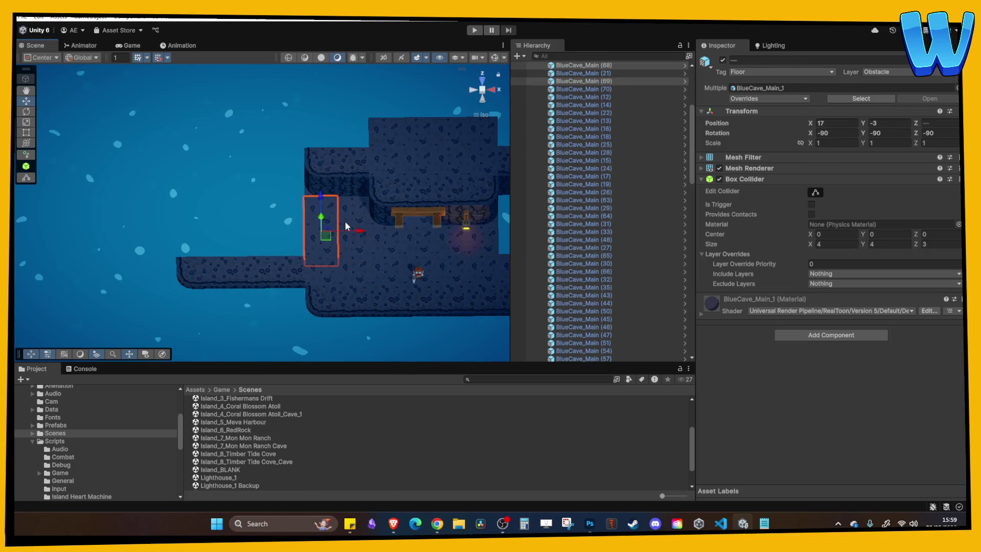
mouse_move(347, 232)
left_mouse_down()
mouse_move(244, 222)
mouse_move(256, 223)
left_mouse_up()
key("ctrl+d")
key("ctrl+d")
Copy the edge block beside the corner onto the next row at the walkway's end, rotated Y 90.
left_click(222, 275)
left_click(197, 262)
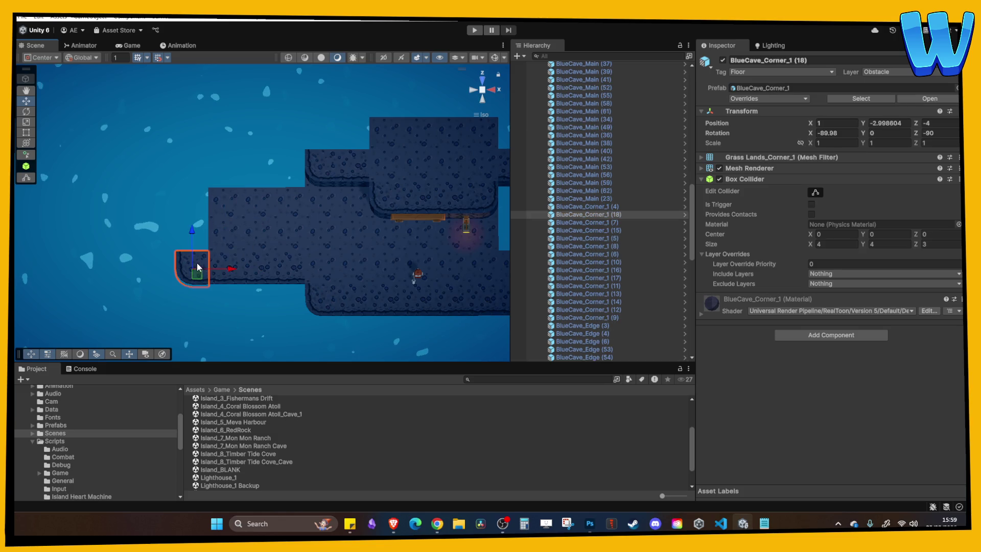
left_click(224, 280)
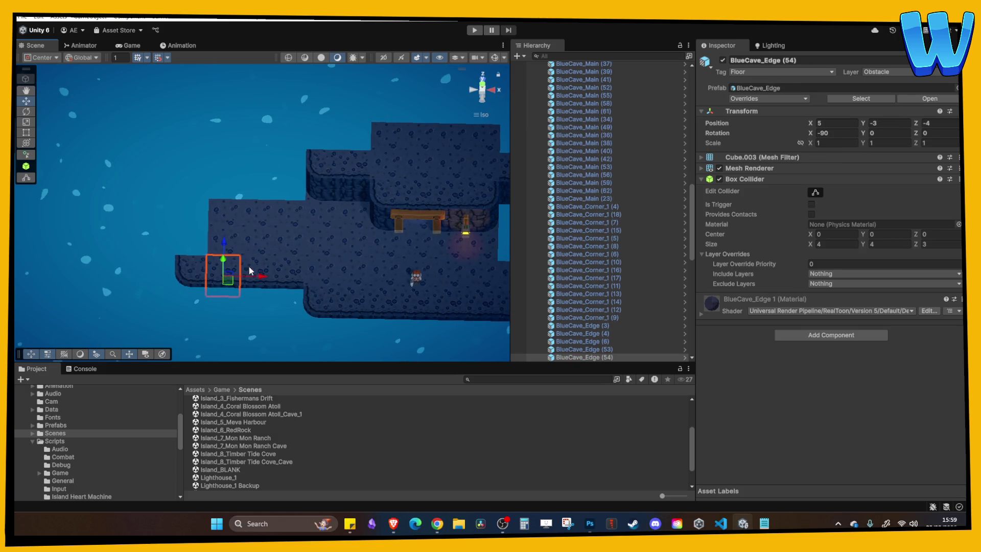
key("ctrl+d")
left_click_drag(224, 245, 226, 209)
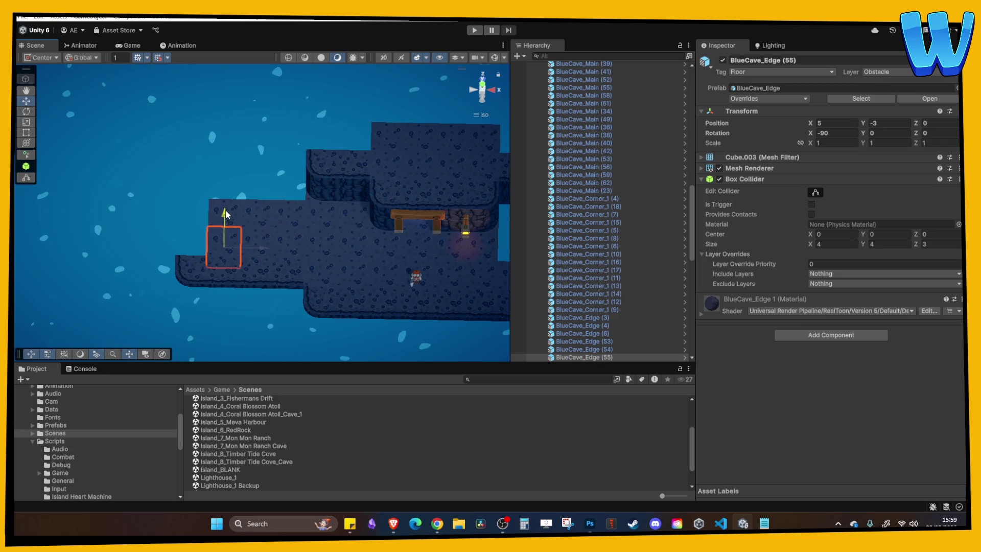
left_click_drag(240, 264, 208, 265)
left_click(894, 132)
type("90")
key("Return")
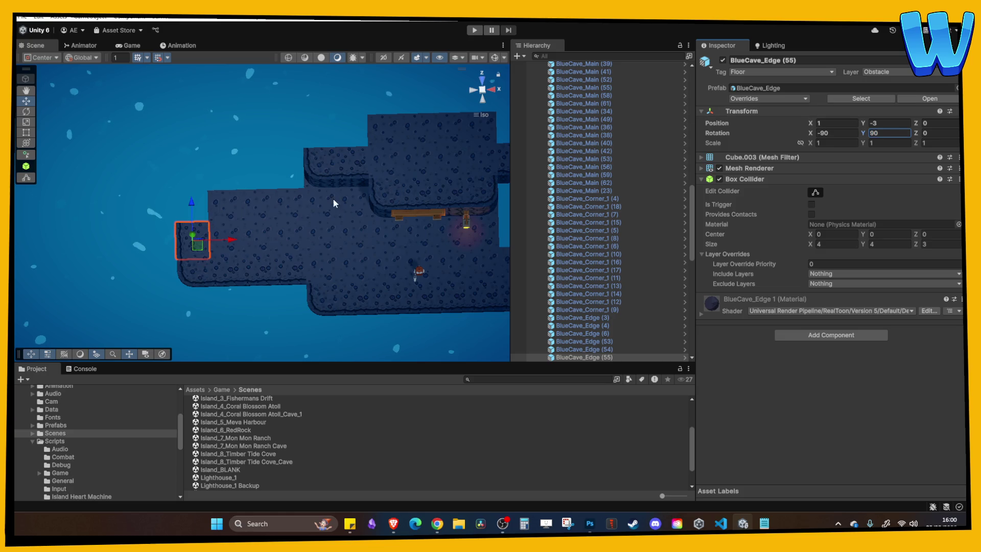
Duplicate the rotated edge block and move the copy up one more row.
scroll(322, 210, "up", 5)
scroll(337, 170, "up", 2)
scroll(316, 165, "down", 5)
key("ctrl+d")
mouse_move(264, 179)
left_mouse_down()
mouse_move(265, 133)
mouse_move(337, 126)
mouse_move(213, 184)
mouse_move(265, 154)
mouse_move(272, 215)
mouse_move(350, 148)
mouse_move(396, 234)
mouse_move(423, 230)
mouse_move(332, 153)
mouse_move(307, 225)
mouse_move(282, 235)
mouse_move(179, 233)
left_mouse_up()
Duplicate a far-side edge block and set the copy's Y rotation to 90.
left_click(317, 158)
key("ctrl+d")
left_click(888, 133)
type("90")
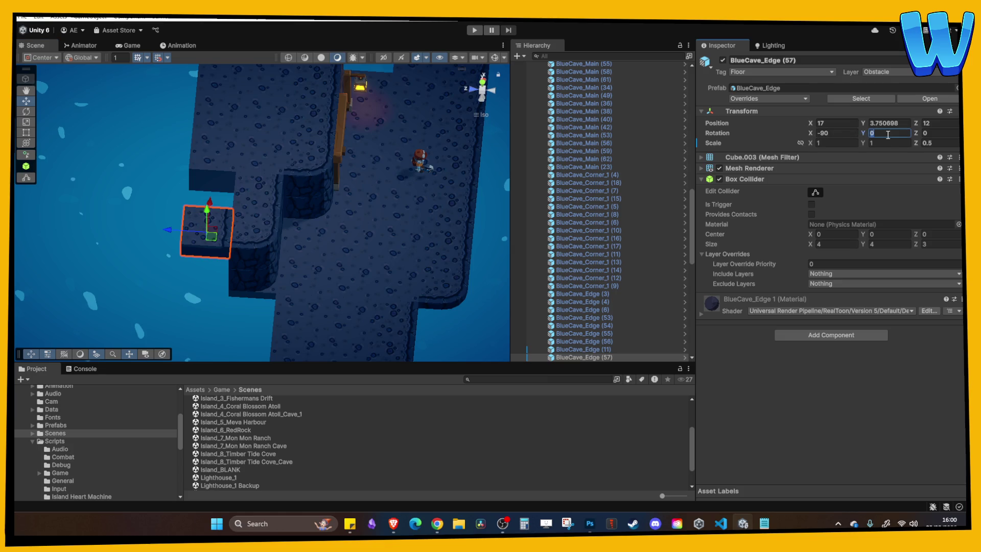
mouse_move(470, 247)
left_mouse_down()
mouse_move(259, 239)
mouse_move(301, 215)
mouse_move(366, 243)
left_mouse_up()
Delete the stray corner piece near the entrance wall and duplicate another edge block.
left_click(491, 223)
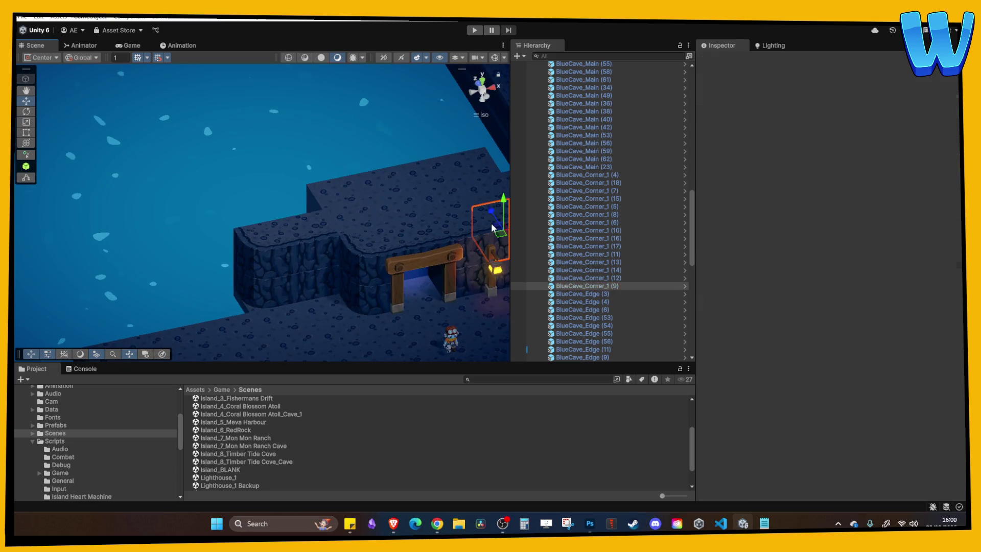
mouse_move(483, 219)
left_mouse_down()
mouse_move(437, 177)
mouse_move(442, 151)
mouse_move(372, 207)
mouse_move(404, 264)
mouse_move(242, 262)
mouse_move(220, 227)
mouse_move(244, 161)
mouse_move(244, 169)
mouse_move(327, 169)
left_mouse_up()
key("Delete")
left_click(408, 261)
key("ctrl+d")
left_click(890, 133)
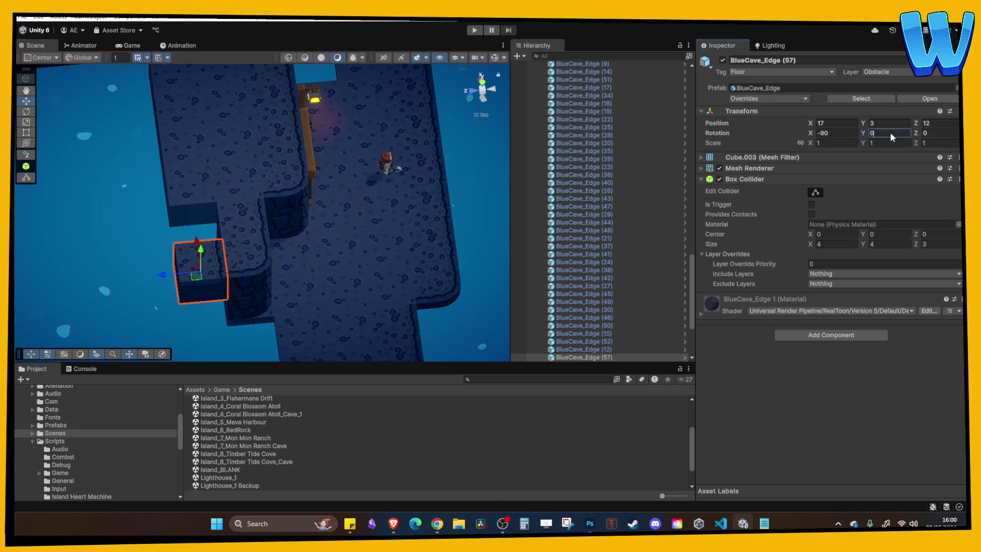
Set the copy's Y rotation to 90, then duplicate the rotated wall and lower it to floor level.
type("90")
mouse_move(365, 195)
left_mouse_down()
mouse_move(264, 173)
mouse_move(264, 194)
left_mouse_up()
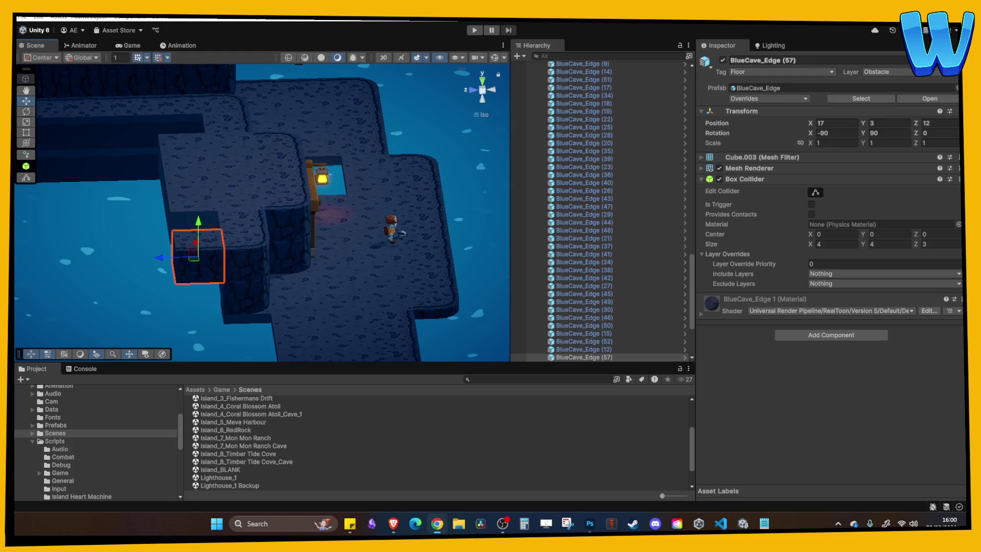
left_click_drag(259, 229, 268, 225)
left_click(267, 224)
left_click(213, 252)
key("ctrl+d")
mouse_move(196, 217)
left_mouse_down()
mouse_move(195, 258)
mouse_move(201, 245)
mouse_move(226, 303)
mouse_move(330, 281)
mouse_move(180, 323)
mouse_move(324, 237)
mouse_move(301, 257)
mouse_move(302, 204)
mouse_move(363, 184)
mouse_move(315, 204)
mouse_move(220, 216)
mouse_move(242, 217)
left_mouse_up()
key("ctrl+d")
left_click(270, 218)
key("ctrl+z")
Duplicate a row of floor tiles twice, pushing each new row further back.
mouse_move(298, 239)
left_mouse_down()
mouse_move(336, 269)
mouse_move(349, 302)
left_mouse_up()
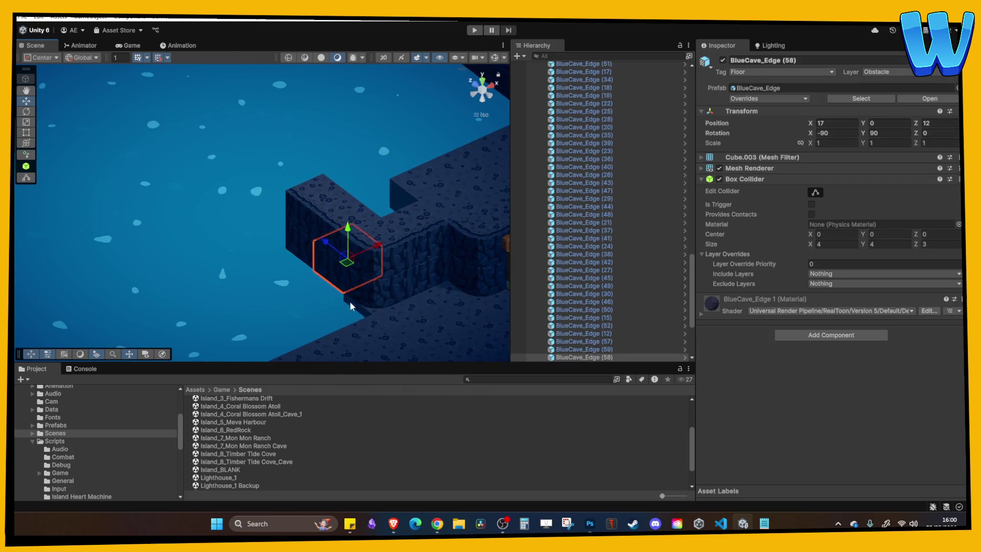
left_click(404, 318)
mouse_move(403, 318)
left_mouse_down()
mouse_move(453, 318)
mouse_move(369, 283)
mouse_move(433, 293)
mouse_move(340, 290)
left_mouse_up()
left_click(366, 283)
left_click(301, 280)
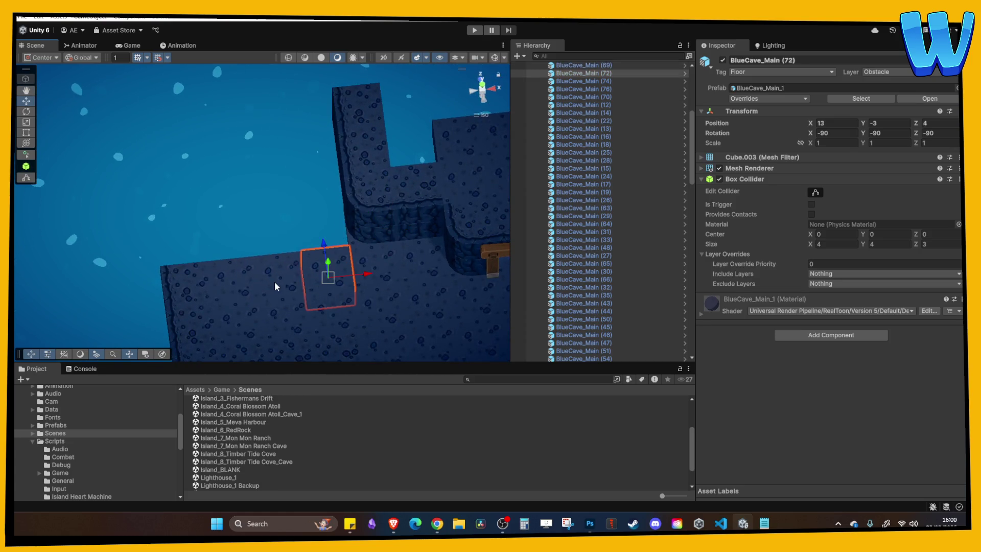
left_click(266, 283, "shift")
key("ctrl+d")
mouse_move(282, 255)
left_mouse_down()
mouse_move(264, 198)
mouse_move(363, 239)
mouse_move(386, 157)
mouse_move(291, 213)
mouse_move(317, 233)
left_mouse_up()
key("ctrl+d")
mouse_move(227, 228)
left_mouse_down()
mouse_move(177, 234)
mouse_move(280, 221)
mouse_move(283, 190)
mouse_move(329, 235)
mouse_move(318, 205)
mouse_move(382, 191)
mouse_move(323, 194)
left_mouse_up()
Copy the back edge block with Y rotation 0 and extend the back wall left.
left_click(323, 206)
key("ctrl+d")
left_click(904, 133)
type("0")
key("Return")
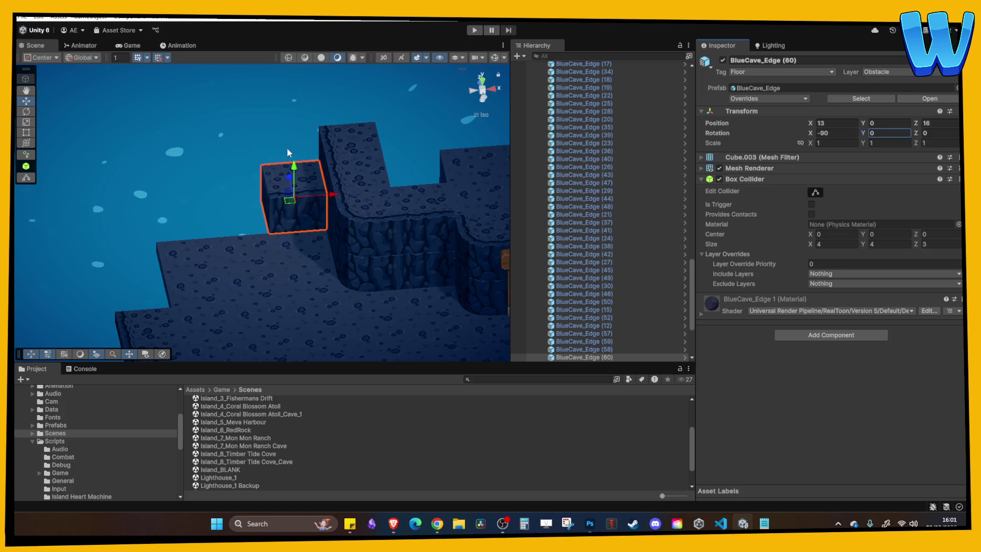
left_click_drag(287, 147, 273, 178)
key("ctrl+d")
mouse_move(332, 186)
left_mouse_down()
mouse_move(218, 192)
mouse_move(214, 245)
mouse_move(296, 151)
mouse_move(252, 149)
mouse_move(300, 159)
mouse_move(245, 225)
left_mouse_up()
key("ctrl+d")
Set another edge wall block to Y rotation 0 and move the floating block back along the wall.
left_click(207, 258)
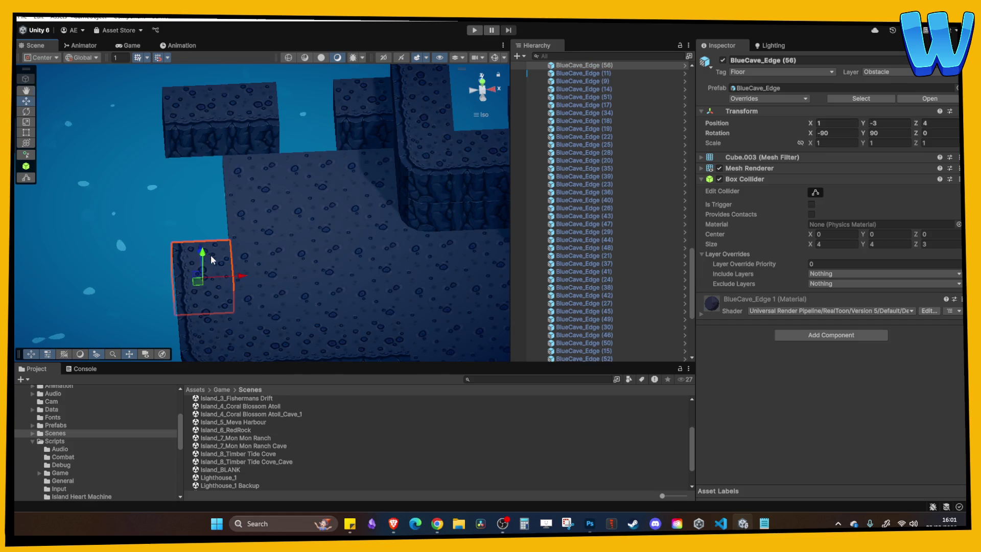
left_click_drag(210, 254, 255, 246)
mouse_move(275, 312)
left_mouse_down()
mouse_move(234, 269)
mouse_move(301, 207)
mouse_move(269, 217)
mouse_move(287, 146)
left_mouse_up()
left_click_drag(341, 180, 286, 177)
left_click(884, 133)
type("0")
left_click(265, 344)
left_click_drag(245, 231, 250, 195)
left_click(224, 192)
key("ctrl+z")
key("ctrl+z")
key("ctrl+z")
left_click_drag(279, 179, 279, 108)
Place a copy of the corner tile beside the back wall and shift the edge block above it left.
left_click(274, 323)
key("ctrl+d")
left_click_drag(279, 241, 293, 156)
left_click_drag(314, 195, 250, 194)
left_click(270, 136)
left_click_drag(313, 119, 253, 119)
Select a column of three floor tiles and duplicate them.
left_click_drag(219, 80, 250, 159)
left_click(312, 209)
left_click(320, 169, "shift")
left_click(323, 116, "shift")
key("ctrl+d")
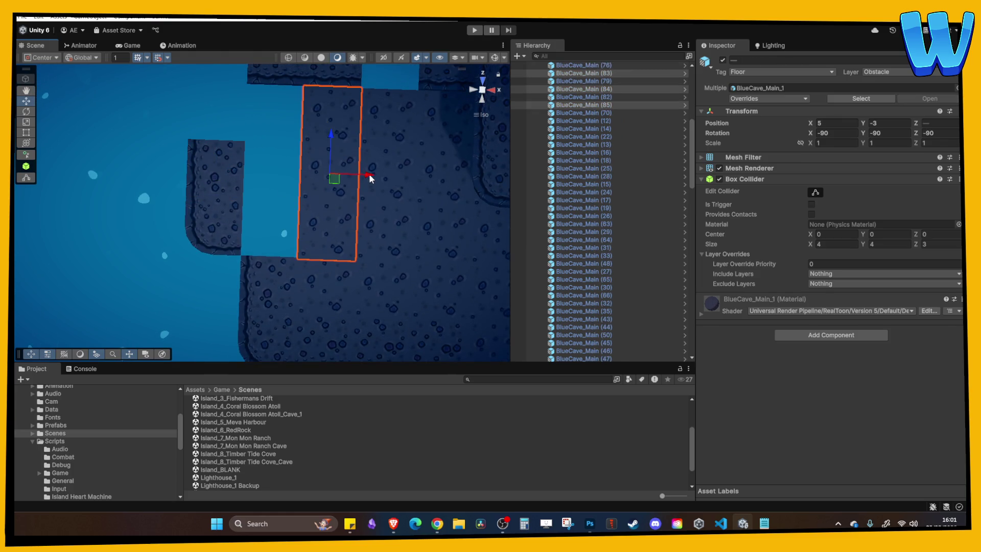
Move the floor copies one column left and extend the back wall with an edge tile to X -7.
left_click_drag(368, 174, 311, 174)
left_click(267, 293)
mouse_move(266, 276)
left_mouse_down()
mouse_move(265, 219)
mouse_move(308, 148)
left_mouse_up()
left_click(318, 118)
key("ctrl+d")
left_click_drag(359, 115, 260, 118)
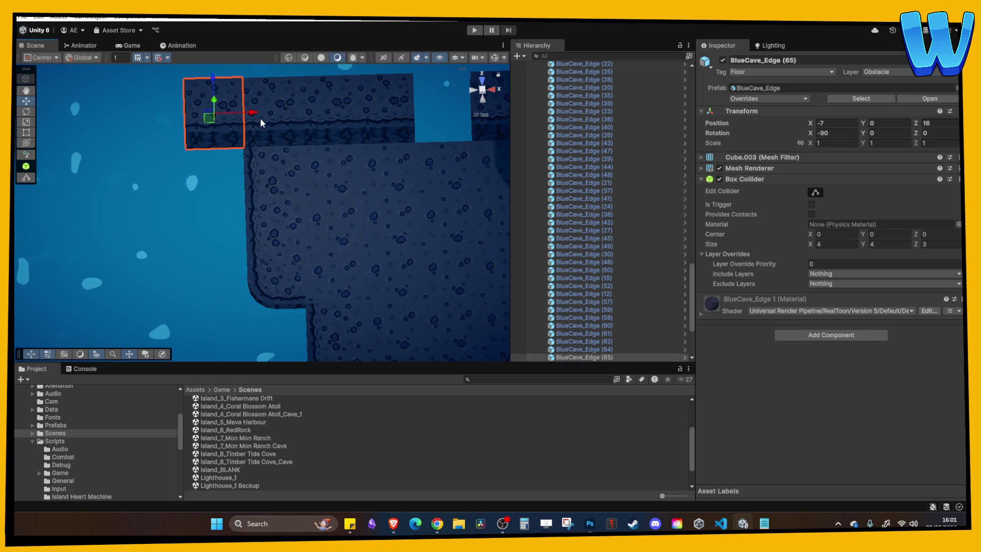
Duplicate the corner tile and place the copy at the wall's left end.
left_click(284, 277)
key("ctrl+d")
mouse_move(278, 262)
left_mouse_down()
mouse_move(161, 258)
mouse_move(159, 107)
mouse_move(210, 62)
mouse_move(131, 185)
mouse_move(128, 143)
left_mouse_up()
left_click(174, 167, "ctrl")
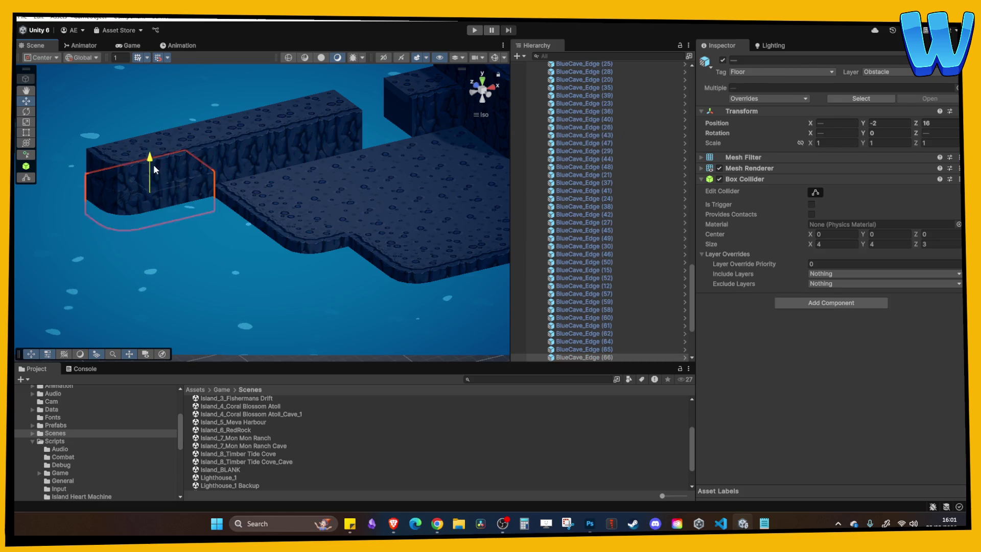
Adjust the BlueCave Slope's Y rotation and pull it slightly forward into the wall gap.
left_click(252, 176)
key("f")
mouse_move(253, 176)
left_mouse_down()
mouse_move(208, 237)
mouse_move(401, 270)
mouse_move(478, 225)
left_mouse_up()
left_click(492, 202)
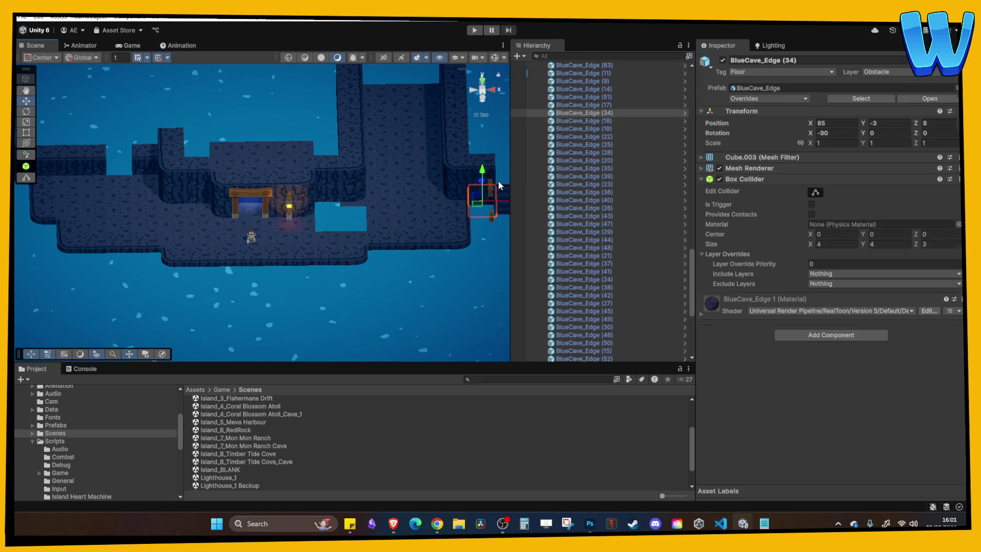
left_click(499, 180)
mouse_move(498, 181)
left_mouse_down()
mouse_move(276, 252)
mouse_move(309, 255)
mouse_move(267, 243)
mouse_move(231, 212)
left_mouse_up()
key("w")
key("f")
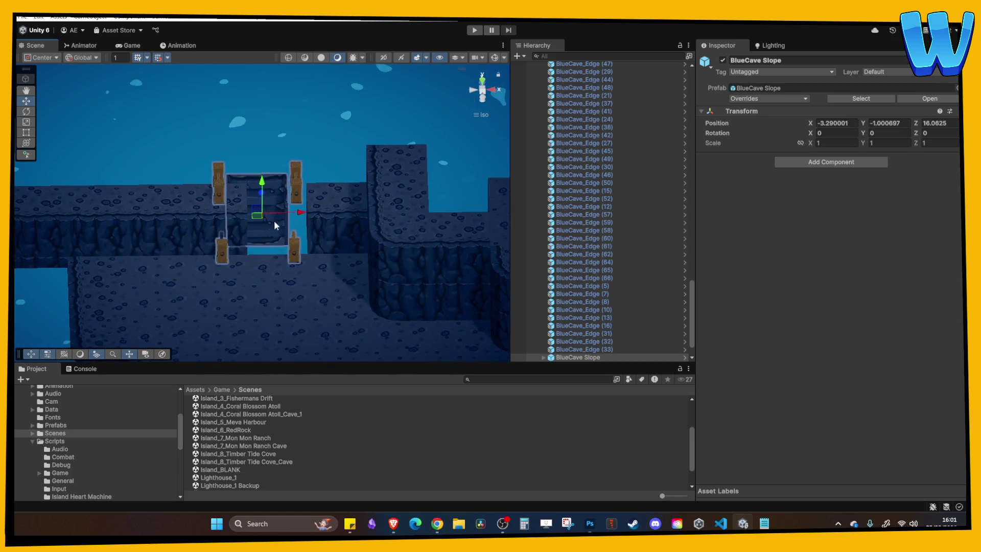
scroll(288, 255, "up", 2)
left_click(880, 133)
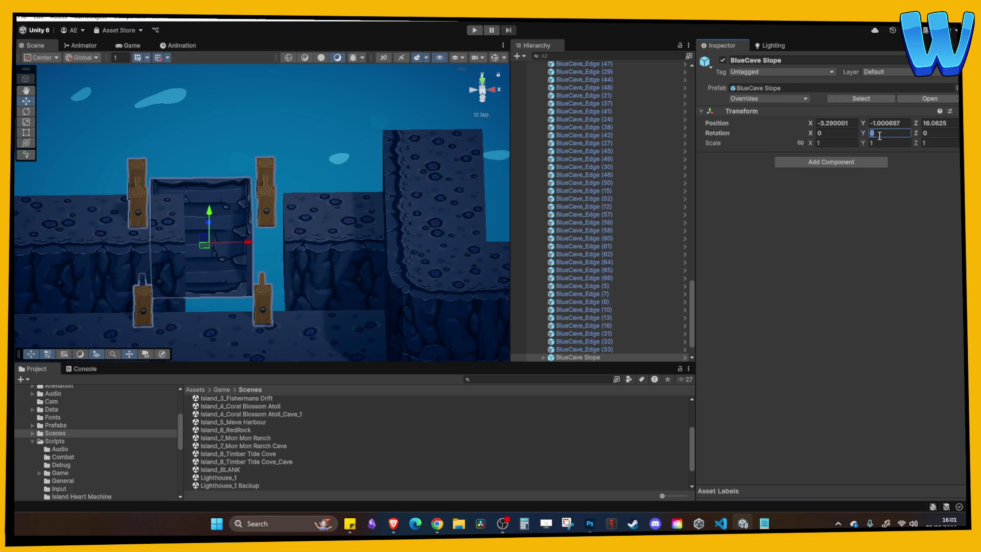
mouse_move(235, 184)
left_mouse_down()
mouse_move(205, 197)
mouse_move(223, 201)
mouse_move(213, 249)
mouse_move(306, 257)
mouse_move(244, 284)
mouse_move(280, 267)
mouse_move(382, 274)
mouse_move(338, 263)
mouse_move(302, 287)
mouse_move(348, 299)
mouse_move(193, 281)
mouse_move(191, 238)
mouse_move(219, 192)
mouse_move(149, 280)
mouse_move(215, 207)
left_mouse_up()
Undo the stray floor tile move, return it to Z 16, and reselect the back edge block.
left_click(308, 285)
left_click(166, 262)
key("f")
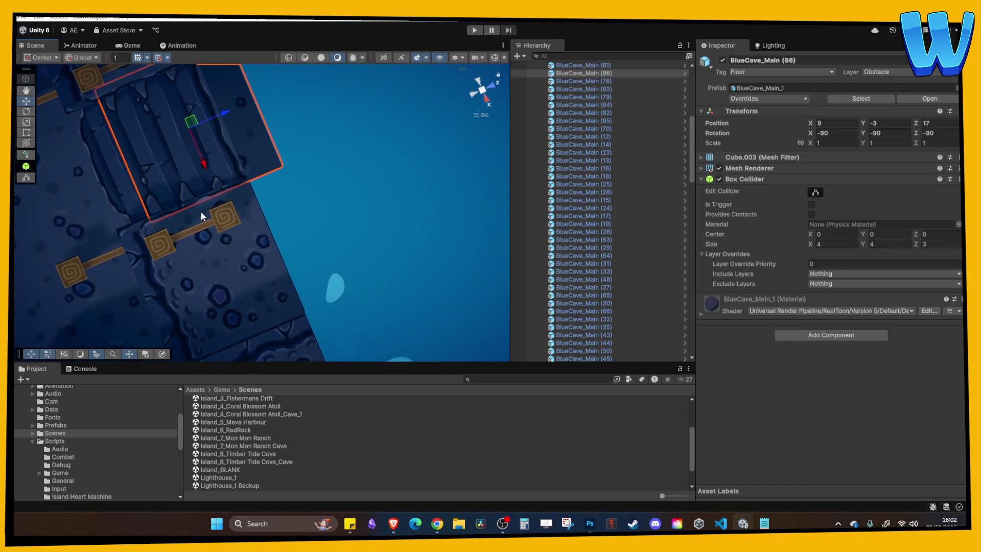
key("ctrl+z")
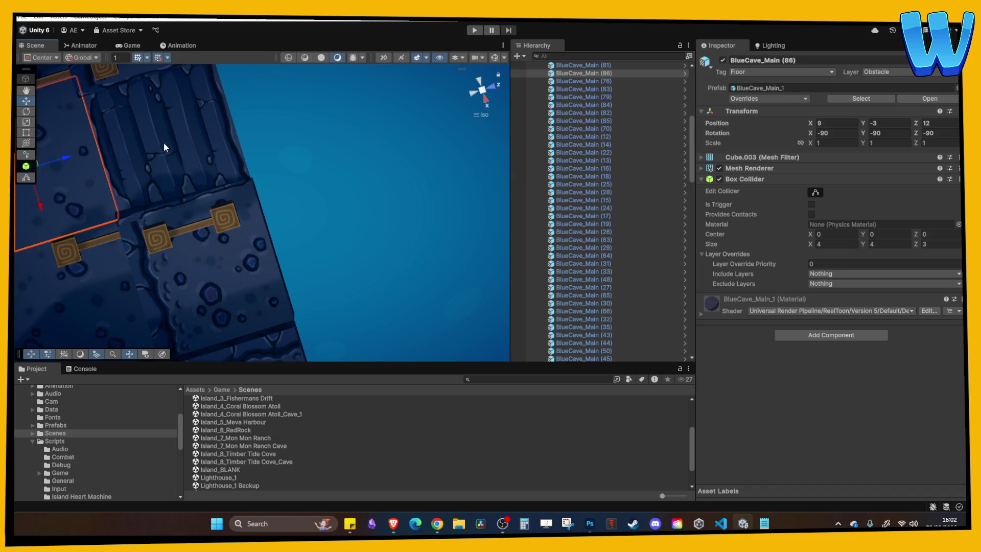
left_click_drag(68, 158, 201, 136)
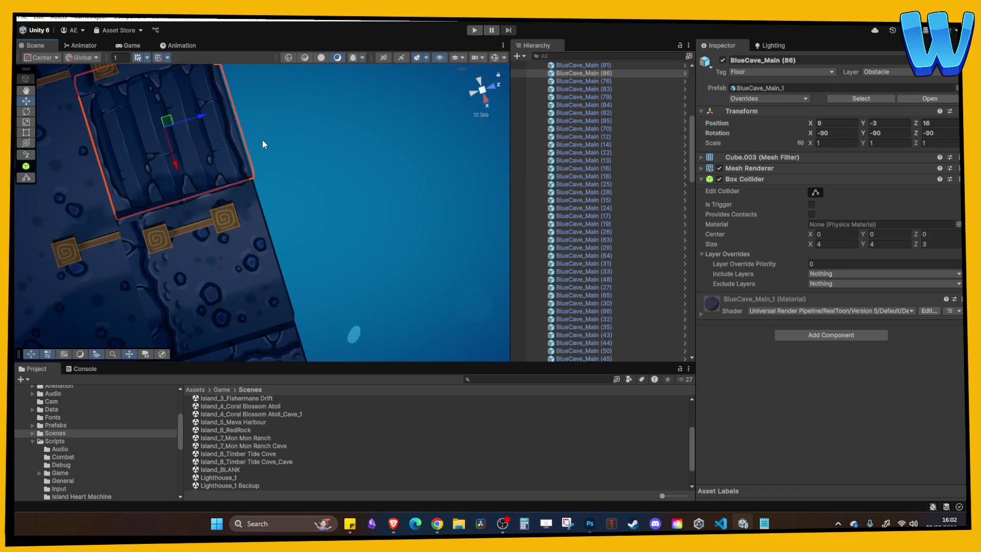
right_click(262, 152)
left_click(200, 242)
left_click_drag(200, 242, 226, 195)
scroll(221, 229, "down", 3)
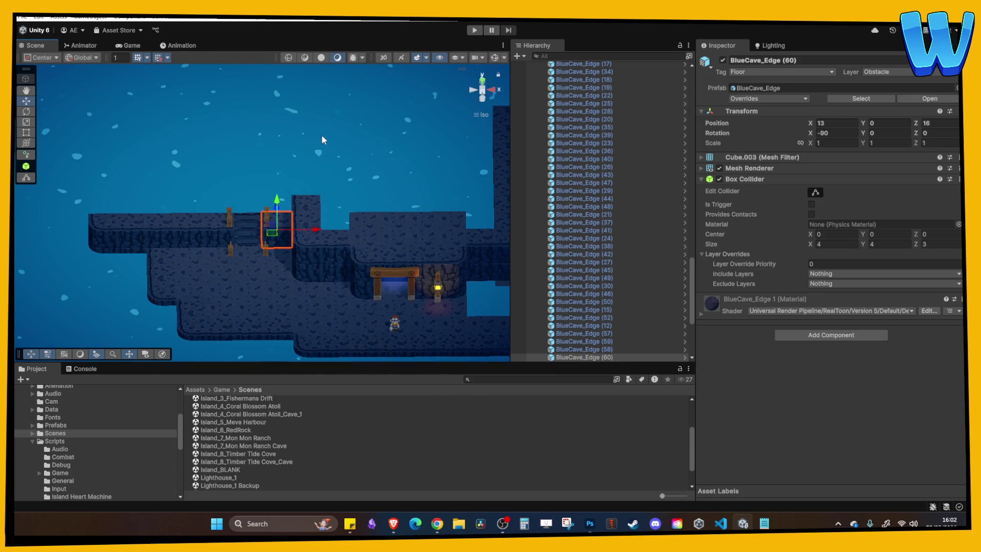
Rotate BlueCave_Edge (67) to Y 90 and place a copy one tile up at X -11.
scroll(319, 233, "up", 3)
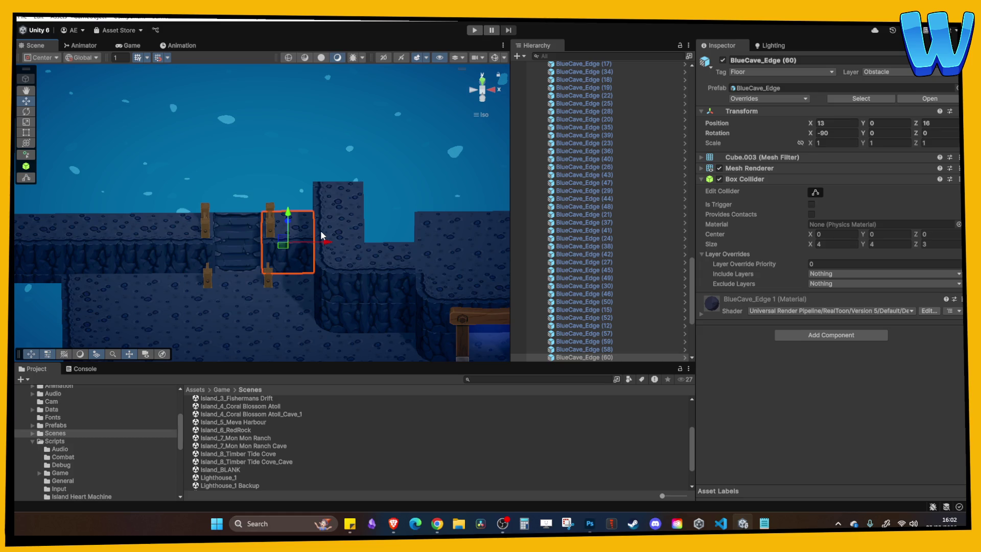
mouse_move(320, 230)
left_mouse_down()
mouse_move(265, 189)
mouse_move(219, 214)
mouse_move(309, 241)
mouse_move(291, 274)
mouse_move(291, 210)
mouse_move(229, 298)
mouse_move(305, 211)
mouse_move(320, 221)
mouse_move(324, 306)
mouse_move(389, 239)
mouse_move(360, 306)
mouse_move(338, 303)
mouse_move(320, 204)
mouse_move(289, 149)
mouse_move(298, 218)
mouse_move(326, 219)
mouse_move(287, 227)
left_mouse_up()
key("w")
left_click(294, 189)
left_click(283, 153)
left_click(292, 196)
left_click(905, 136)
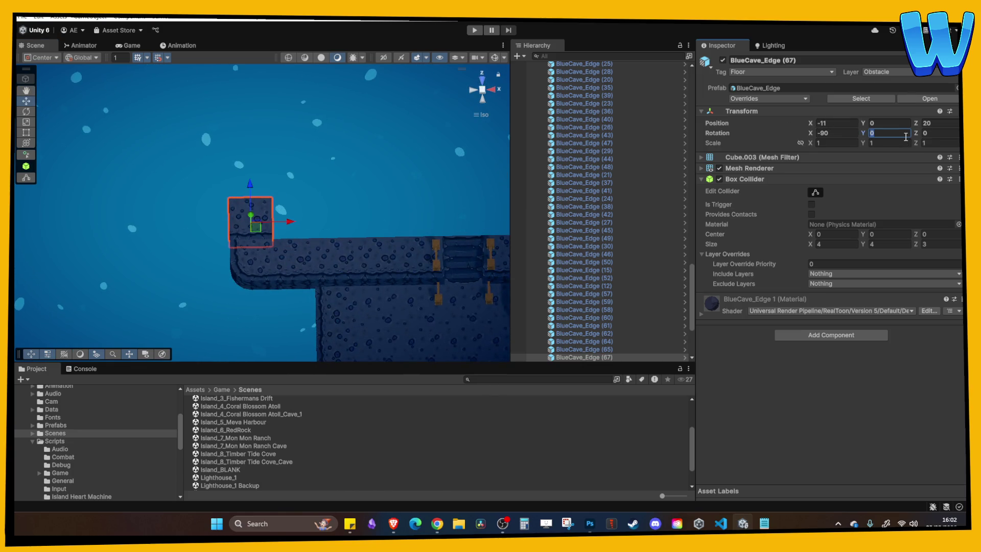
type("1")
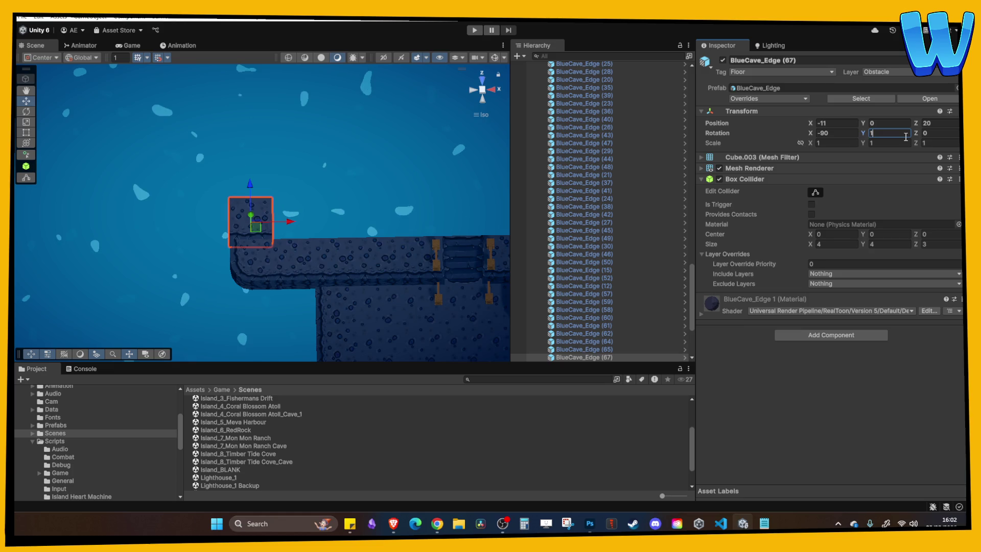
type("80")
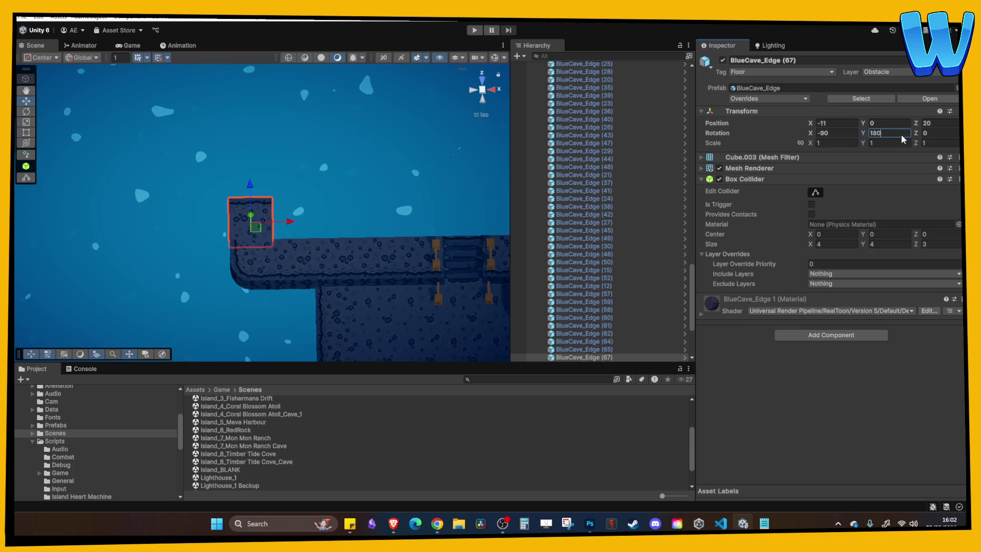
type("90")
key("Return")
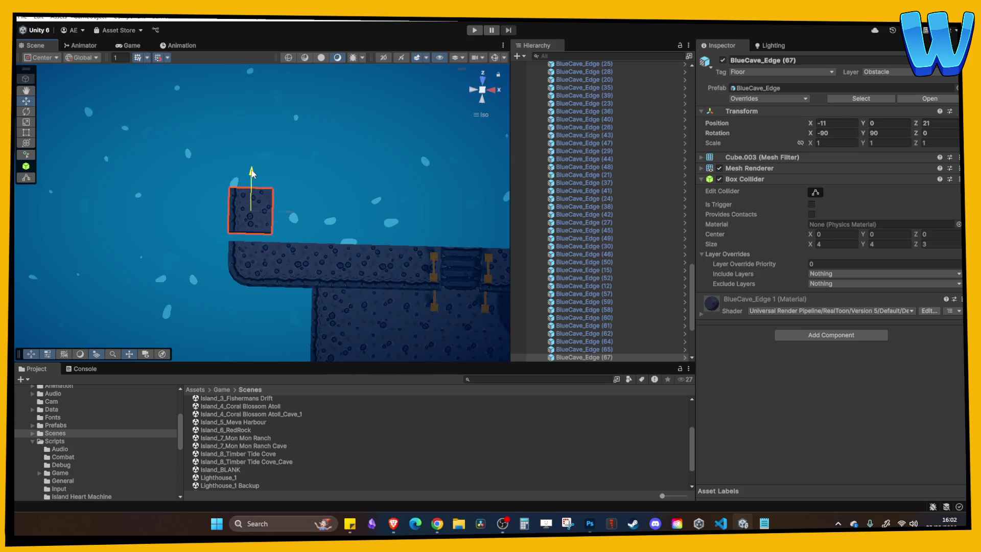
key("ctrl+d")
left_click_drag(251, 185, 252, 139)
mouse_move(296, 176)
left_mouse_down()
mouse_move(219, 149)
mouse_move(280, 192)
mouse_move(306, 288)
mouse_move(213, 212)
left_mouse_up()
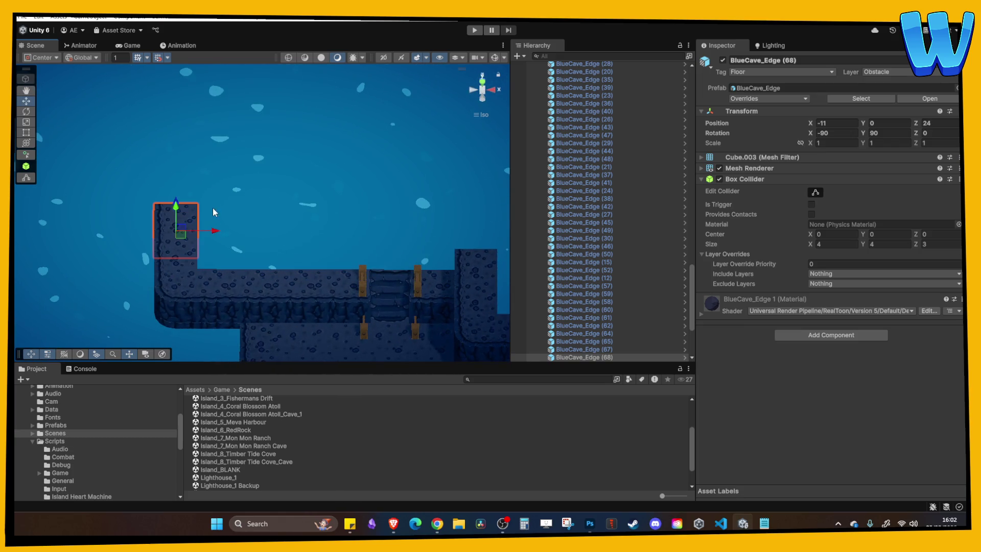
Duplicate edge tile BlueCave_Edge (69), move the copy left and up along Z, and set Y rotation 0.
left_click(183, 299)
left_click_drag(179, 282, 271, 222)
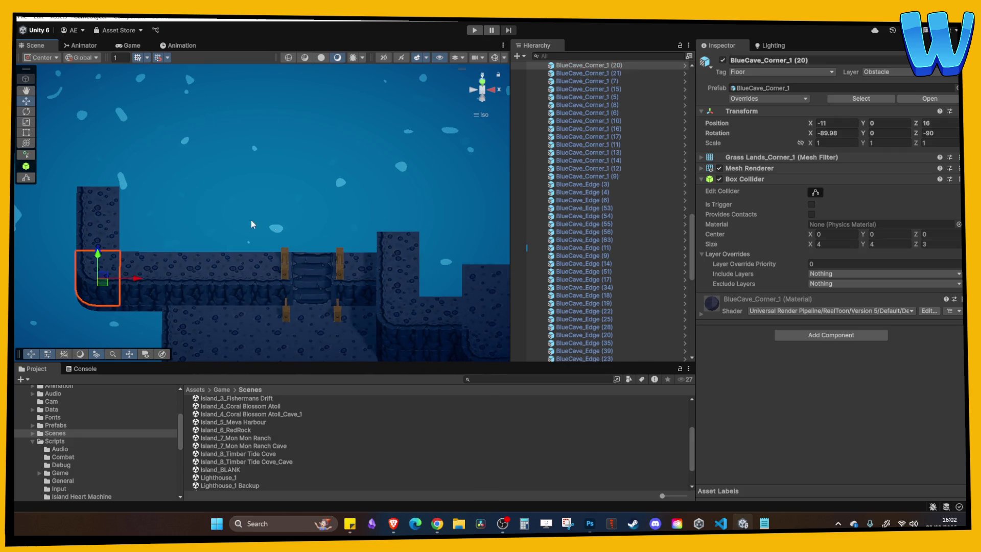
mouse_move(371, 243)
left_mouse_down()
mouse_move(324, 240)
mouse_move(313, 251)
mouse_move(318, 207)
mouse_move(279, 173)
mouse_move(313, 168)
mouse_move(294, 146)
mouse_move(331, 138)
mouse_move(335, 173)
left_mouse_up()
left_click(320, 210)
key("ctrl+d")
key("ctrl+d")
key("ctrl+d")
key("ctrl+d")
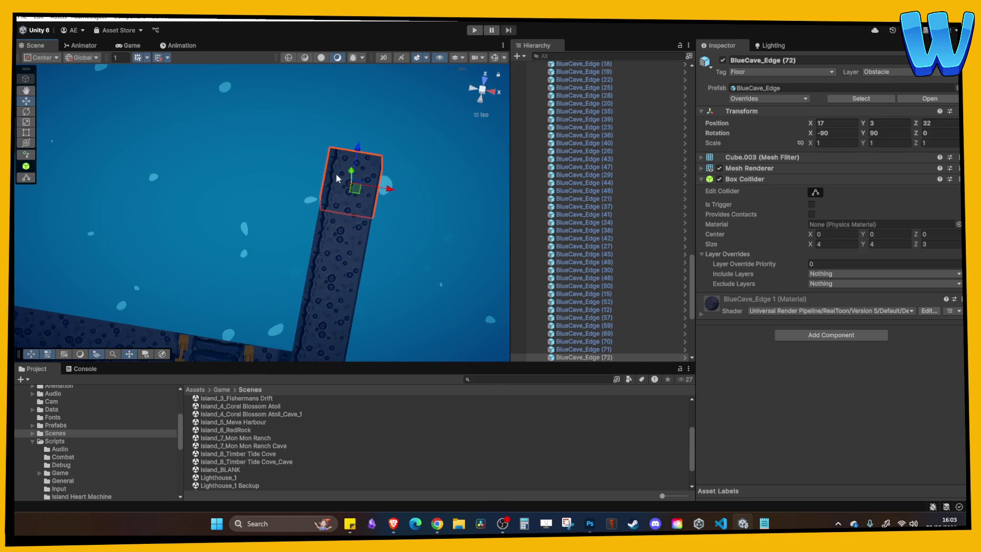
left_click_drag(388, 194, 329, 190)
left_click_drag(307, 142, 315, 99)
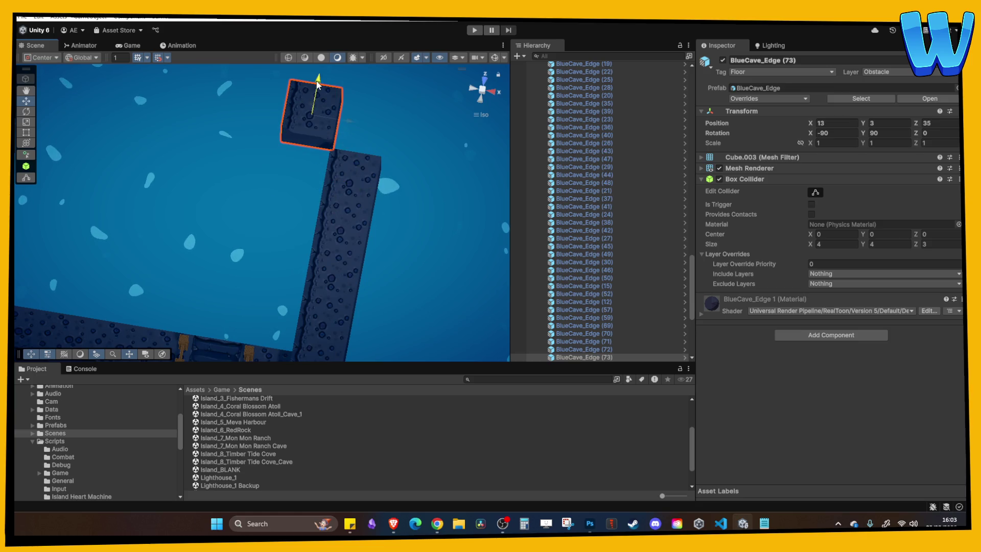
left_click(897, 132)
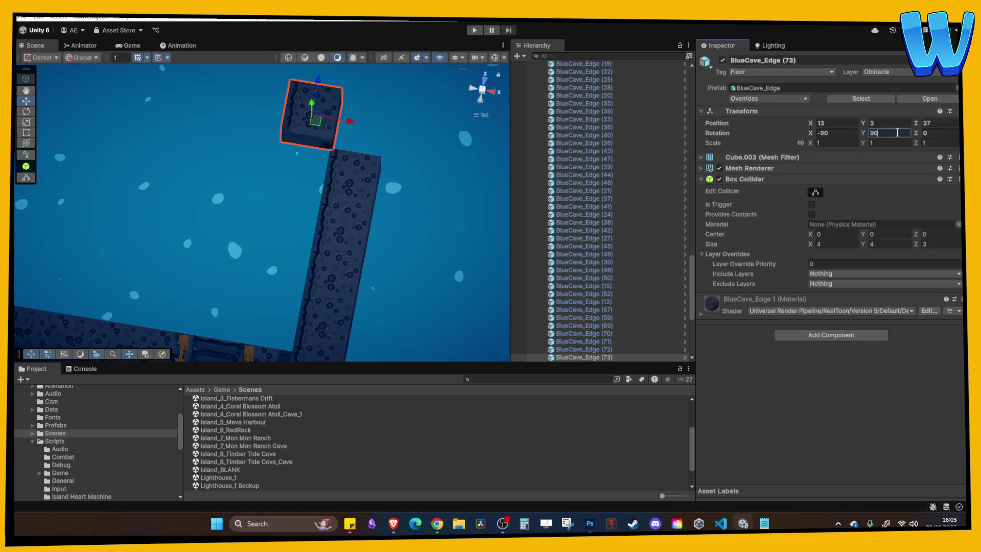
type("0")
key("Return")
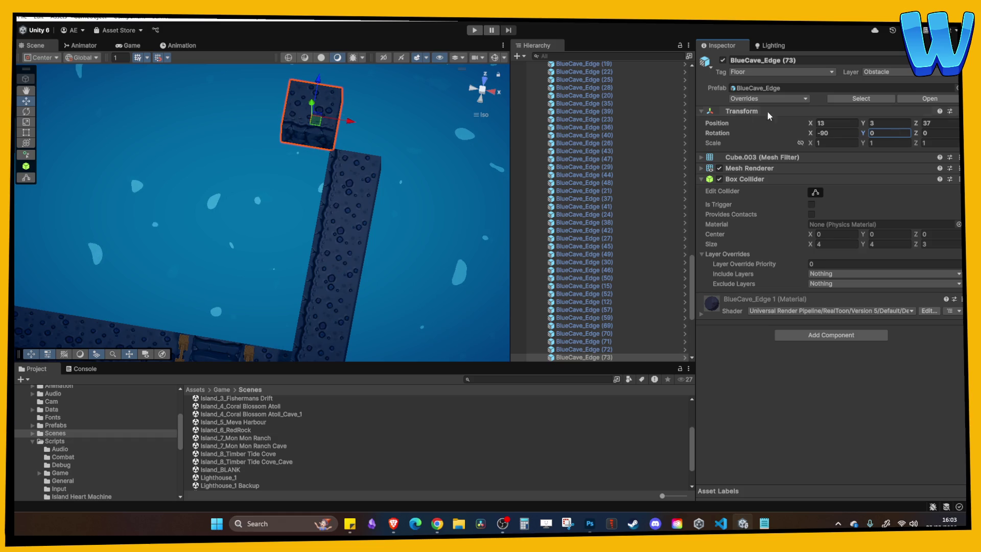
Nudge the tile down one step along Z and duplicate more edge copies along the wall.
left_click_drag(352, 256, 351, 232)
key("w")
left_click(317, 66)
left_click(320, 76)
left_click_drag(314, 67, 314, 77)
mouse_move(355, 124)
left_mouse_down()
mouse_move(389, 141)
mouse_move(318, 128)
mouse_move(275, 135)
mouse_move(288, 136)
left_mouse_up()
key("ctrl+d")
key("ctrl+d")
mouse_move(289, 136)
left_mouse_down()
mouse_move(327, 85)
mouse_move(268, 221)
left_mouse_up()
key("ctrl+d")
left_click(311, 228)
key("ctrl+z")
left_click(889, 133)
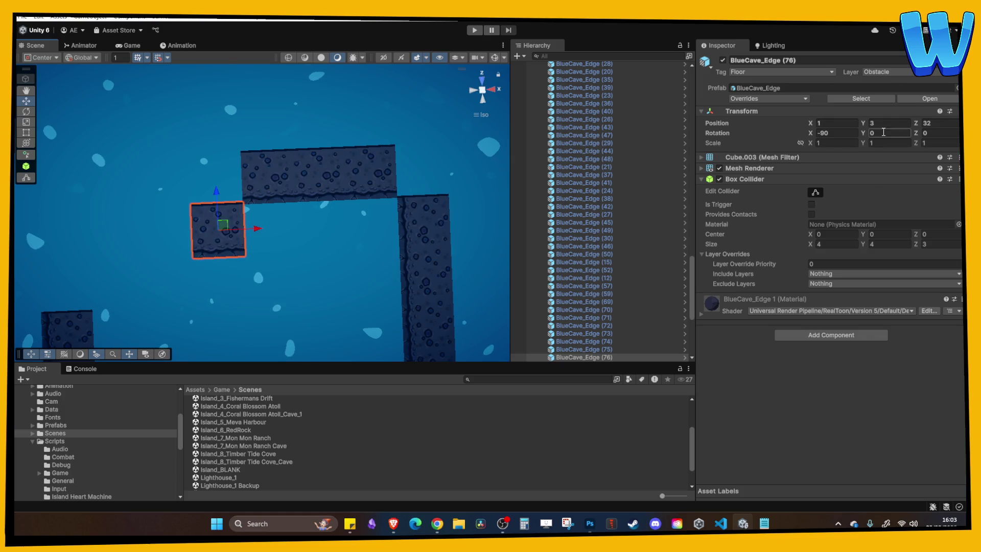
Set the new edge tile's Y rotation to 270.
type("270")
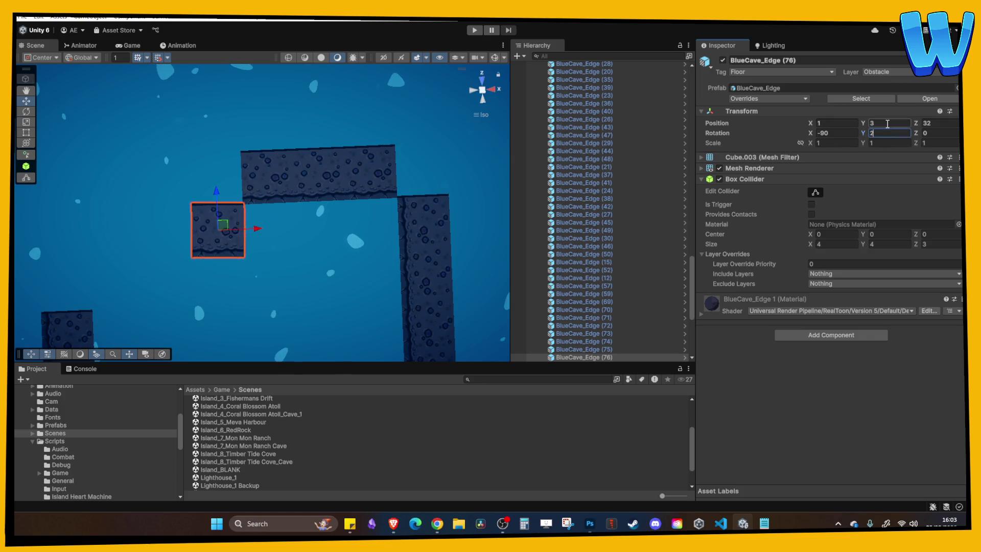
key("Return")
mouse_move(404, 112)
left_mouse_down()
mouse_move(372, 164)
mouse_move(277, 214)
left_mouse_up()
Move corner piece BlueCave_Corner_1 (22) right into place and rotate it to Y 270.
left_click(160, 327)
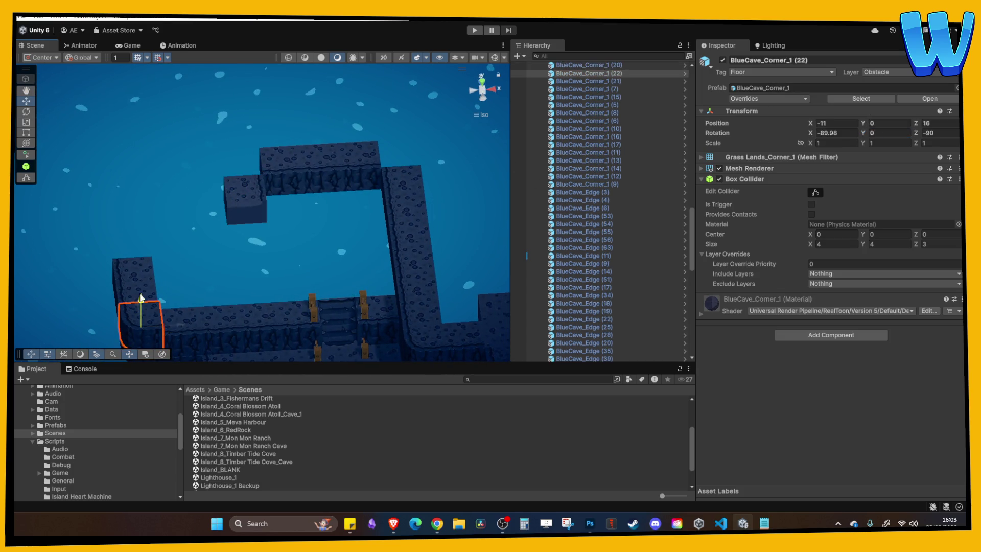
left_click(275, 315)
left_click(153, 314)
mouse_move(179, 314)
left_mouse_down()
mouse_move(295, 312)
mouse_move(244, 231)
left_mouse_up()
left_click_drag(275, 276, 276, 256)
left_click(890, 132)
type("270")
key("Return")
mouse_move(276, 204)
left_mouse_down()
mouse_move(272, 187)
mouse_move(249, 231)
mouse_move(293, 269)
mouse_move(282, 259)
mouse_move(280, 292)
mouse_move(308, 280)
mouse_move(296, 293)
left_mouse_up()
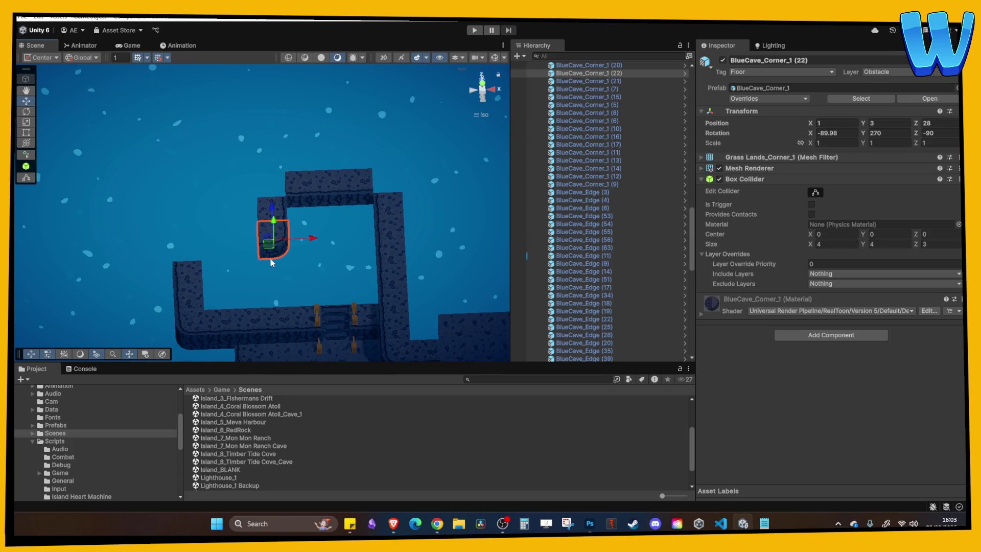
Duplicate edge tiles and extend the raised wall leftward beside the corner.
left_click(287, 209)
scroll(364, 238, "up", 2)
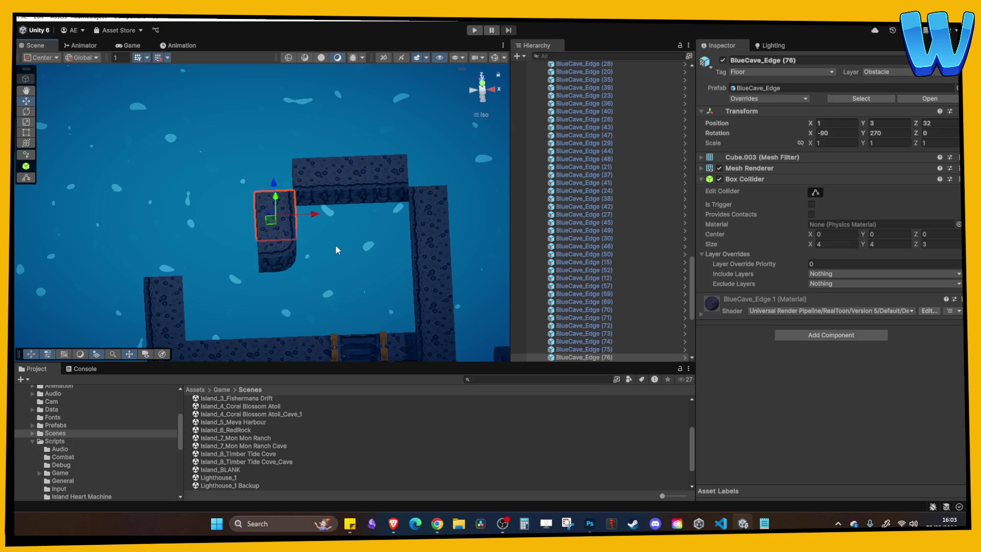
left_click(277, 252)
left_click(308, 185)
key("ctrl+d")
mouse_move(308, 186)
left_mouse_down()
mouse_move(317, 248)
mouse_move(78, 255)
left_mouse_up()
key("ctrl+d")
key("ctrl+d")
key("ctrl+d")
key("ctrl+d")
key("ctrl+d")
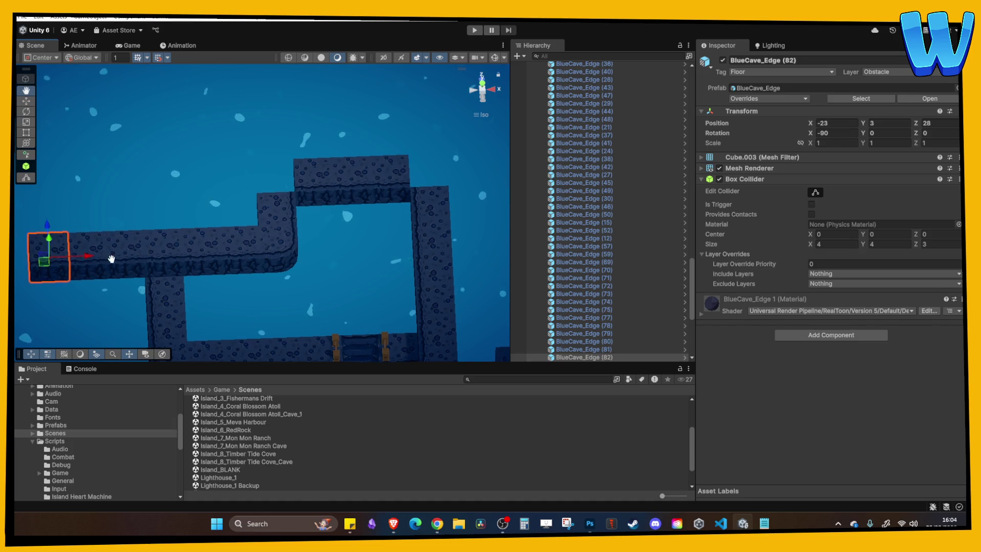
Move BlueCave_Corner_1 (23) to the wall's left end and set its Y rotation to 0.
left_click(400, 258)
left_click(196, 271)
left_click_drag(208, 274, 177, 277)
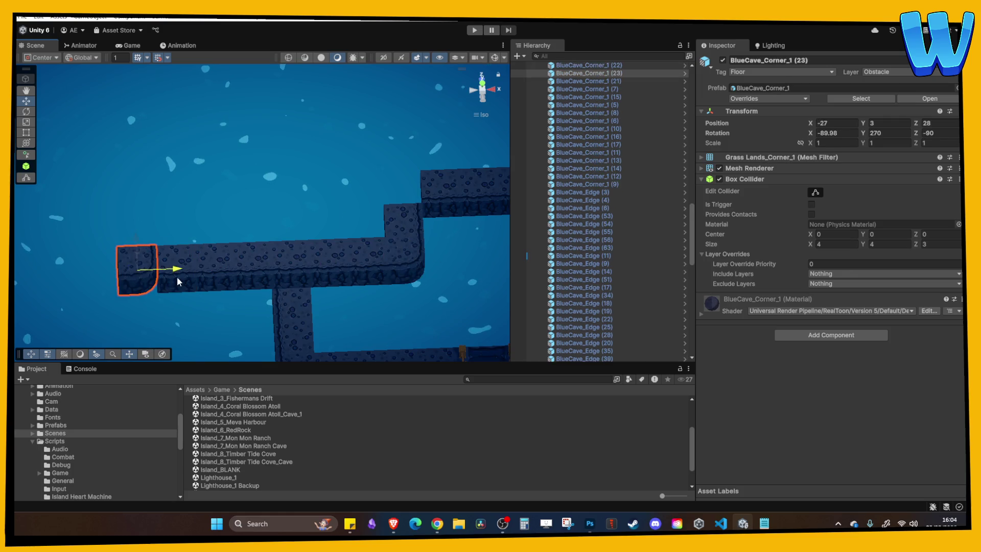
left_click(891, 132)
type("0")
key("Return")
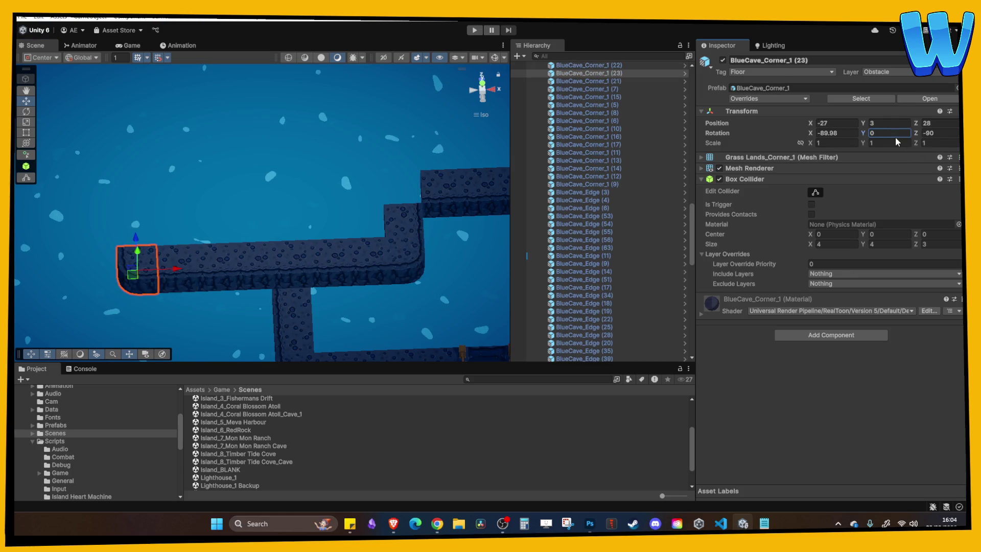
scroll(397, 264, "down", 5)
left_click_drag(397, 264, 284, 209)
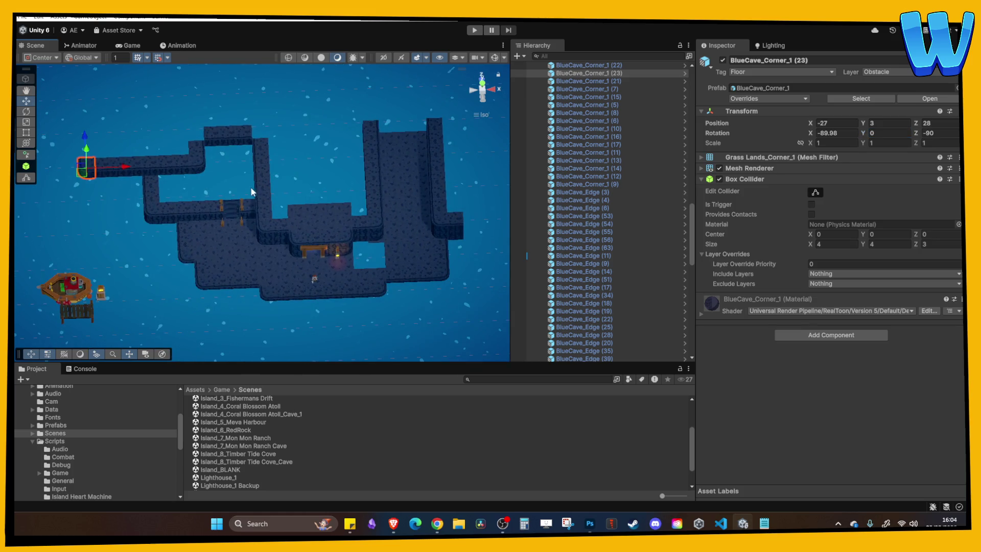
Duplicate the edge wall pieces and lower the copies to height 0 as a lower wall layer.
scroll(212, 147, "up", 5)
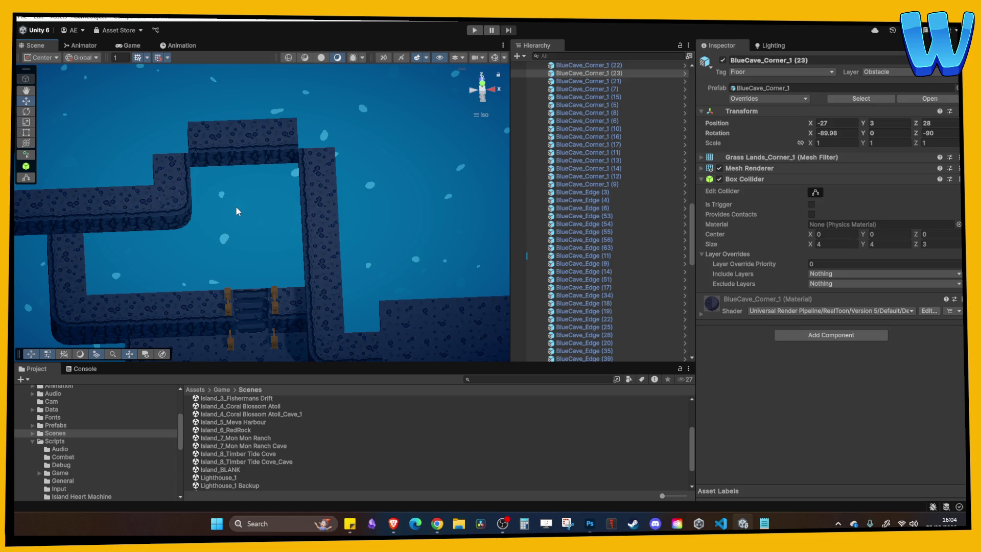
mouse_move(235, 206)
left_mouse_down()
mouse_move(376, 152)
mouse_move(327, 247)
mouse_move(332, 313)
mouse_move(351, 245)
mouse_move(372, 232)
mouse_move(360, 293)
mouse_move(427, 293)
mouse_move(302, 244)
mouse_move(151, 257)
left_mouse_up()
left_click(373, 281)
key("ctrl+d")
scroll(388, 299, "up", 2)
key("ctrl+d")
mouse_move(204, 224)
left_mouse_down()
mouse_move(210, 256)
mouse_move(230, 263)
mouse_move(213, 213)
mouse_move(222, 258)
mouse_move(222, 248)
left_mouse_up()
key("ctrl+d")
Duplicate blue cave floor blocks near the stairs and move the copies along Z.
left_click(237, 195)
mouse_move(237, 196)
left_mouse_down()
mouse_move(229, 279)
mouse_move(316, 223)
mouse_move(325, 245)
mouse_move(161, 105)
left_mouse_up()
left_click(252, 268)
left_click(243, 273, "ctrl")
key("ctrl+d")
mouse_move(248, 253)
left_mouse_down()
mouse_move(248, 143)
mouse_move(267, 198)
mouse_move(288, 163)
mouse_move(381, 216)
mouse_move(412, 164)
mouse_move(388, 105)
mouse_move(379, 143)
mouse_move(410, 169)
mouse_move(318, 155)
mouse_move(300, 118)
mouse_move(285, 122)
mouse_move(296, 156)
mouse_move(283, 191)
mouse_move(289, 132)
left_mouse_up()
key("ctrl+d")
mouse_move(347, 201)
left_mouse_down()
mouse_move(331, 179)
mouse_move(213, 160)
mouse_move(268, 186)
mouse_move(226, 154)
mouse_move(342, 240)
mouse_move(277, 195)
mouse_move(228, 219)
mouse_move(211, 209)
left_mouse_up()
left_click(173, 183)
key("ctrl+d")
Move the two rounded left-end pieces to the right.
left_click(212, 209)
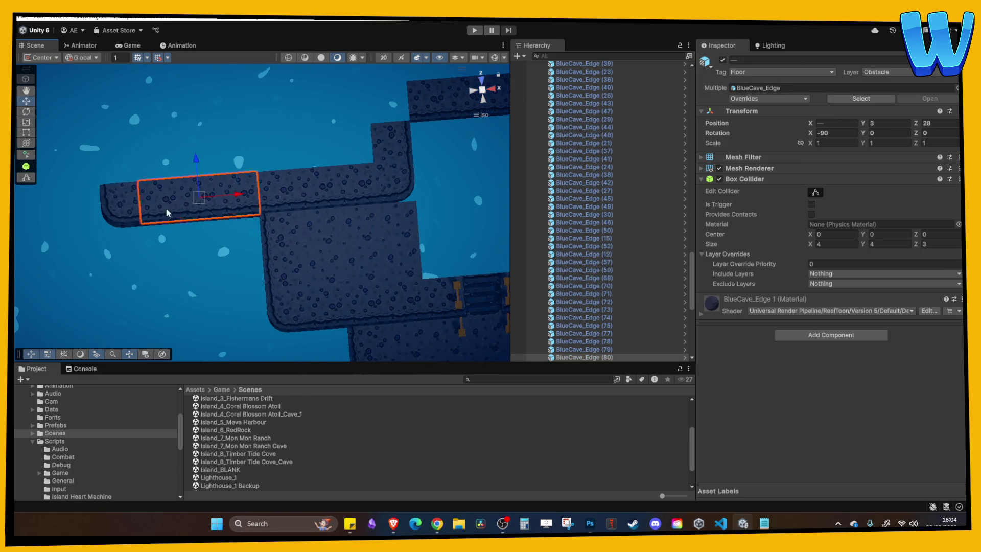
left_click(142, 207)
left_click(123, 210, "shift")
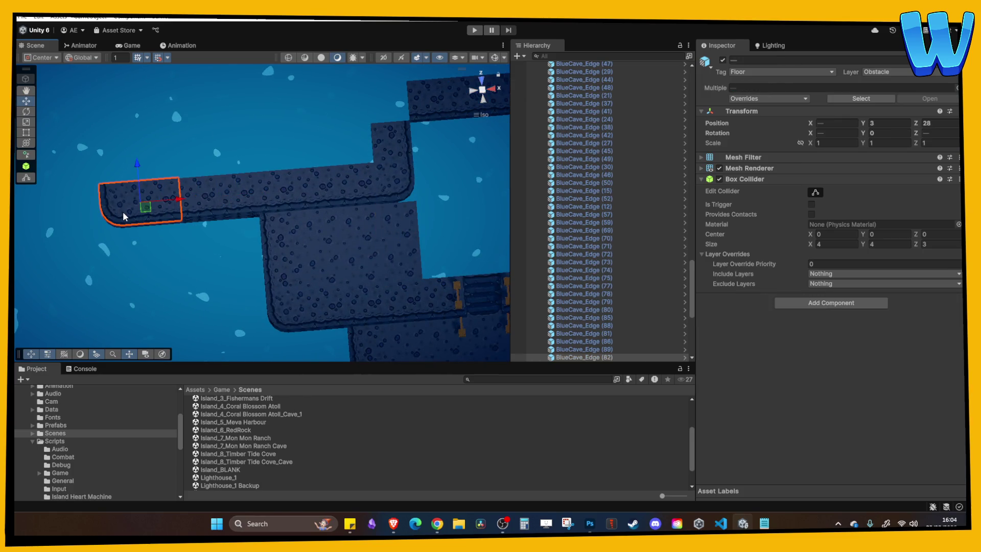
left_click_drag(155, 213, 224, 207)
left_click(224, 208)
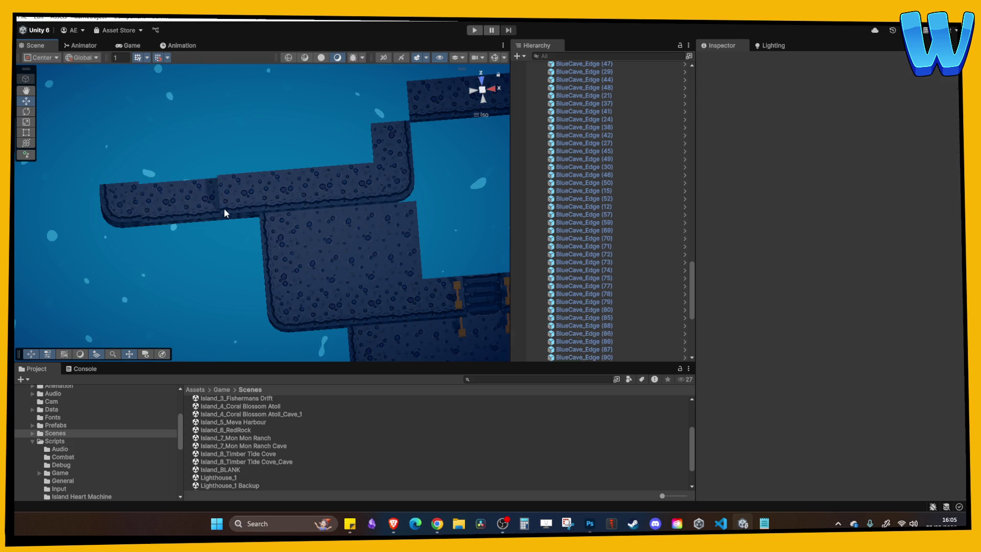
Delete the stray edge blocks BlueCave_Edge (89) and (90).
left_click(214, 211)
left_click(169, 212, "shift")
left_click(178, 210)
left_click(166, 211)
key("Delete")
Shift the three left-end corner blocks right along X to X -19.
mouse_move(166, 213)
left_mouse_down()
mouse_move(194, 210)
mouse_move(187, 150)
left_mouse_up()
left_click(81, 195)
left_click(75, 259, "shift")
left_click(76, 252, "shift")
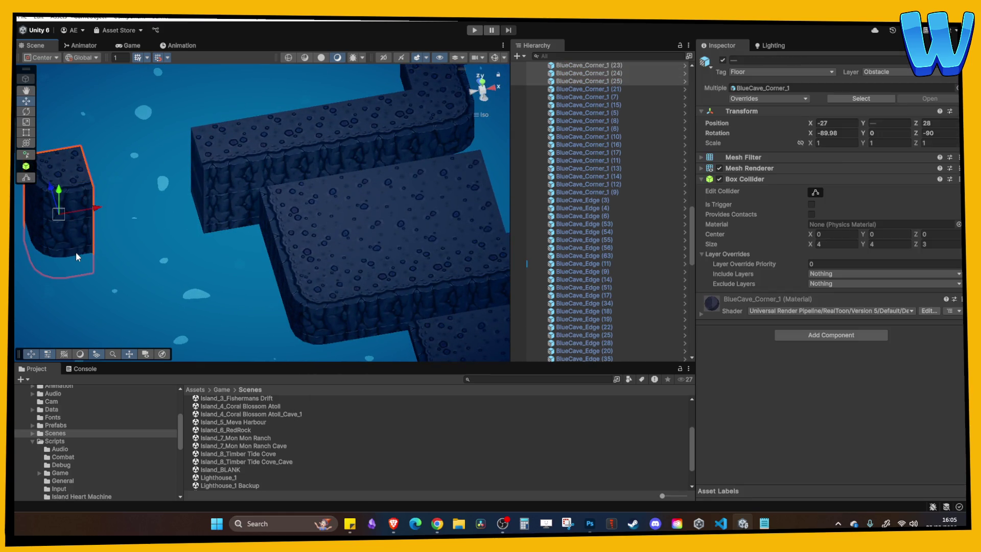
mouse_move(96, 209)
left_mouse_down()
mouse_move(212, 202)
mouse_move(320, 237)
mouse_move(290, 265)
mouse_move(340, 207)
mouse_move(307, 220)
mouse_move(256, 210)
mouse_move(274, 220)
mouse_move(232, 245)
left_mouse_up()
left_click(219, 246)
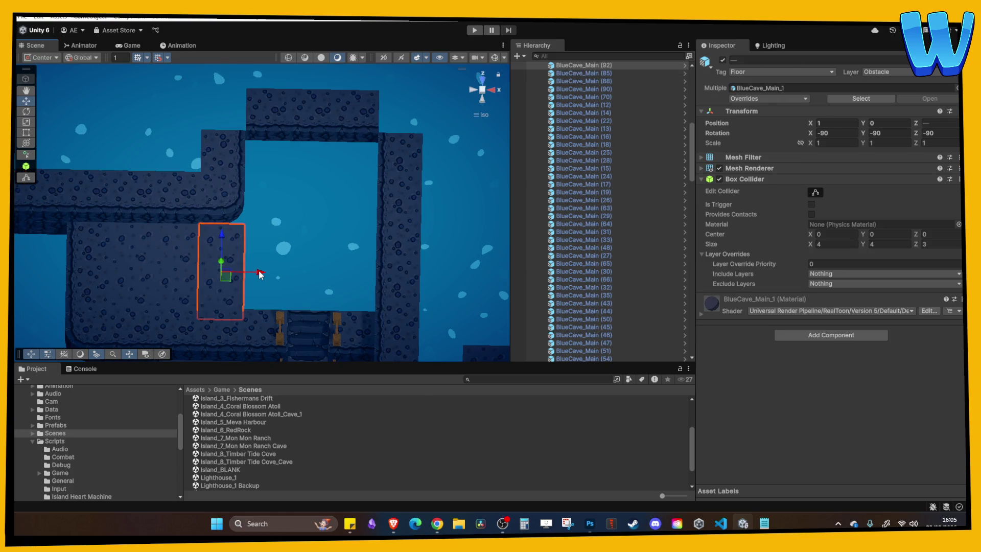
Duplicate BlueCave_Main floor blocks and drag the copies into the gap, reaching BlueCave_Main (105).
mouse_move(259, 275)
left_mouse_down()
mouse_move(370, 273)
mouse_move(341, 160)
left_mouse_up()
left_click(241, 253, "shift")
key("ctrl+d")
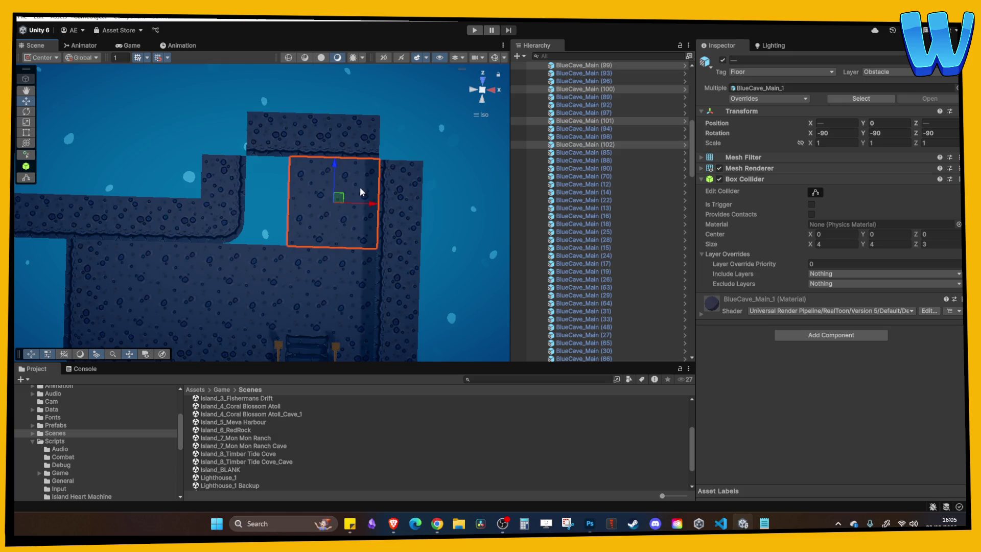
left_click(317, 210)
left_click(295, 173, "shift")
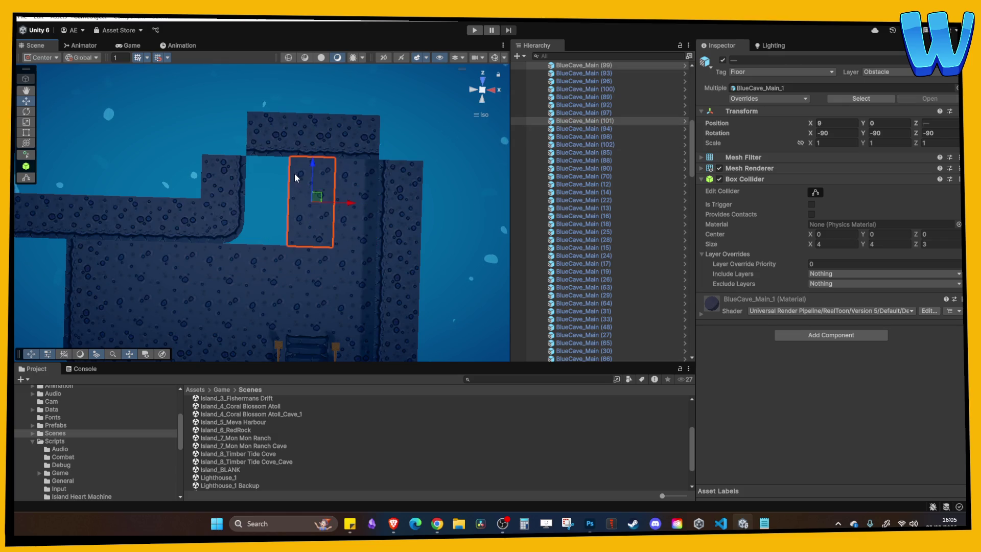
key("ctrl+d")
mouse_move(348, 204)
left_mouse_down()
mouse_move(298, 204)
mouse_move(269, 223)
mouse_move(278, 232)
left_mouse_up()
left_click(267, 231)
key("ctrl+d")
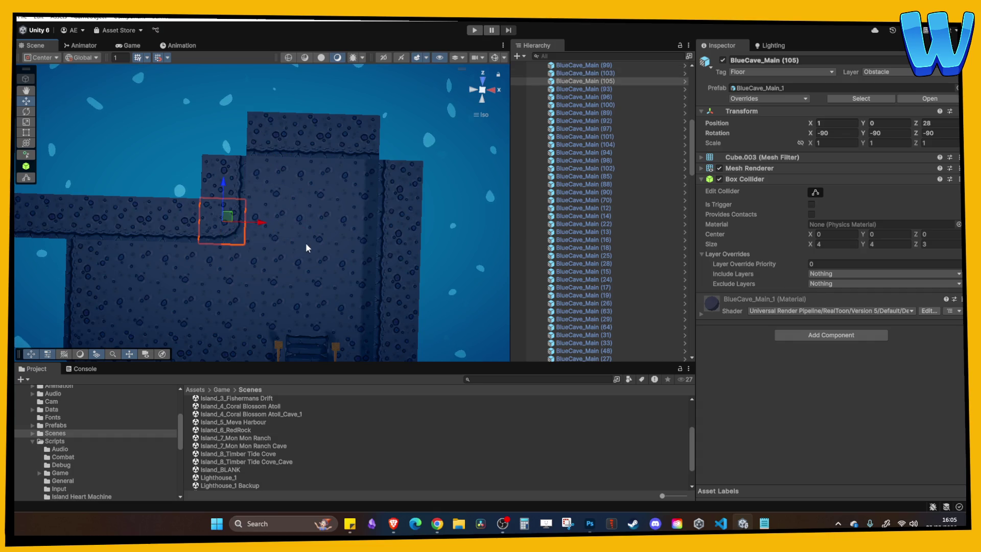
left_click(306, 243)
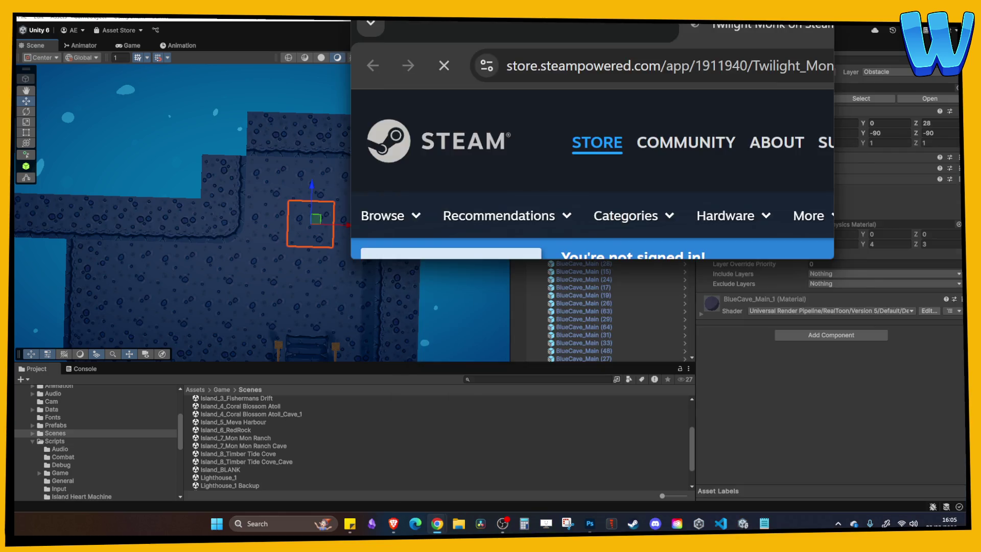
Scroll to the Twilight Monk release trailer, play it fullscreen, and unmute it.
scroll(448, 217, "down", 4)
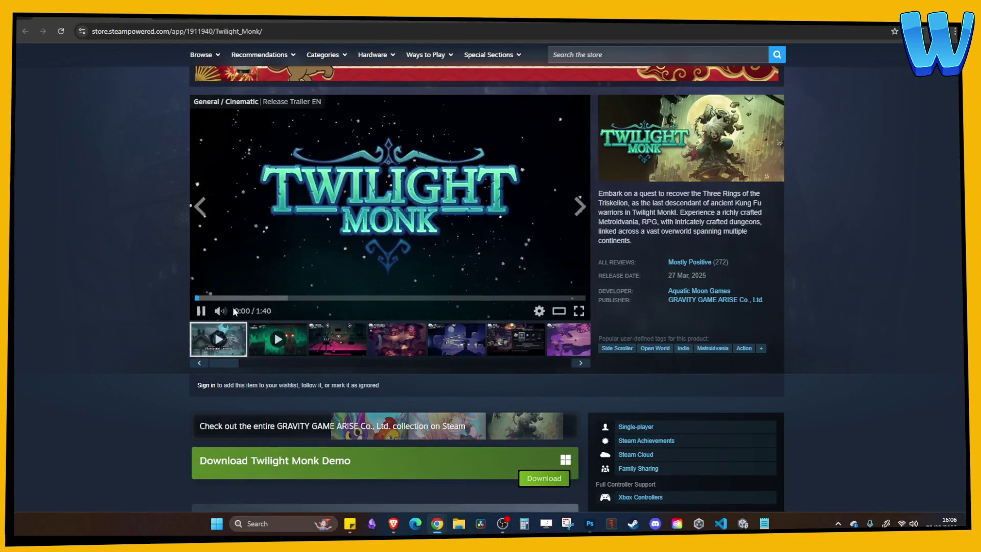
left_click(578, 311)
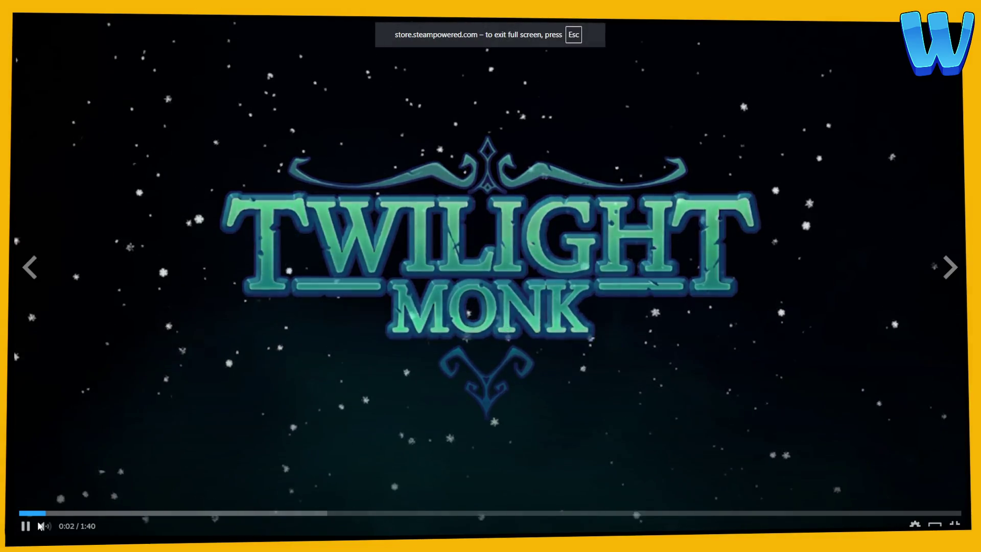
left_click(60, 526)
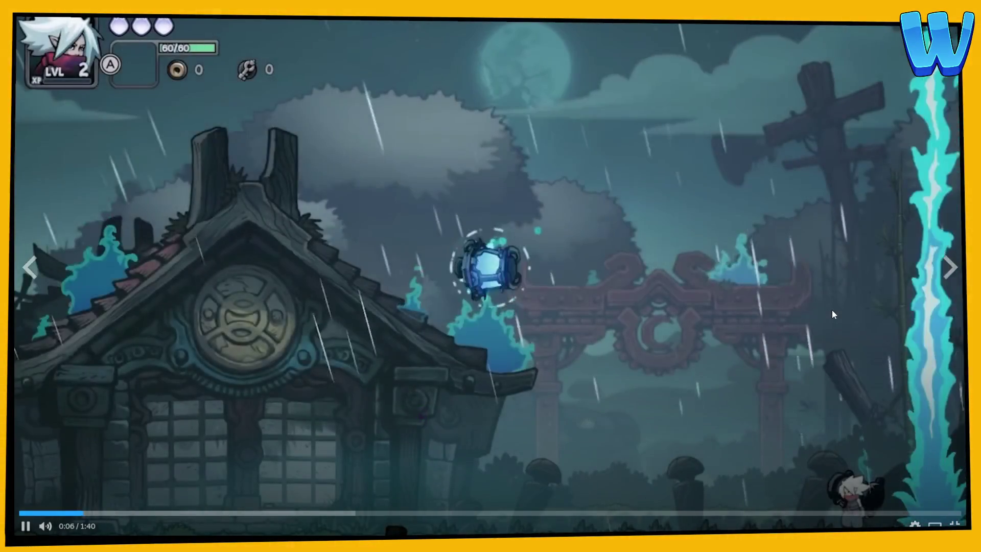
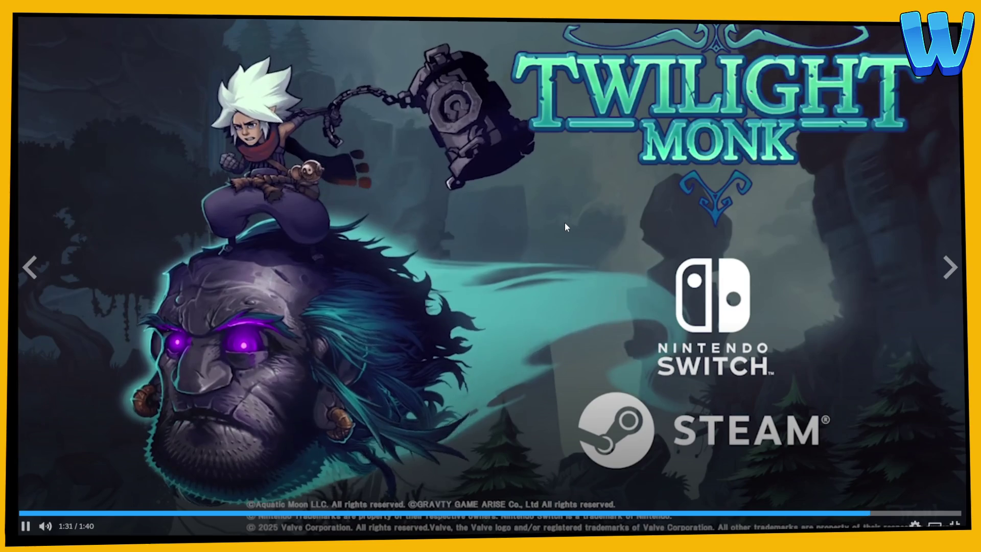
Stop the Twilight Monk trailer at 1:31 of 1:40.
left_click(566, 227)
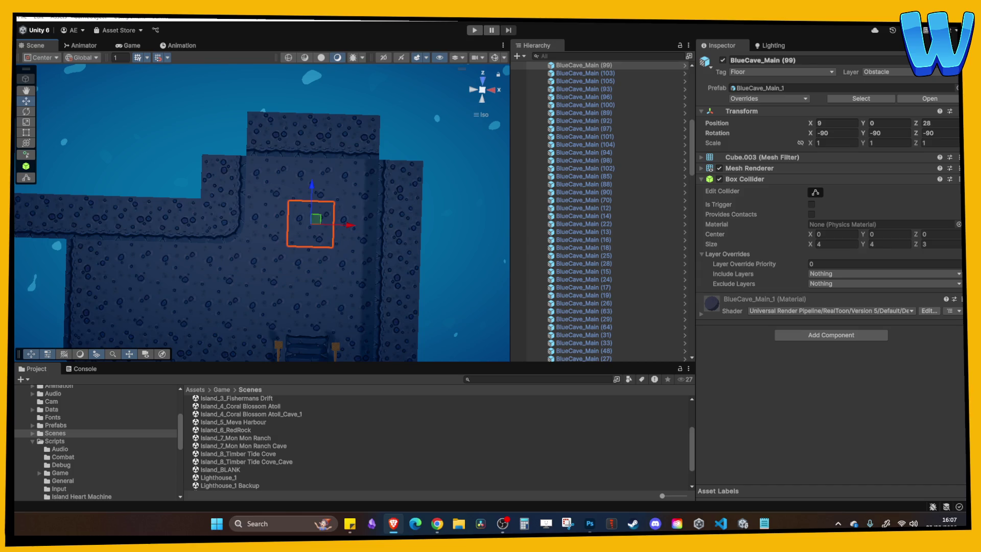
mouse_move(210, 205)
left_mouse_down()
mouse_move(314, 212)
mouse_move(333, 148)
mouse_move(278, 271)
mouse_move(209, 267)
mouse_move(218, 263)
left_mouse_up()
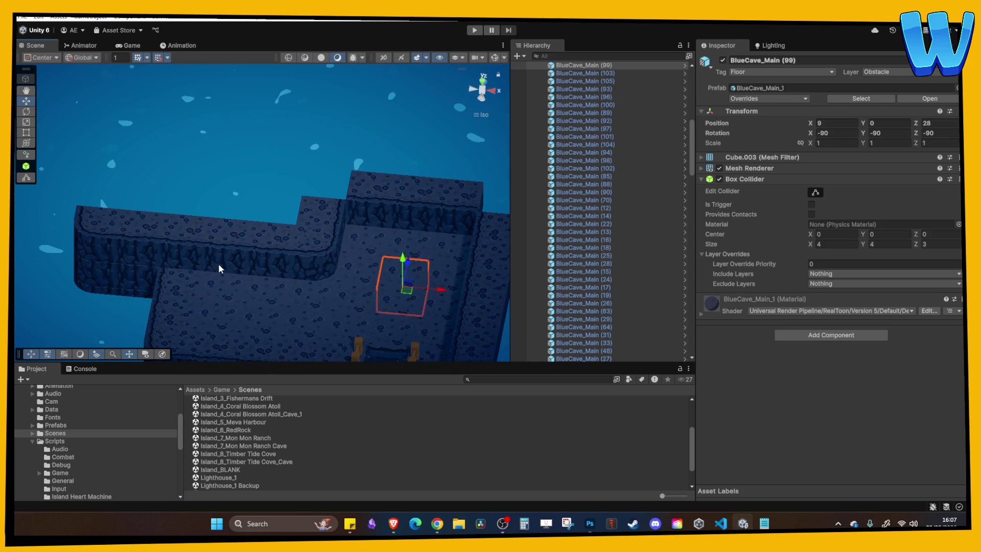
mouse_move(218, 263)
left_mouse_down()
mouse_move(360, 244)
mouse_move(216, 272)
mouse_move(370, 267)
mouse_move(302, 261)
mouse_move(284, 241)
mouse_move(300, 247)
mouse_move(284, 268)
mouse_move(299, 191)
mouse_move(239, 174)
mouse_move(118, 241)
mouse_move(299, 195)
mouse_move(332, 234)
mouse_move(302, 168)
mouse_move(364, 163)
mouse_move(347, 206)
mouse_move(337, 188)
mouse_move(223, 200)
mouse_move(322, 229)
mouse_move(201, 221)
mouse_move(204, 207)
mouse_move(237, 238)
mouse_move(197, 236)
left_mouse_up()
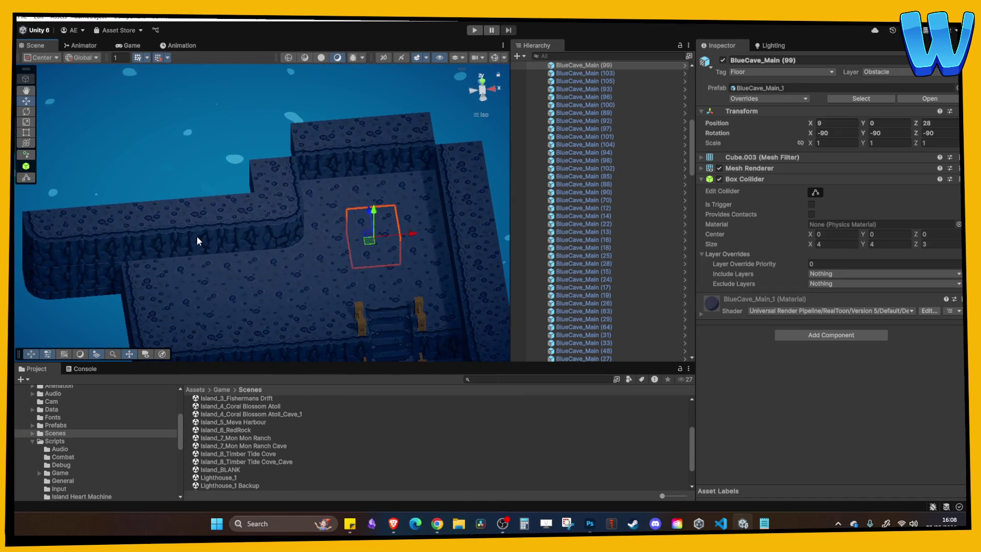
left_click(207, 250)
left_click(239, 258)
left_click(365, 285)
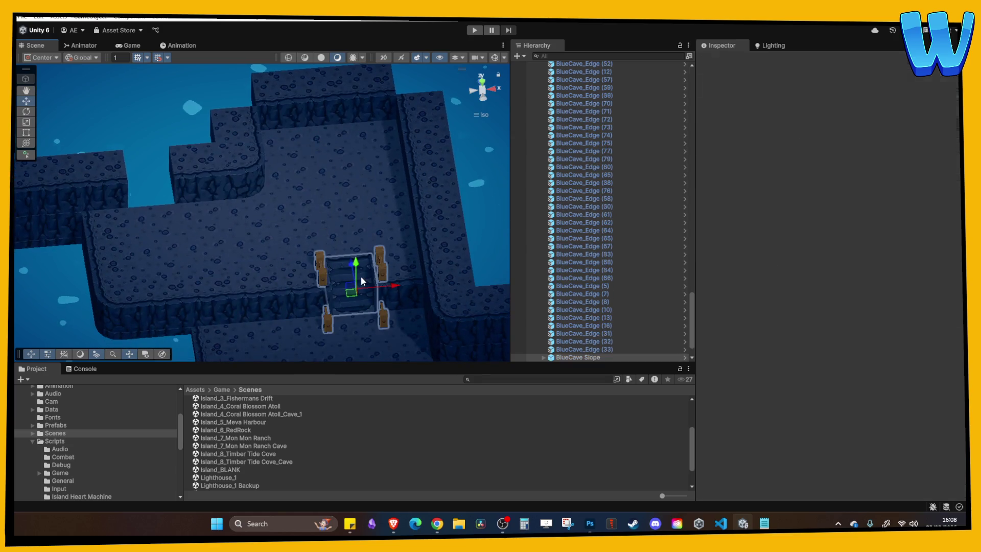
Raise the stairs to height 2.5 and vertex-snap them against the ledge.
mouse_move(356, 265)
left_mouse_down()
mouse_move(356, 229)
mouse_move(193, 253)
mouse_move(143, 160)
left_mouse_up()
key("f")
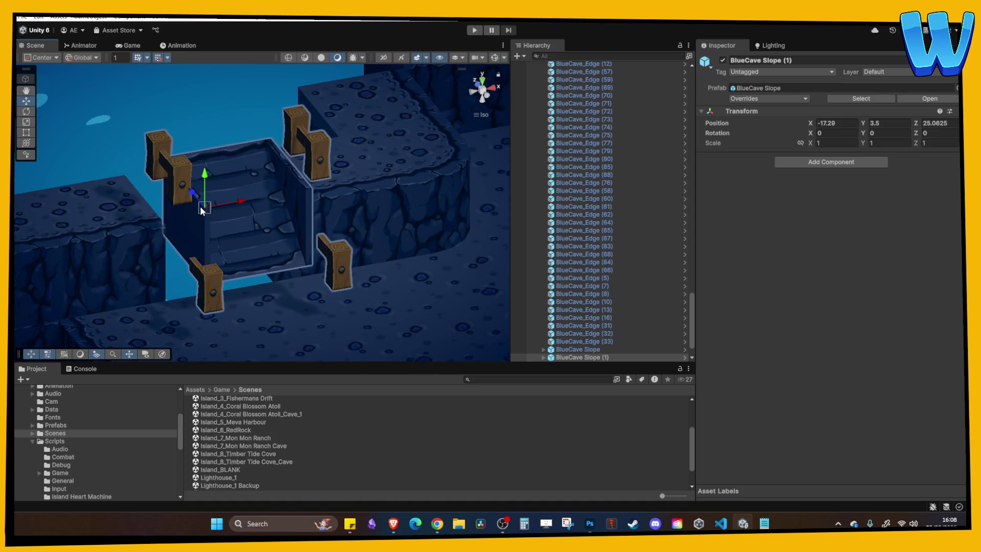
key("v")
left_click_drag(210, 206, 180, 221)
Move the BlueCave_Edge (78) tile out toward the dock edge.
left_click(306, 255)
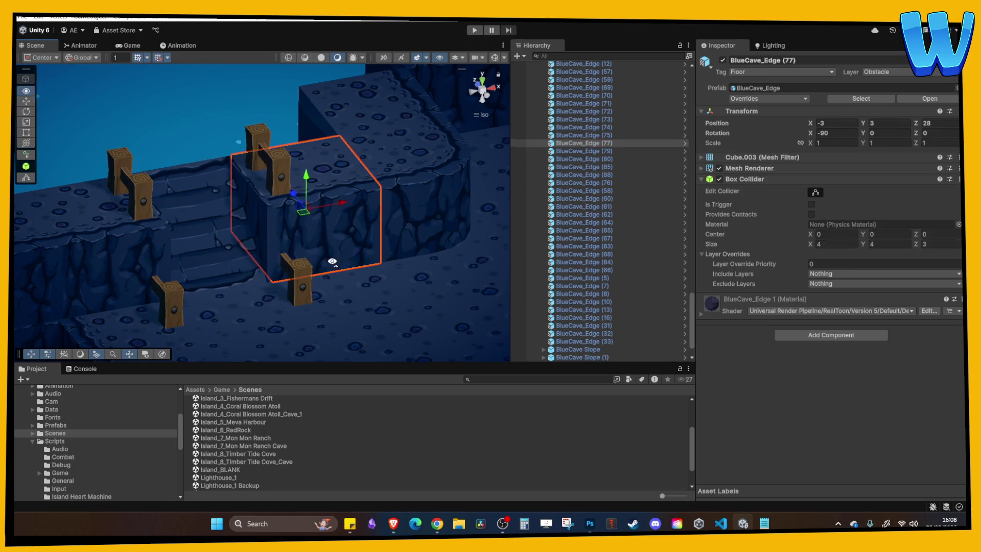
mouse_move(235, 163)
left_mouse_down()
mouse_move(223, 157)
mouse_move(243, 173)
mouse_move(244, 165)
mouse_move(219, 222)
mouse_move(301, 282)
mouse_move(344, 270)
mouse_move(240, 245)
mouse_move(285, 245)
left_mouse_up()
left_click(318, 259)
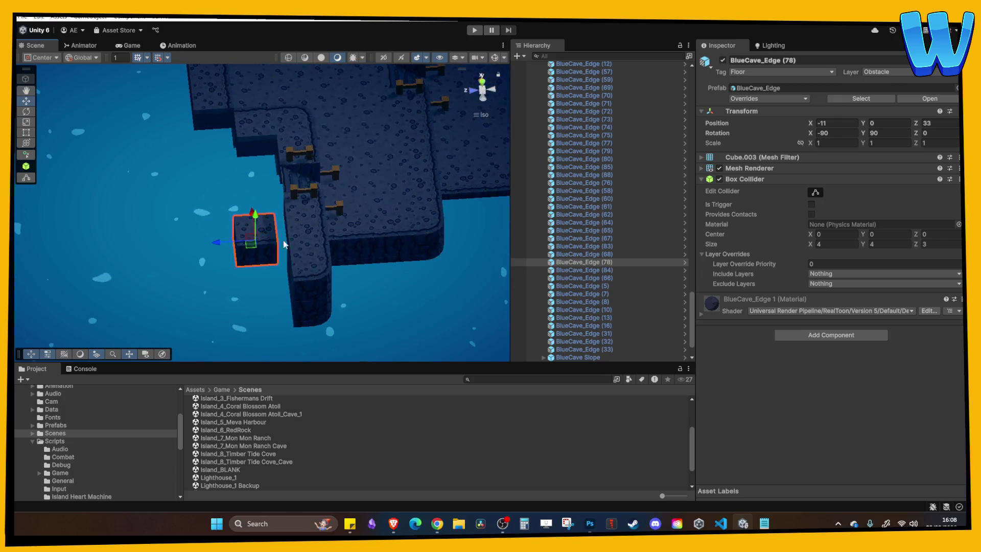
left_click_drag(254, 215, 261, 280)
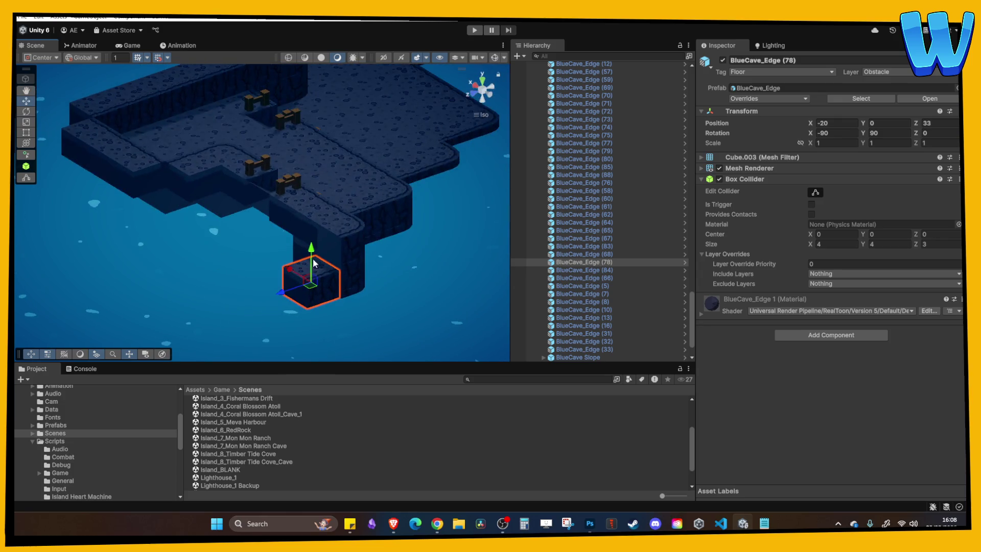
mouse_move(306, 221)
left_mouse_down()
mouse_move(258, 259)
mouse_move(280, 261)
mouse_move(274, 268)
mouse_move(161, 247)
mouse_move(136, 219)
mouse_move(174, 255)
mouse_move(194, 219)
left_mouse_up()
scroll(271, 268, "up", 3)
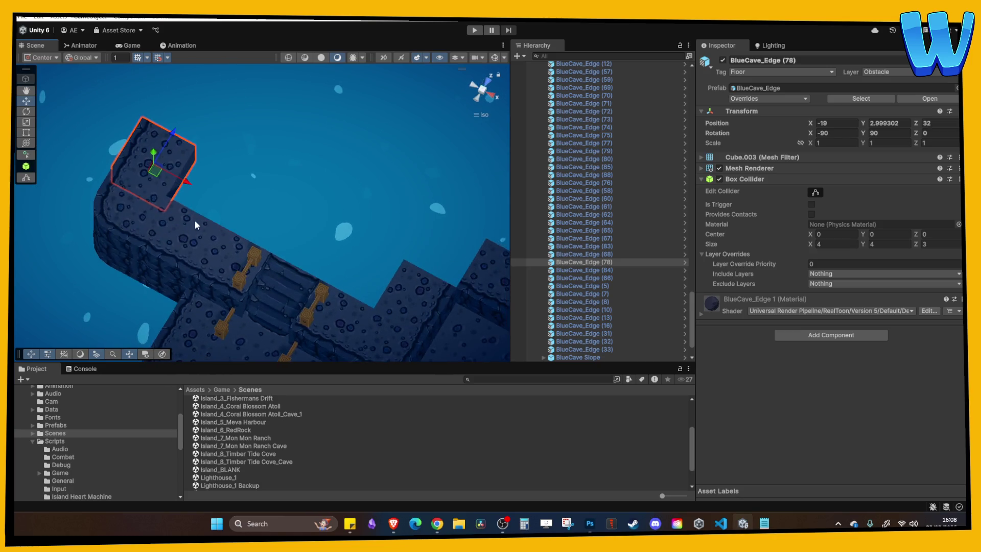
Duplicate edge tiles to extend the ledge path out to Z 40 with BlueCave_Edge (82).
key("ctrl+d")
mouse_move(188, 138)
left_mouse_down()
mouse_move(227, 75)
mouse_move(219, 89)
mouse_move(271, 164)
mouse_move(249, 166)
left_mouse_up()
key("ctrl+d")
left_click(234, 119)
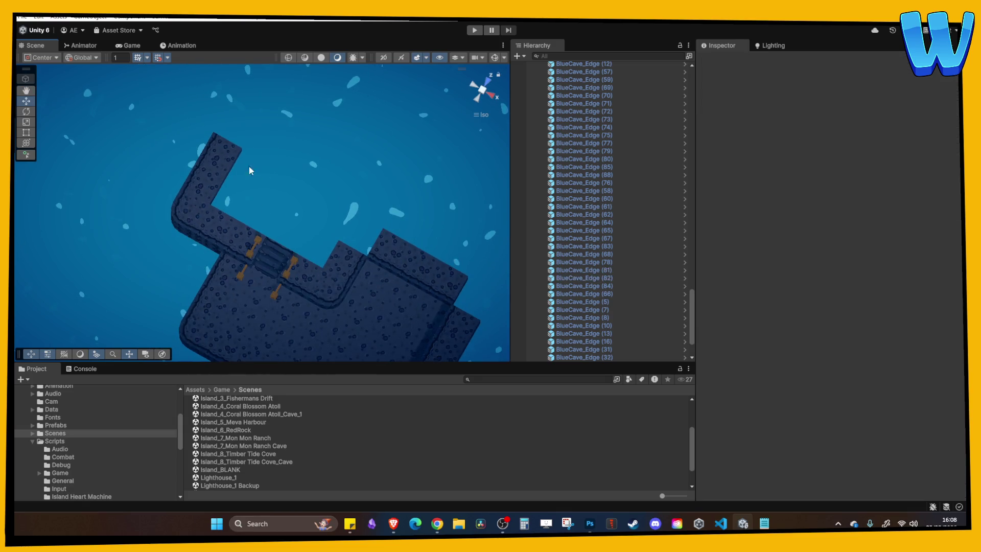
left_click(230, 146)
left_click_drag(241, 116, 263, 87)
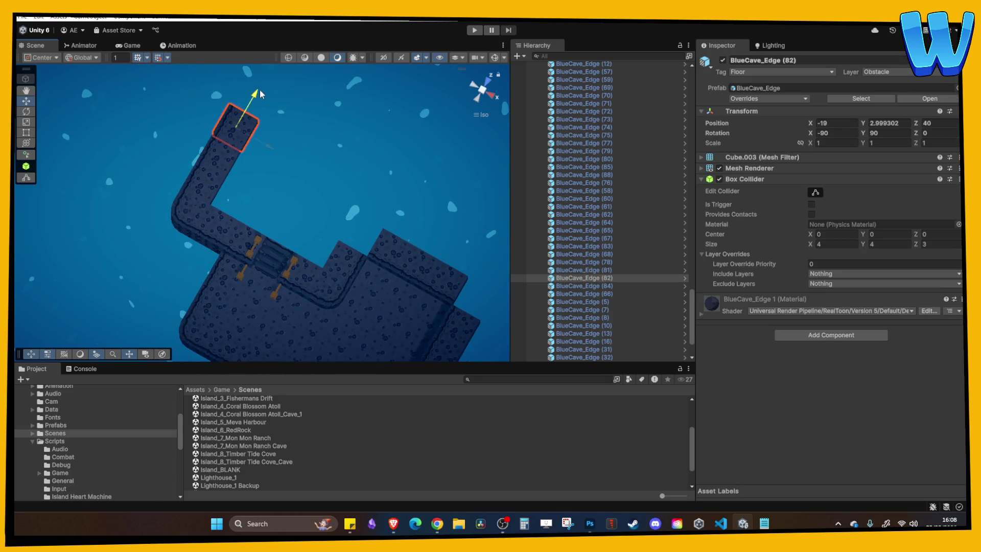
Cap the path's far end with a corner piece copy rotated to Y 90.
left_click(203, 206)
key("ctrl+d")
left_click_drag(213, 189, 286, 78)
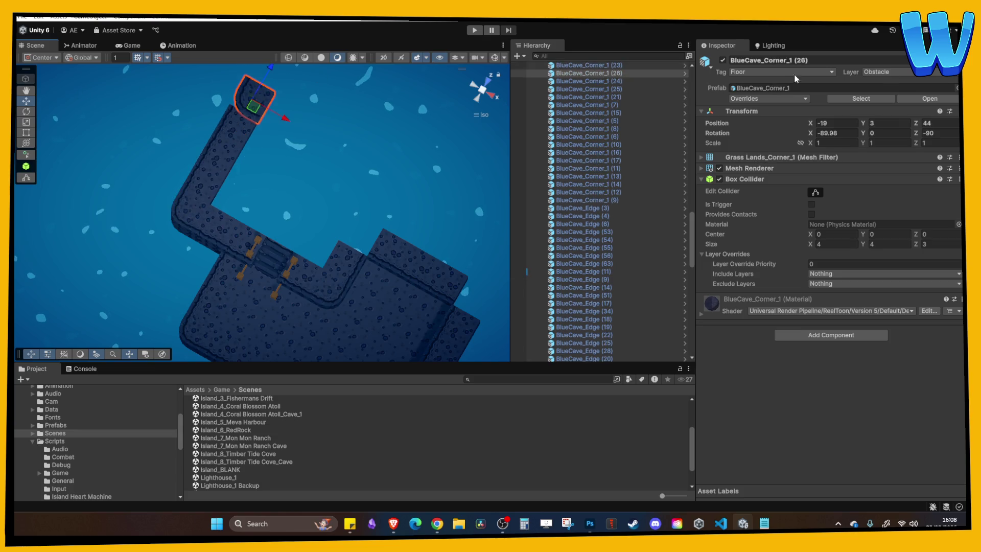
type("90")
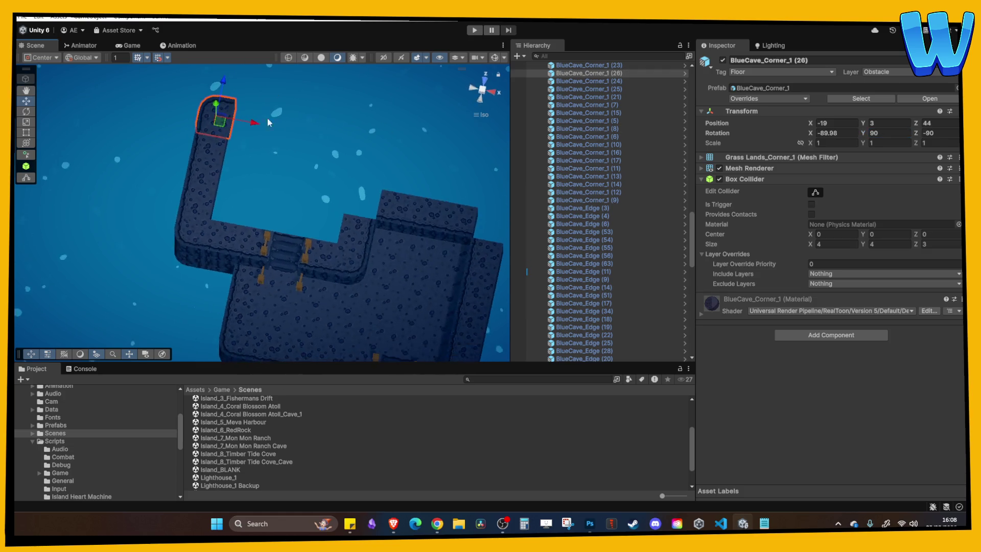
Continue the ledge along X with BlueCave_Edge (80) copies rotated to Y 180.
left_click(227, 239)
key("ctrl+d")
left_click_drag(227, 239, 225, 115)
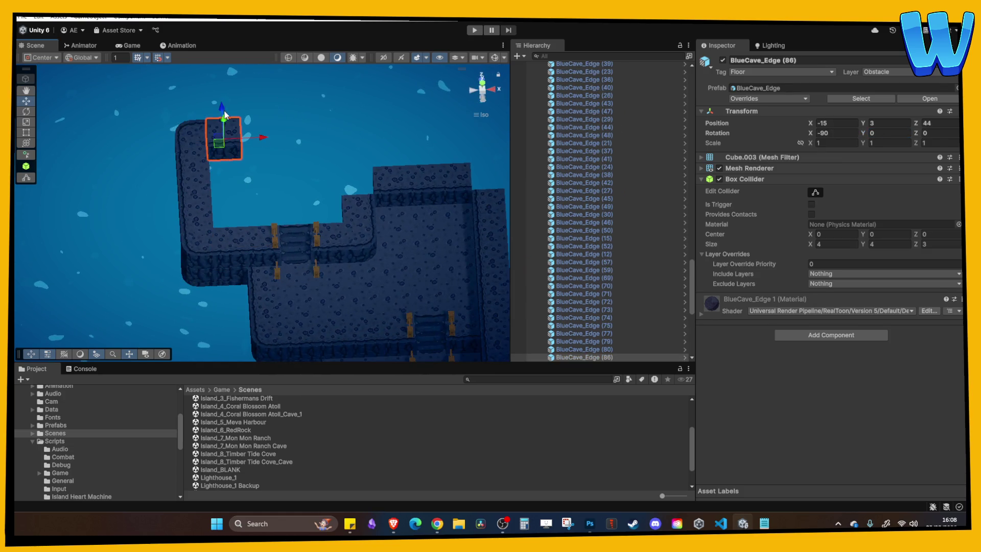
type("180")
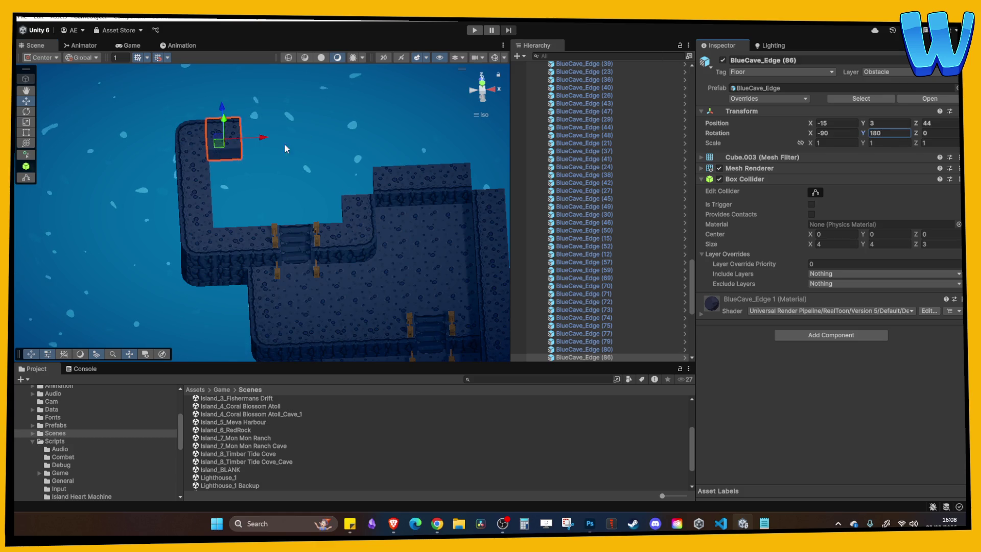
key("ctrl+d")
mouse_move(276, 127)
left_mouse_down()
mouse_move(408, 134)
mouse_move(400, 109)
mouse_move(399, 212)
mouse_move(372, 229)
mouse_move(335, 219)
mouse_move(357, 251)
mouse_move(332, 217)
left_mouse_up()
key("ctrl+d")
Delete the stray BlueCave_Edge (75) and (73) blocks.
left_click(327, 209)
left_click(349, 216, "shift")
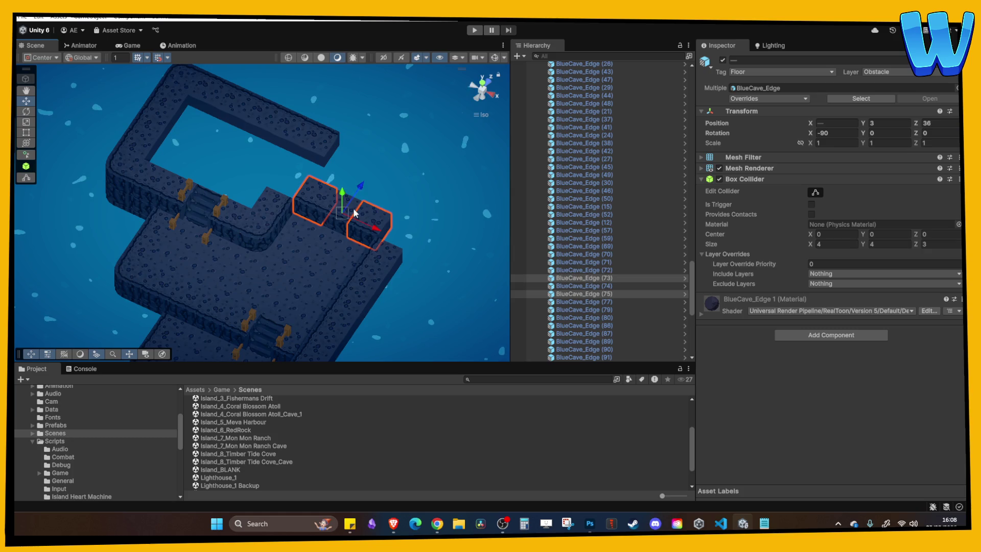
key("Delete")
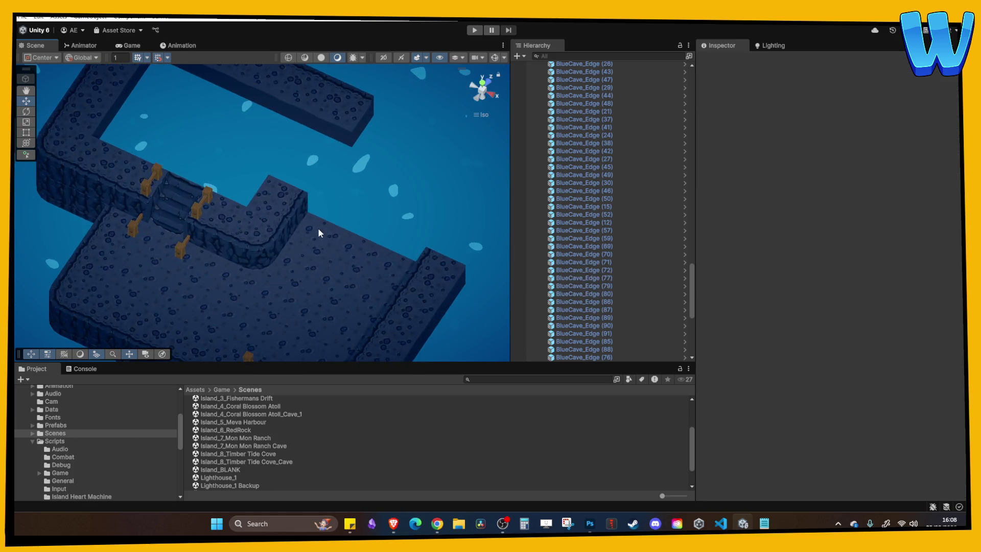
left_click(318, 230)
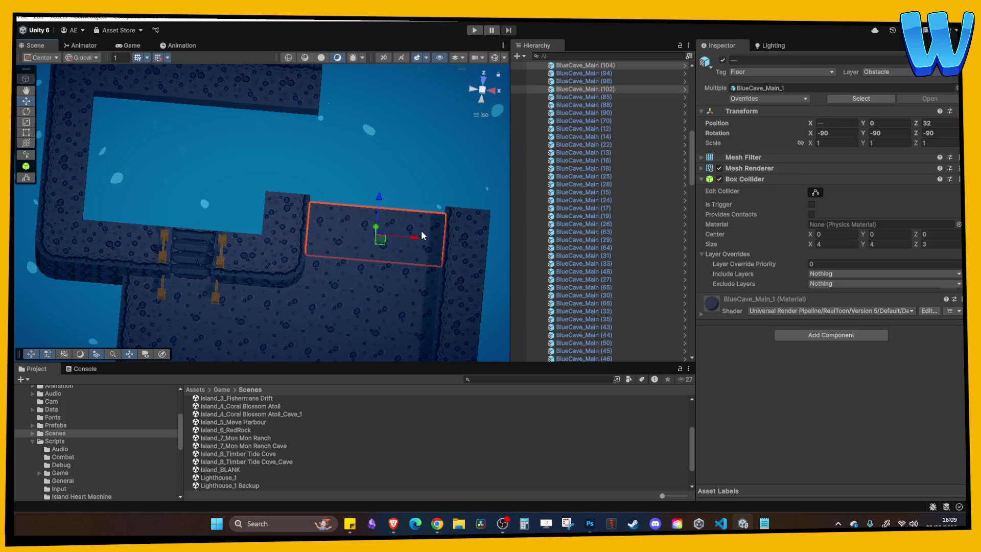
left_click(421, 230)
scroll(399, 223, "up", 3)
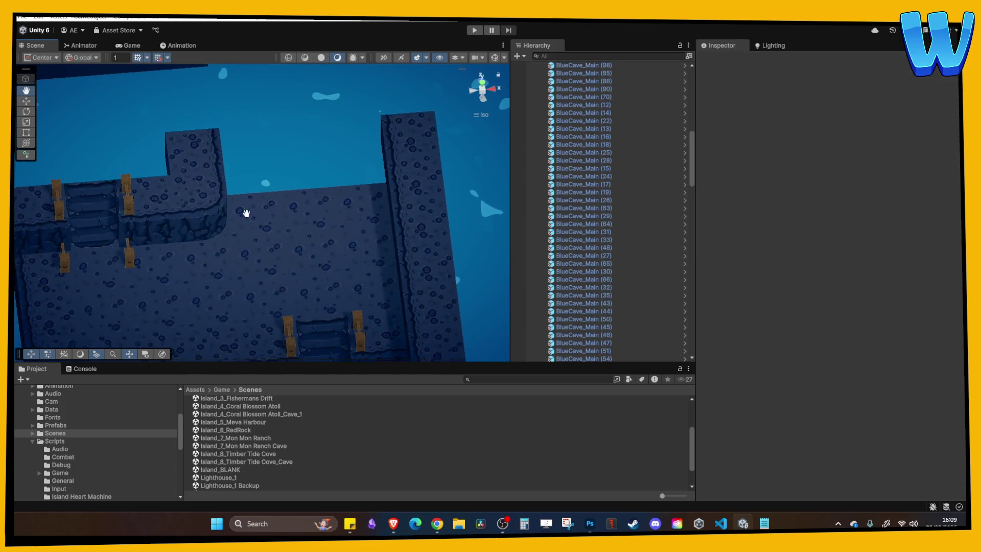
Move an edge tile into the ledge gap and delete the floor tile beside it.
left_click(217, 285)
left_click_drag(219, 246, 201, 60)
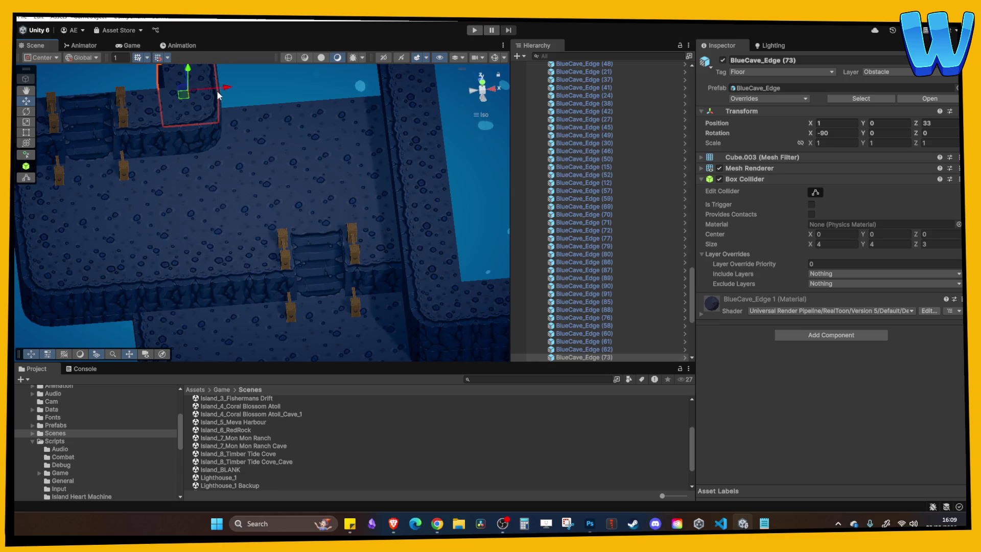
mouse_move(195, 185)
left_mouse_down()
mouse_move(253, 160)
mouse_move(136, 167)
left_mouse_up()
left_click(219, 183)
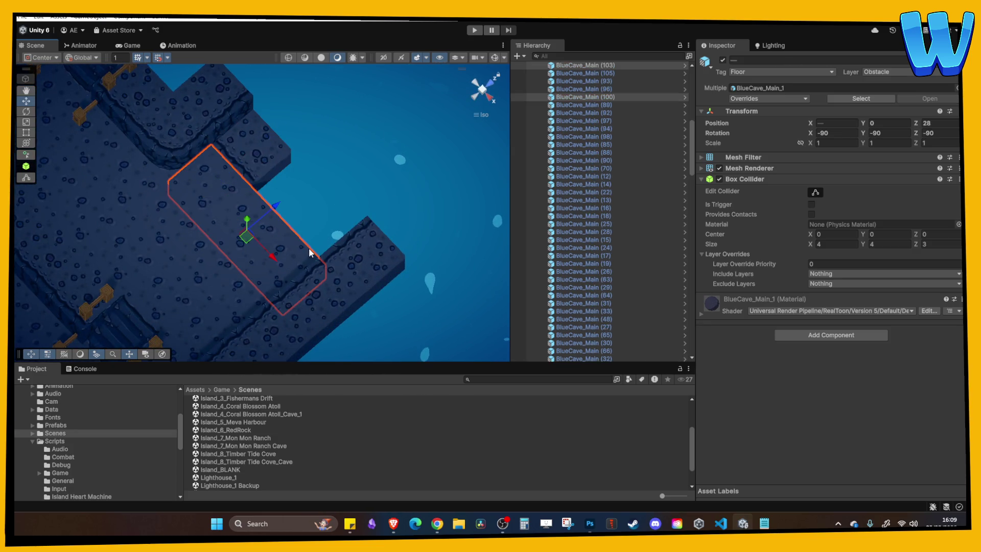
key("Delete")
Set BlueCave_Edge (73) to Y rotation 180 at Z 29, then open Island_8_Timber Tide Cove.
left_click(258, 154)
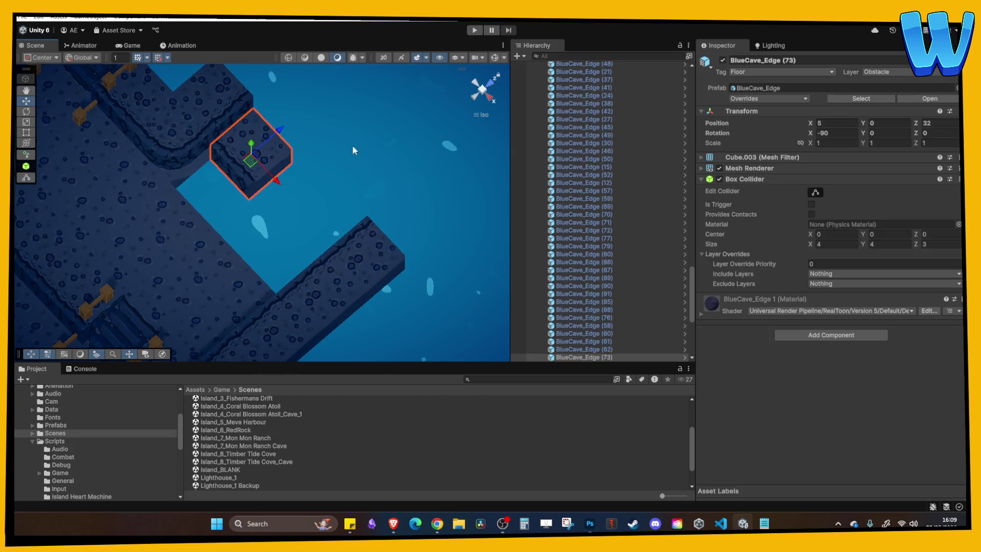
type("190")
double_click(885, 134)
type("180")
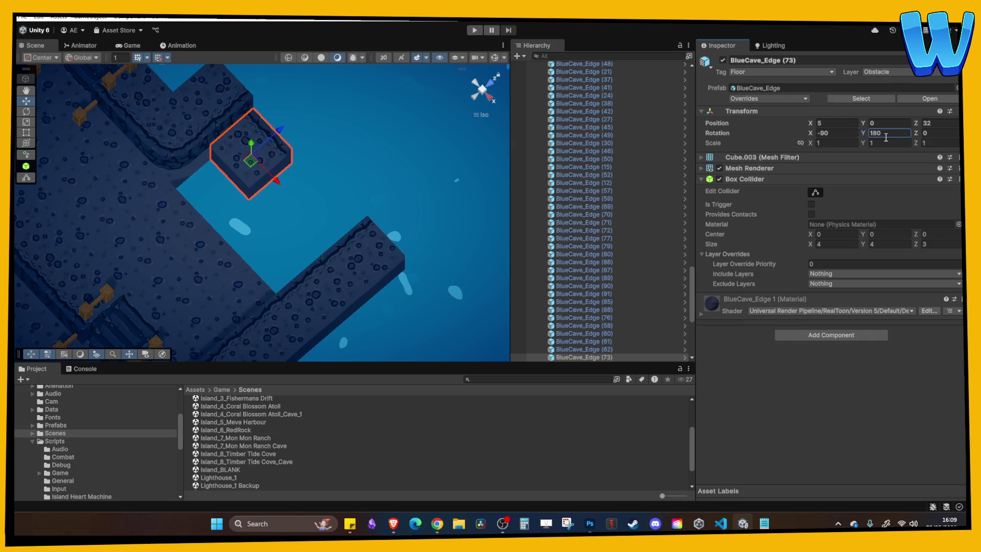
mouse_move(268, 136)
left_mouse_down()
mouse_move(230, 175)
mouse_move(279, 254)
mouse_move(339, 258)
mouse_move(372, 176)
mouse_move(228, 190)
mouse_move(304, 187)
mouse_move(327, 238)
left_mouse_up()
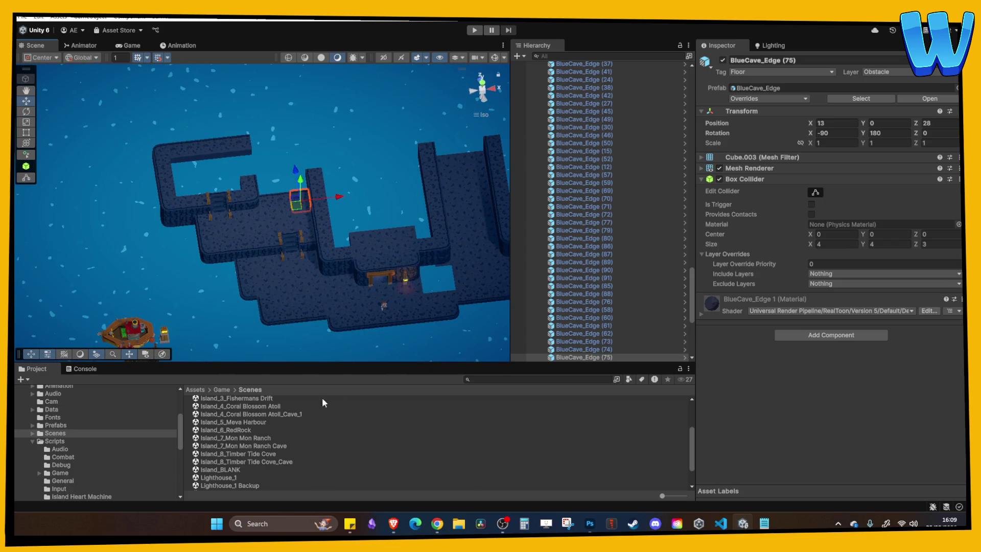
double_click(260, 453)
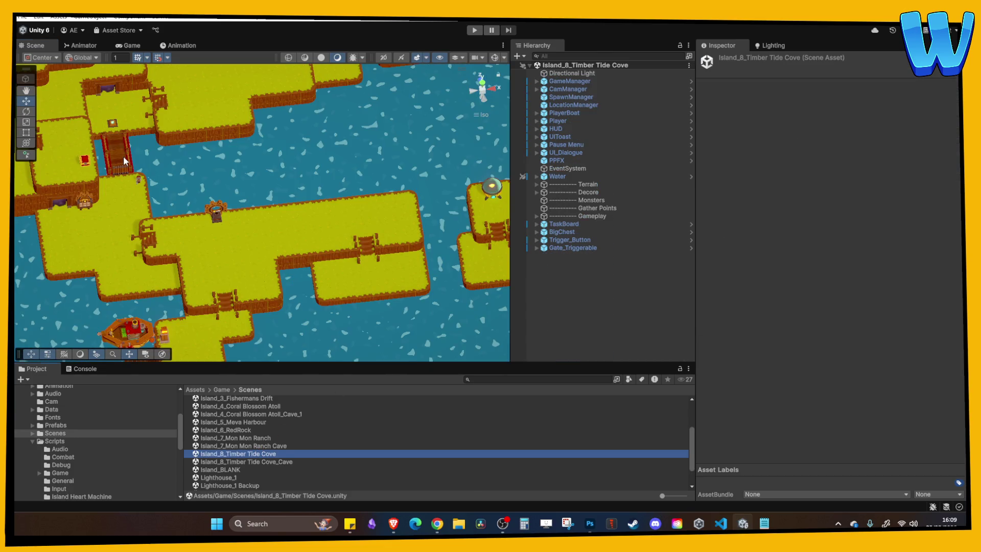
Copy Bridge_1 from Timber Tide Cove and paste it into the Cave scene.
left_click(123, 155)
double_click(280, 461)
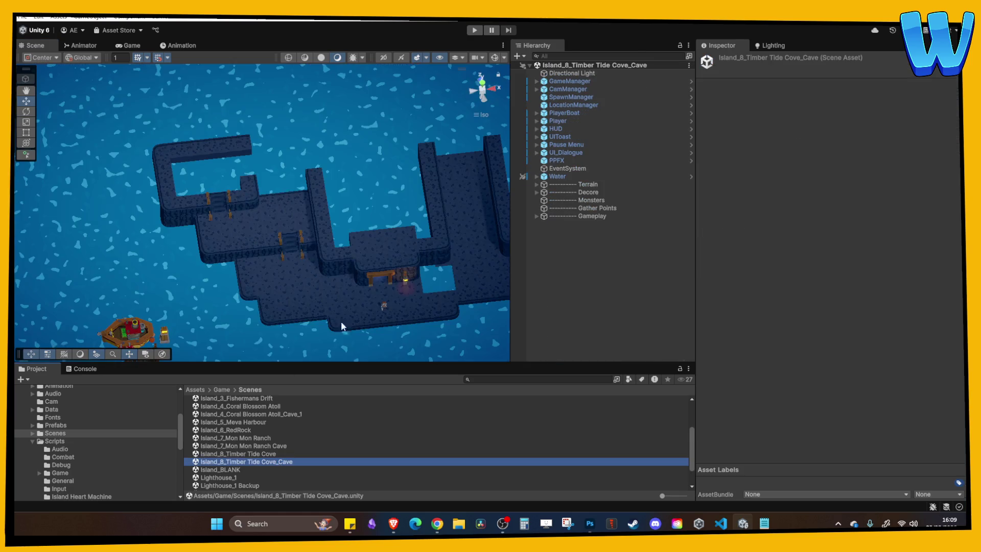
key("ctrl+v")
Place the bridge over the water by the ledges with Y rotation 0.
left_click_drag(141, 196, 293, 196)
mouse_move(244, 153)
left_mouse_down()
mouse_move(256, 188)
mouse_move(263, 89)
left_mouse_up()
scroll(281, 188, "up", 5)
key("f")
left_click_drag(335, 238, 323, 239)
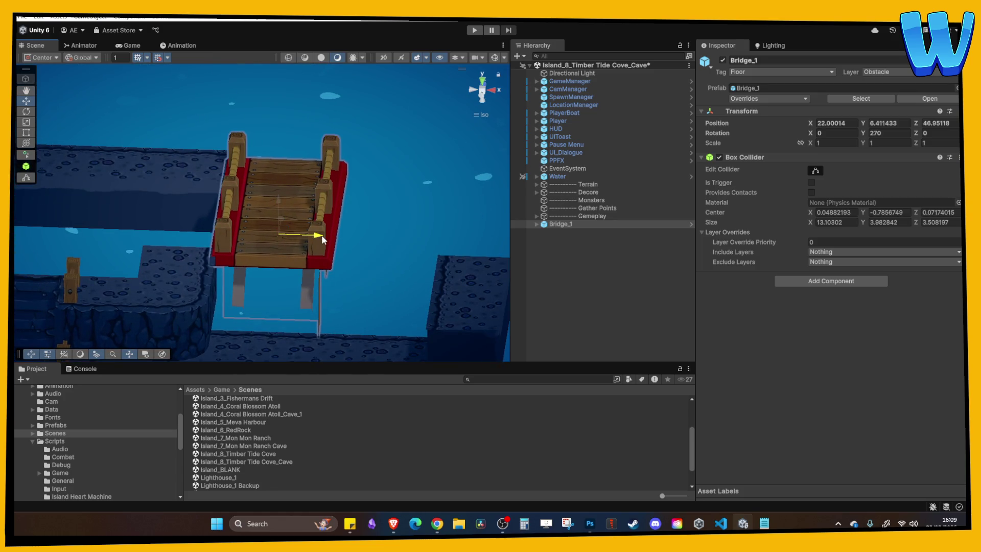
type("0")
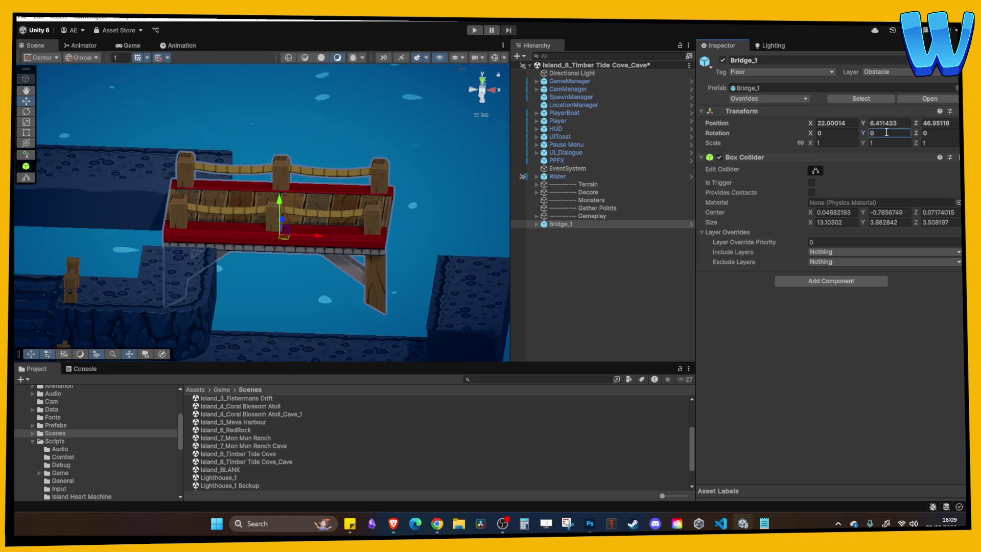
mouse_move(419, 223)
left_mouse_down()
mouse_move(358, 300)
mouse_move(339, 234)
mouse_move(318, 209)
mouse_move(308, 222)
mouse_move(329, 222)
mouse_move(346, 291)
mouse_move(233, 242)
mouse_move(301, 196)
left_mouse_up()
Delete BlueCave_Edge (91) and raise BlueCave_Corner_1 (27) to the level's top.
left_click(284, 134)
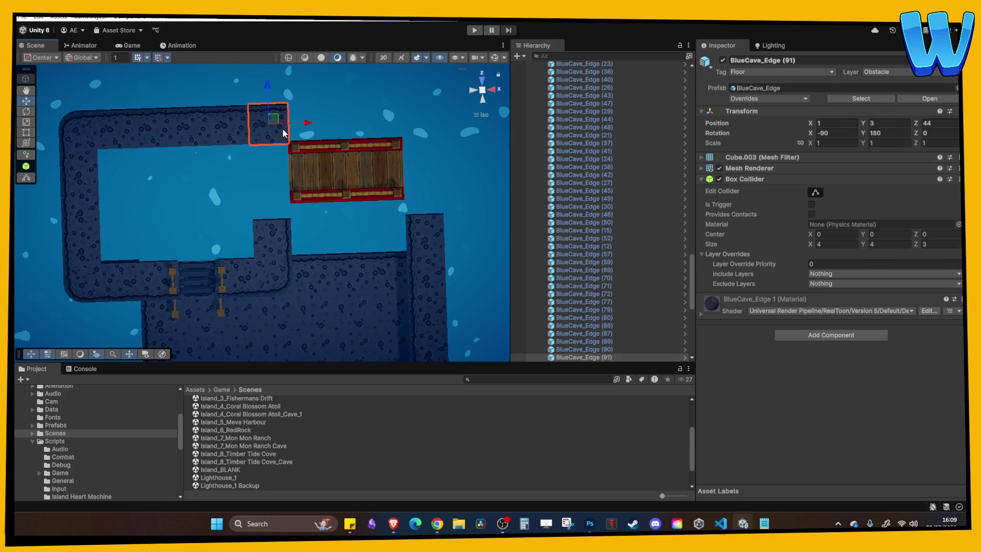
key("Delete")
left_click(277, 273)
left_click_drag(268, 234, 258, 91)
type("0")
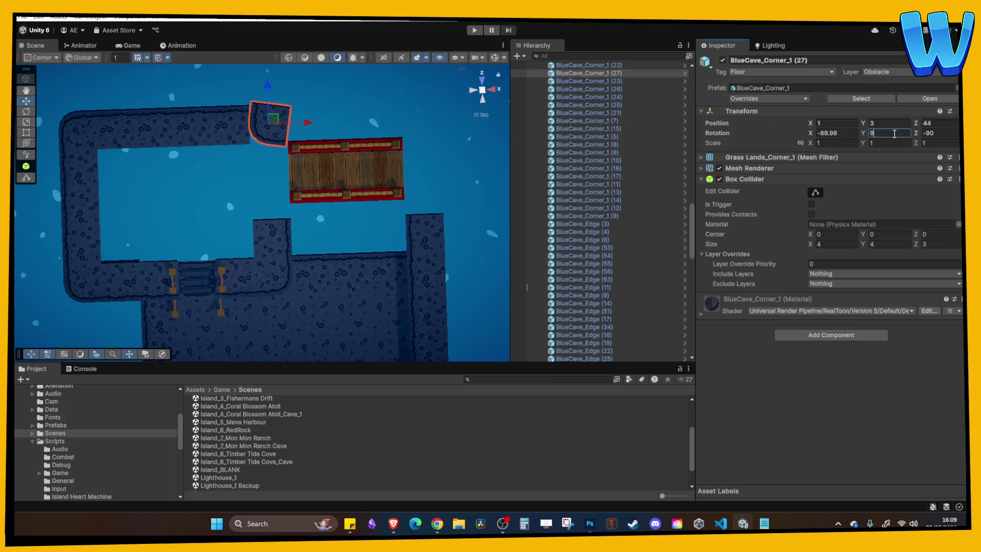
Remove three stacked left wall pieces and move an edge piece up to close the gap.
mouse_move(105, 182)
left_mouse_down()
mouse_move(81, 175)
mouse_move(83, 228)
mouse_move(259, 202)
mouse_move(251, 195)
left_mouse_up()
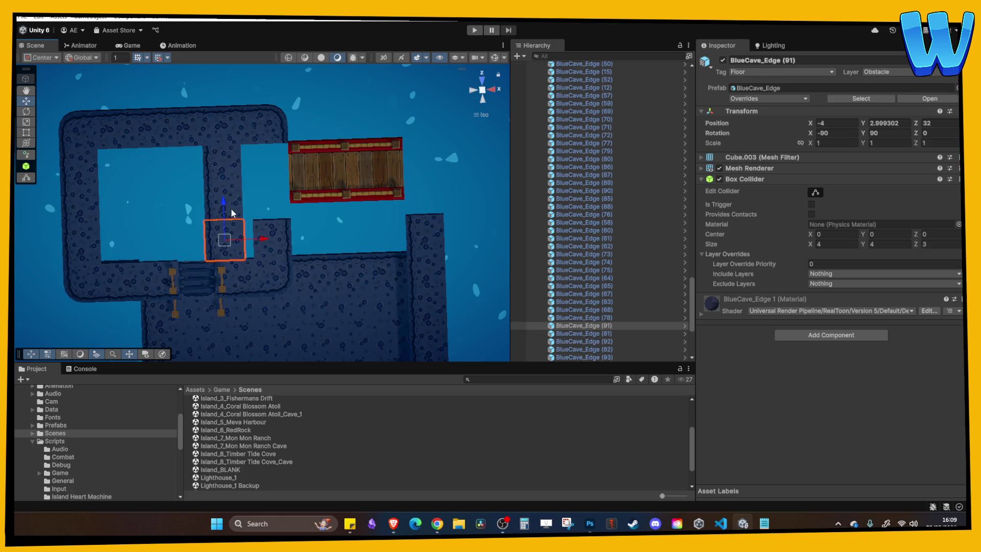
key("Delete")
left_click(271, 232)
left_click_drag(270, 204, 268, 133)
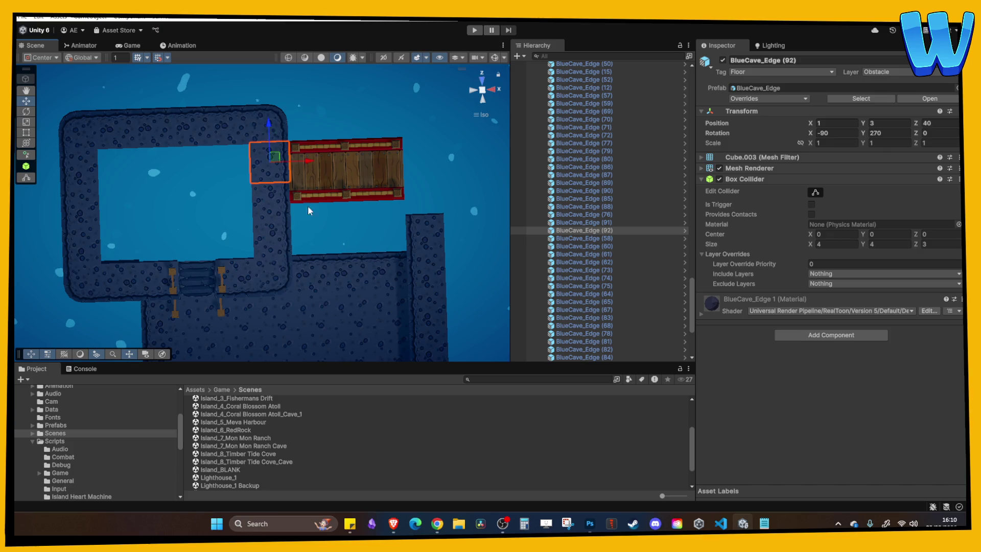
Extend the right wall past the bridge with a moved and duplicated edge piece.
left_click(400, 189)
left_click_drag(400, 159, 407, 110)
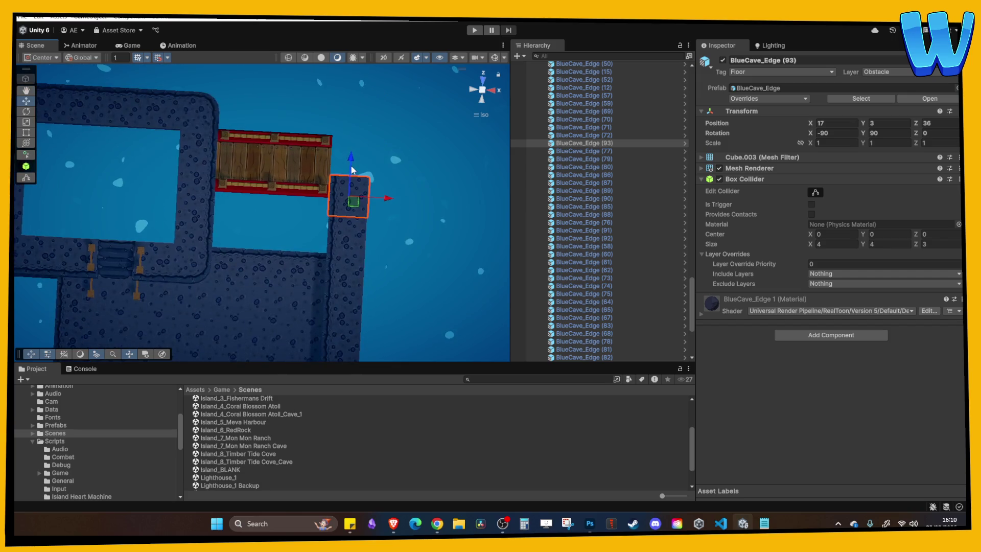
key("ctrl+d")
mouse_move(357, 156)
left_mouse_down()
mouse_move(360, 115)
mouse_move(301, 116)
left_mouse_up()
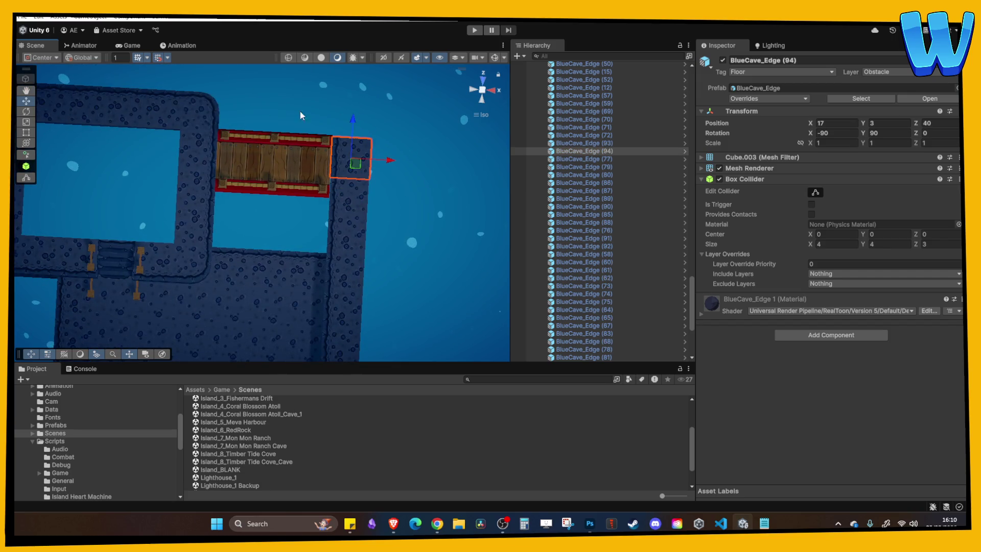
Cap the right wall's end with a copy of the rounded corner piece.
left_click(211, 112)
key("ctrl+d")
mouse_move(204, 115)
left_mouse_down()
mouse_move(383, 125)
mouse_move(348, 124)
left_mouse_up()
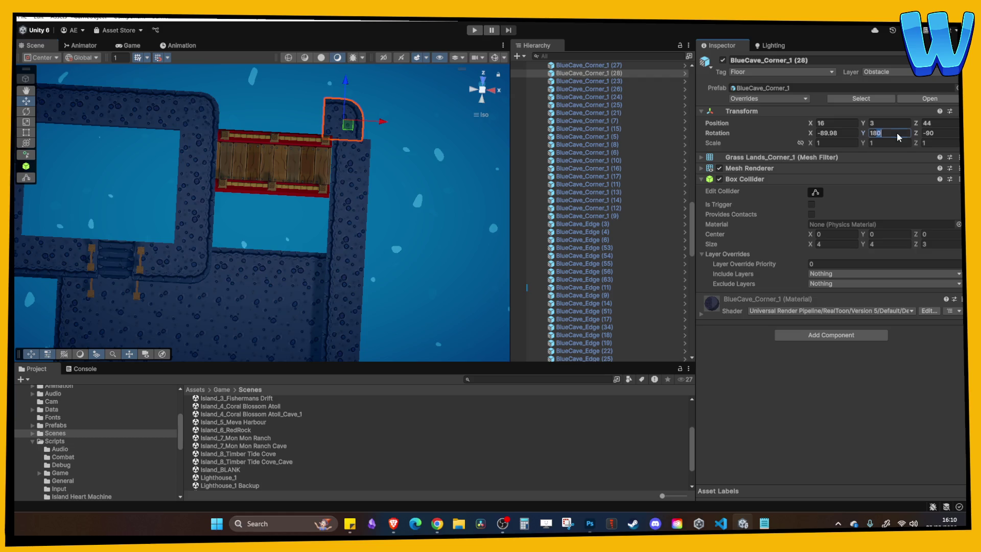
type("0")
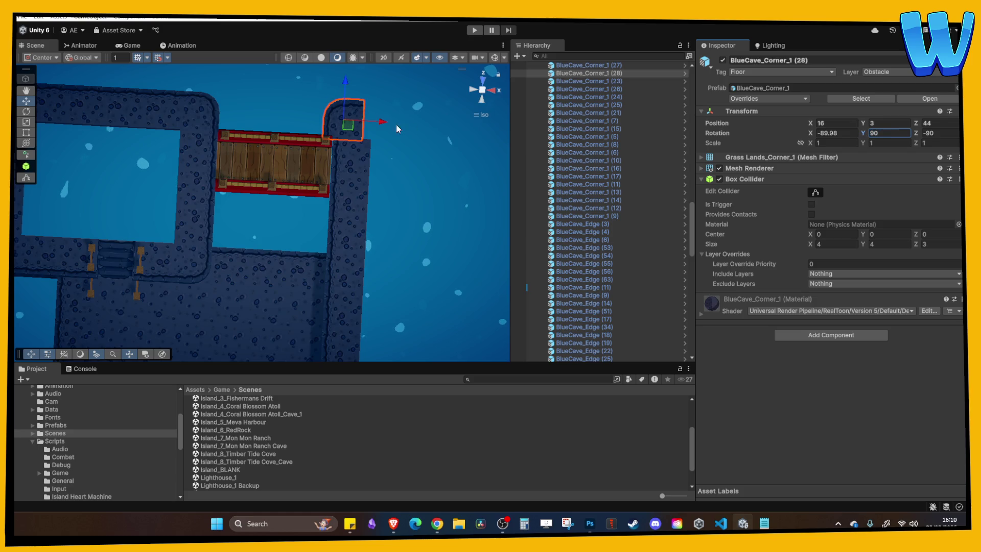
Duplicate three edge pieces on the right-hand rock and lower the copies to ground level.
mouse_move(390, 124)
left_mouse_down()
mouse_move(280, 198)
mouse_move(326, 223)
mouse_move(390, 125)
mouse_move(386, 188)
mouse_move(259, 171)
mouse_move(272, 193)
left_mouse_up()
left_click(257, 191)
left_click(394, 250)
mouse_move(395, 251)
left_mouse_down()
mouse_move(429, 242)
mouse_move(450, 158)
mouse_move(405, 234)
mouse_move(286, 184)
mouse_move(333, 197)
mouse_move(337, 210)
mouse_move(184, 217)
mouse_move(253, 200)
mouse_move(361, 212)
left_mouse_up()
left_click(363, 212, "shift")
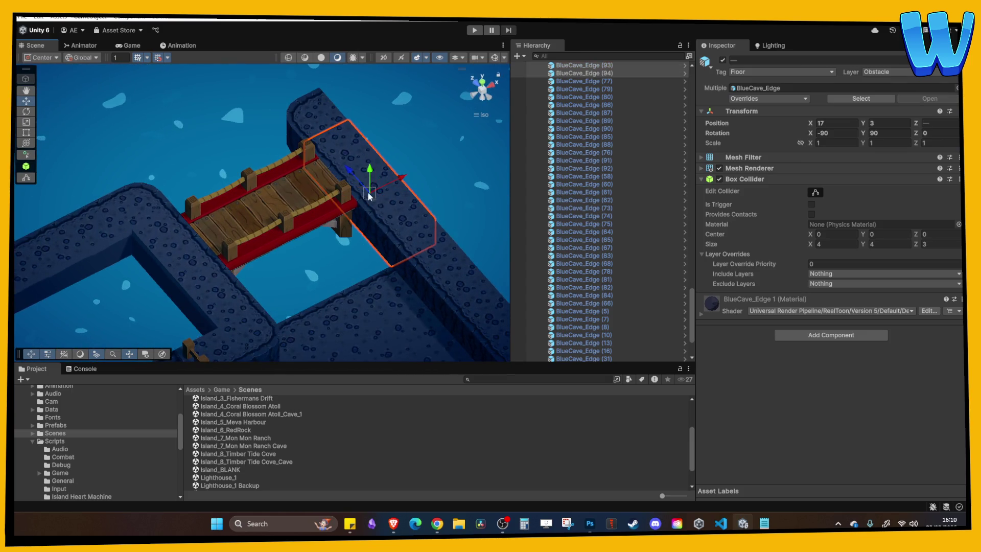
left_click(318, 137, "shift")
key("ctrl+d")
mouse_move(361, 157)
left_mouse_down()
mouse_move(350, 161)
mouse_move(351, 207)
mouse_move(203, 238)
mouse_move(145, 221)
left_mouse_up()
Duplicate the opposite wall's edge pieces and lower them to ground level, up to BlueCave_Edge (103).
left_click(170, 194)
left_click(164, 169)
left_click(163, 170)
left_click(235, 120, "shift")
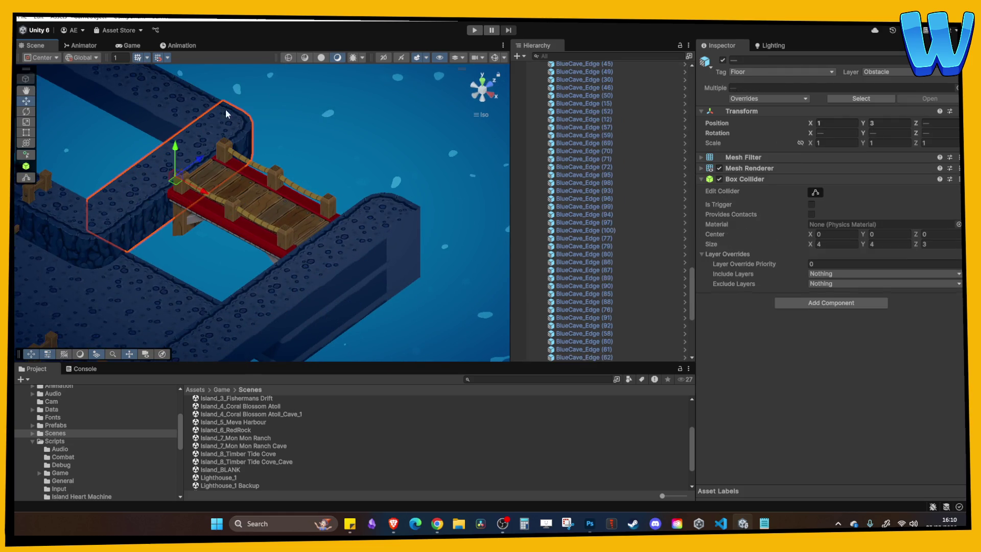
key("ctrl+d")
mouse_move(178, 148)
left_mouse_down()
mouse_move(183, 191)
mouse_move(152, 140)
mouse_move(197, 233)
mouse_move(318, 309)
mouse_move(268, 236)
left_mouse_up()
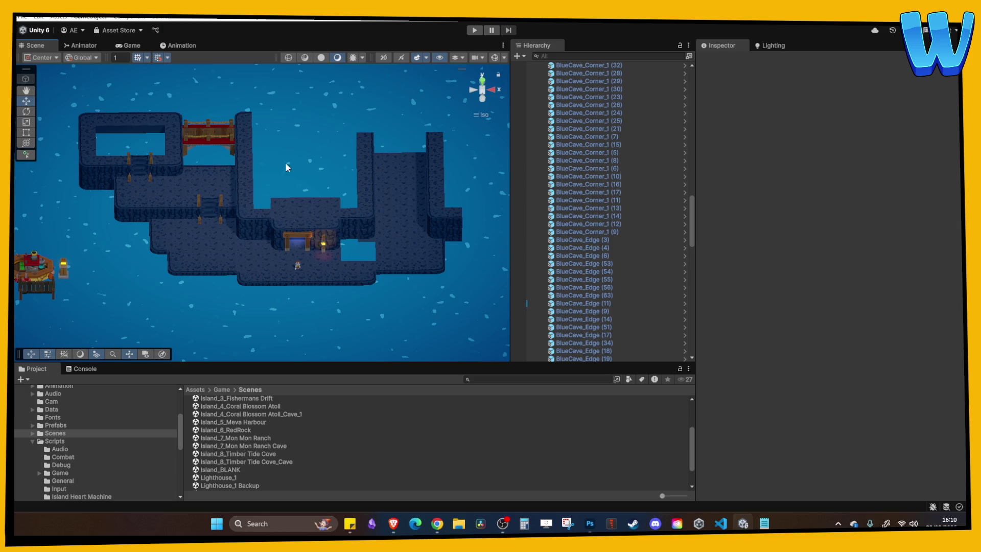
From a top-down view, duplicate a floor tile along the gap to form a five-tile row.
scroll(288, 167, "up", 3)
mouse_move(329, 173)
left_mouse_down()
mouse_move(346, 210)
mouse_move(307, 193)
left_mouse_up()
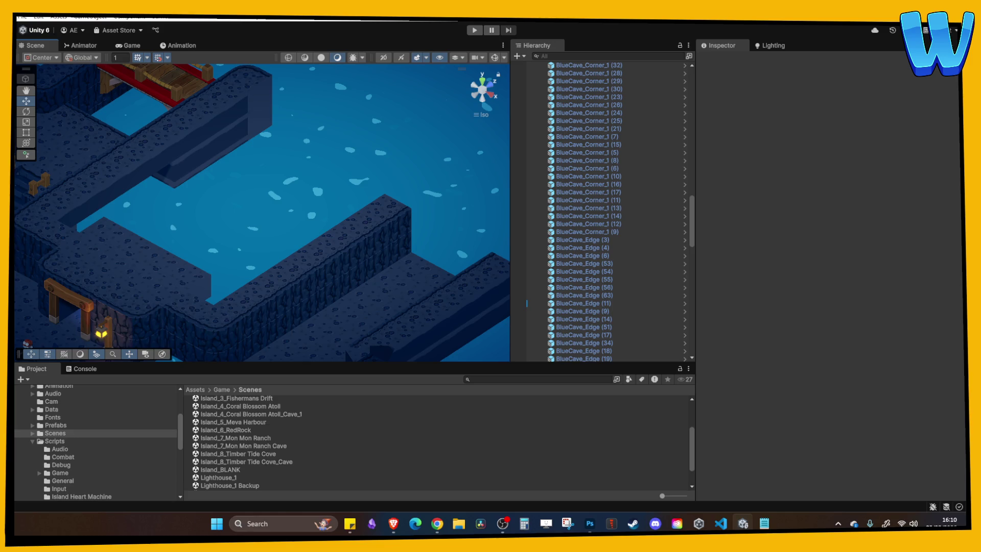
mouse_move(474, 331)
left_mouse_down()
mouse_move(292, 246)
mouse_move(320, 324)
mouse_move(302, 188)
mouse_move(293, 226)
left_mouse_up()
scroll(293, 225, "up", 2)
left_click(324, 161)
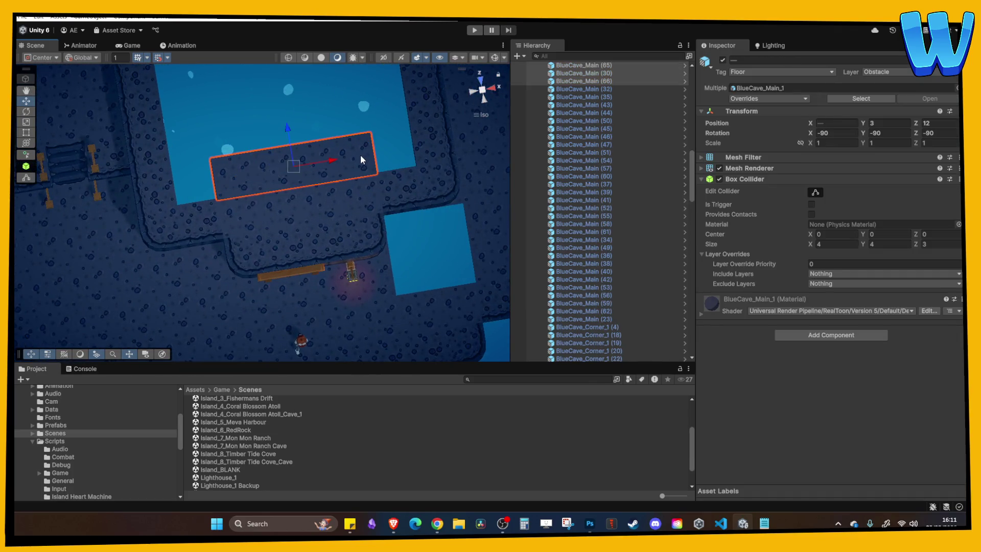
left_click_drag(360, 159, 338, 177)
left_click(229, 192)
key("ctrl+d")
mouse_move(271, 192)
left_mouse_down()
mouse_move(235, 195)
mouse_move(431, 191)
left_mouse_up()
key("ctrl+d")
Duplicate the five-tile row forward repeatedly to fill the gap up to Z 24.
mouse_move(370, 188)
left_mouse_down()
mouse_move(171, 197)
mouse_move(228, 197)
left_mouse_up()
key("ctrl+d")
mouse_move(295, 156)
left_mouse_down()
mouse_move(292, 100)
mouse_move(292, 115)
left_mouse_up()
key("f")
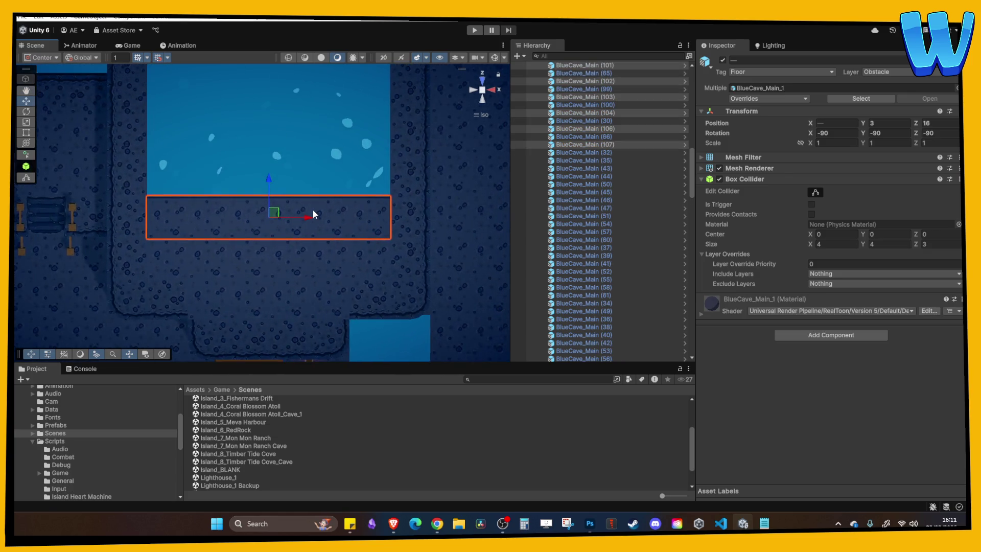
key("ctrl+d")
left_click_drag(270, 177, 269, 133)
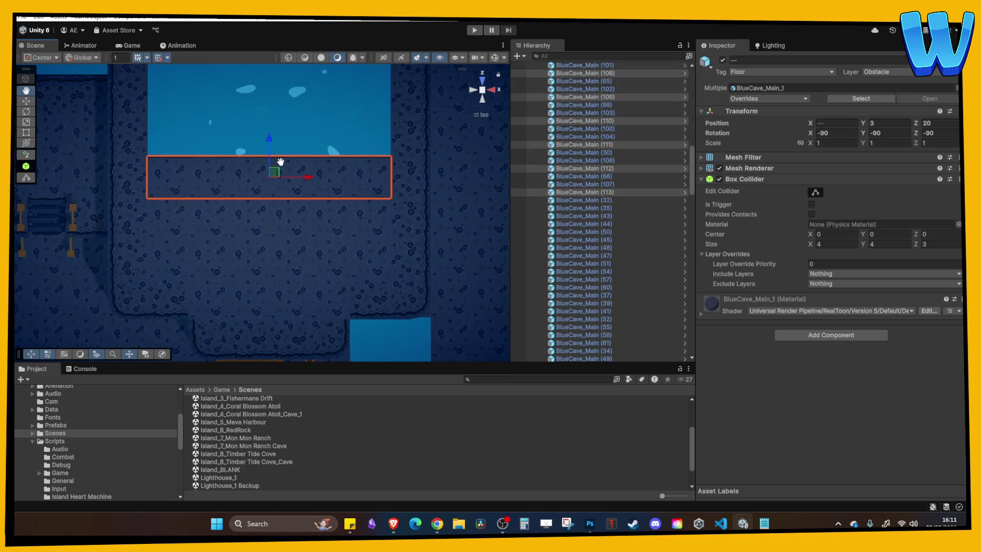
key("f")
key("ctrl+d")
left_click_drag(278, 172, 276, 128)
Add another row at Z 28 and delete the extra duplicated row.
key("f")
key("ctrl+d")
left_click_drag(286, 201, 288, 158)
key("f")
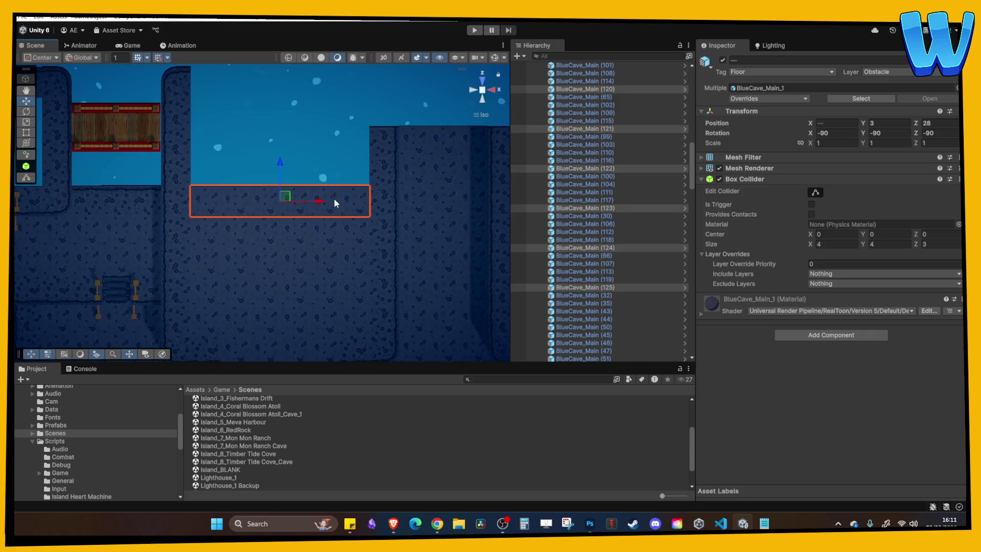
key("ctrl+d")
key("Delete")
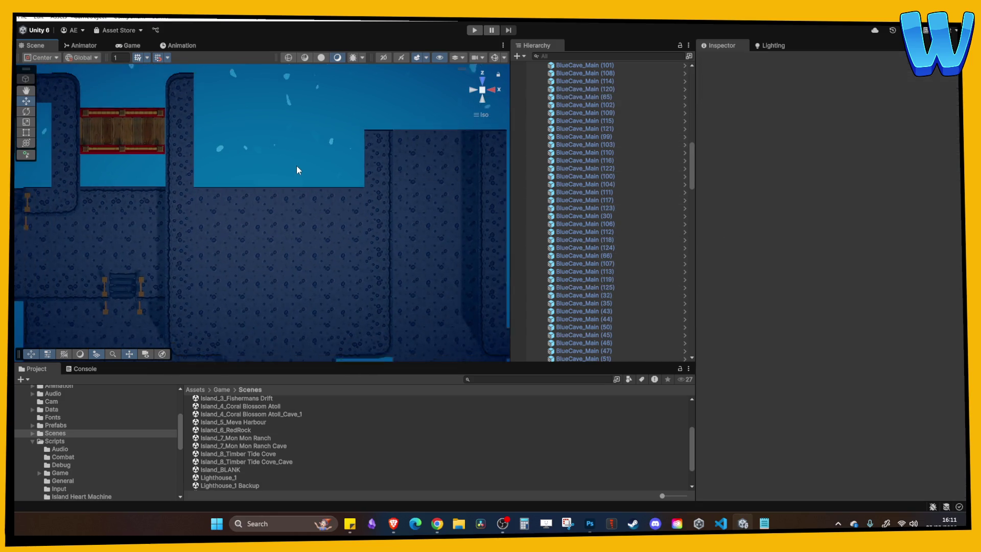
Select and inspect Bridge_1 from a tilted view between the two rock ledges.
scroll(325, 206, "up", 5)
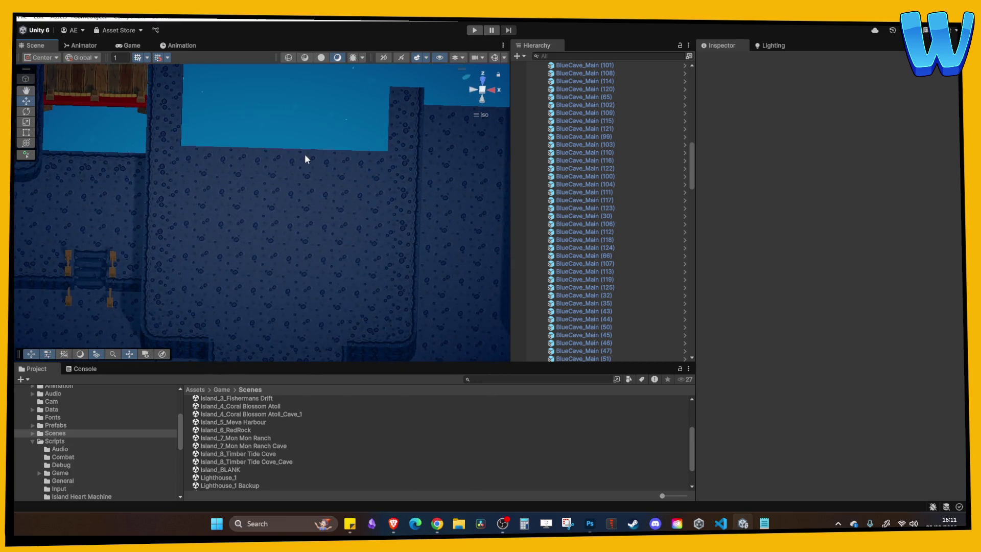
scroll(251, 293, "up", 6)
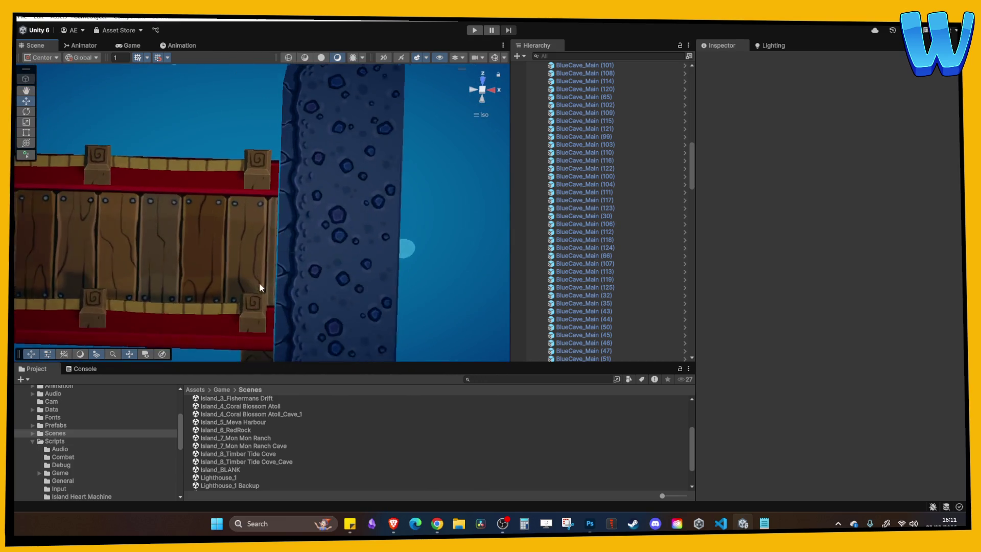
left_click(282, 162)
mouse_move(313, 195)
left_mouse_down()
mouse_move(409, 225)
mouse_move(244, 247)
mouse_move(290, 219)
mouse_move(364, 274)
mouse_move(382, 200)
mouse_move(361, 219)
mouse_move(276, 222)
left_mouse_up()
left_click(421, 225)
left_click(299, 192)
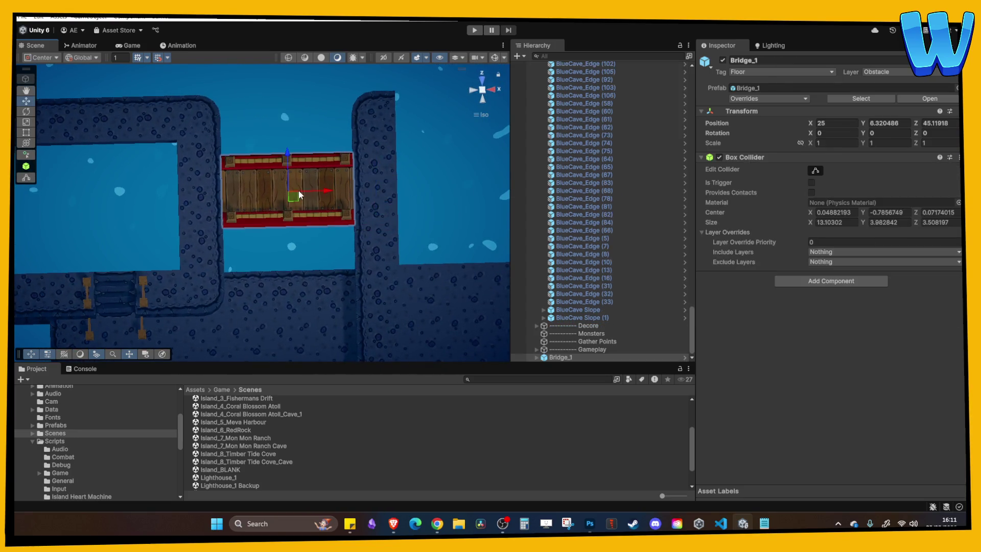
Duplicate four left-island floor tiles and move the copies up beside the bridge.
left_click(379, 143)
left_click_drag(379, 143, 394, 123)
mouse_move(347, 190)
left_mouse_down()
mouse_move(351, 141)
mouse_move(306, 156)
mouse_move(219, 218)
mouse_move(336, 177)
left_mouse_up()
left_click(330, 238)
left_click(351, 216)
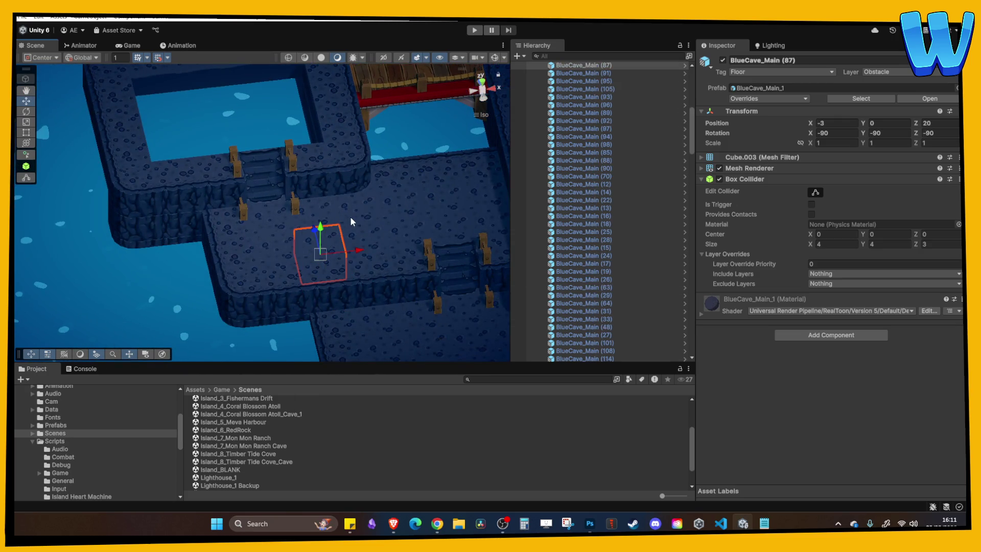
left_click(304, 213, "ctrl")
left_click(356, 240, "ctrl")
left_click_drag(355, 241, 354, 283)
key("ctrl+d")
mouse_move(312, 234)
left_mouse_down()
mouse_move(299, 129)
mouse_move(356, 194)
mouse_move(238, 188)
mouse_move(223, 229)
mouse_move(222, 127)
mouse_move(218, 177)
mouse_move(203, 162)
mouse_move(204, 149)
mouse_move(240, 194)
mouse_move(213, 221)
mouse_move(251, 260)
mouse_move(332, 204)
mouse_move(224, 201)
left_mouse_up()
Add more floor tile copies into the inner pool, up to BlueCave_Main (137).
key("ctrl+d")
left_click_drag(330, 229, 342, 239)
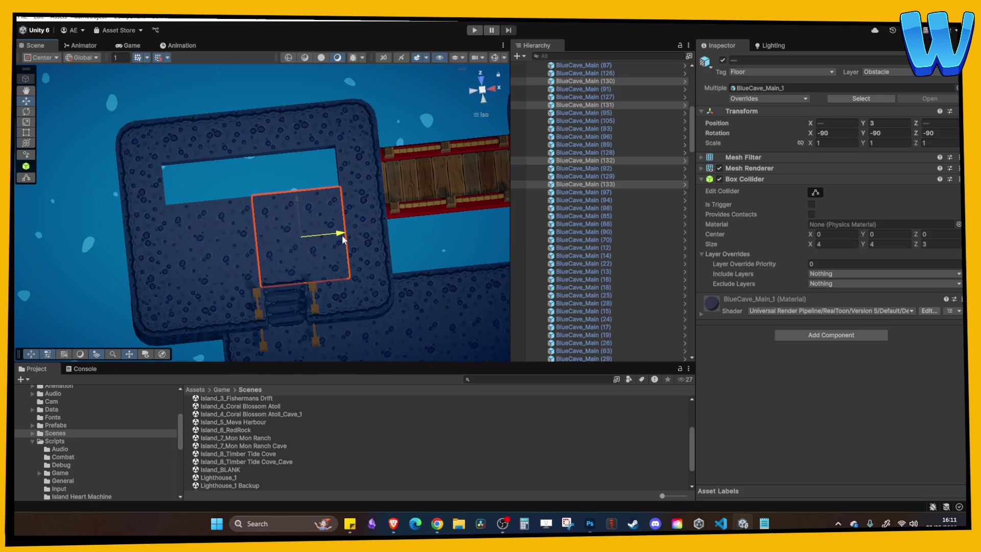
left_click_drag(278, 204, 193, 213)
left_click_drag(322, 210, 195, 219)
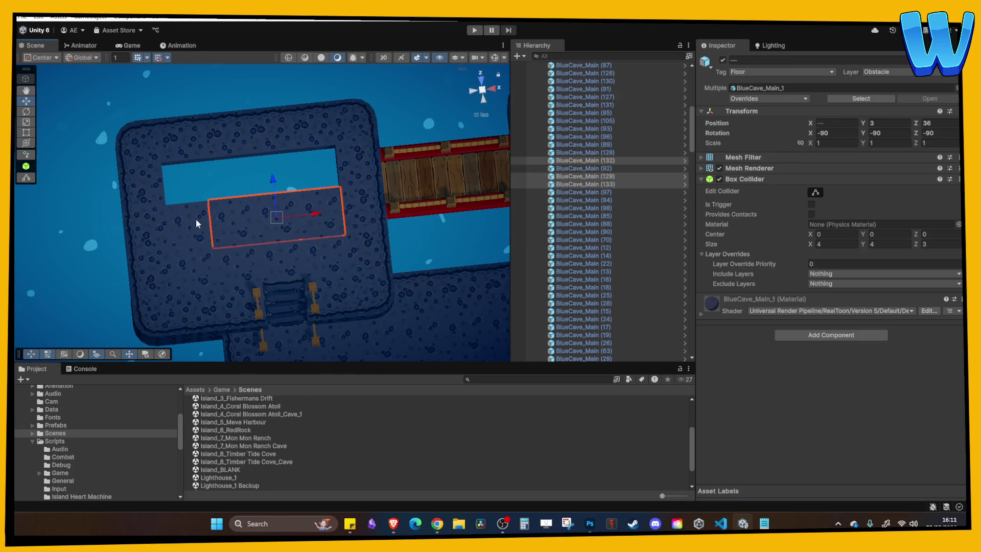
key("ctrl+d")
mouse_move(250, 189)
left_mouse_down()
mouse_move(241, 146)
mouse_move(317, 221)
mouse_move(220, 225)
mouse_move(247, 236)
mouse_move(318, 208)
mouse_move(287, 211)
left_mouse_up()
left_click(274, 164)
Add lower copies of the island's side edge pieces, up to BlueCave_Edge (113).
left_click(216, 206)
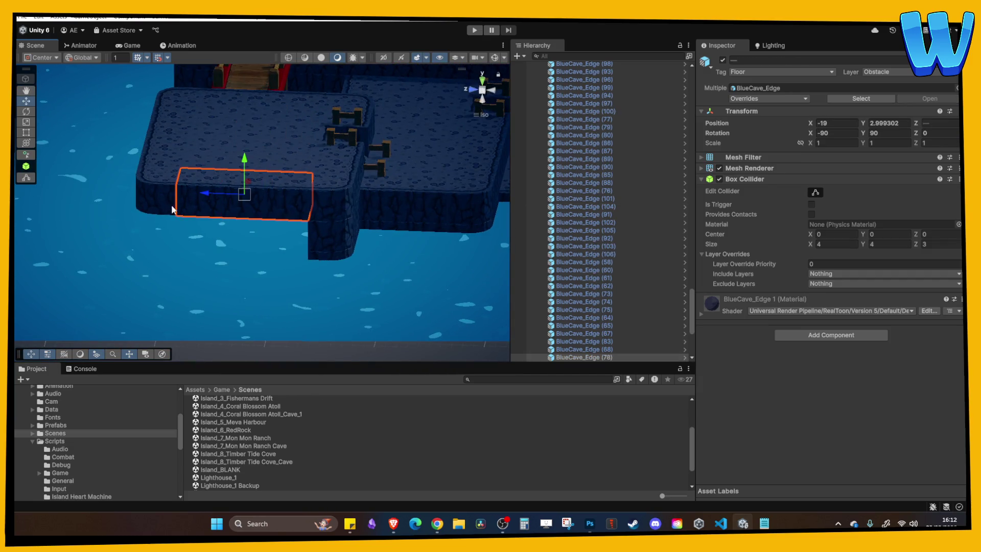
left_click(189, 195, "shift")
left_click(226, 191, "shift")
left_click_drag(226, 197, 223, 220)
key("ctrl+d")
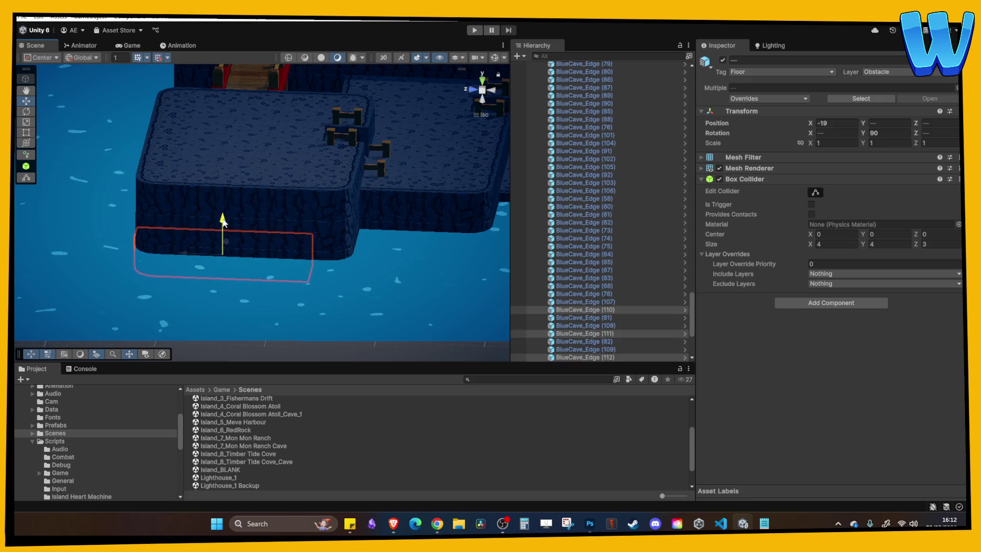
key("ctrl+d")
Frame the new piece, then briefly load the Island_8_Timber Tide Cove scene and tilt its map.
key("f")
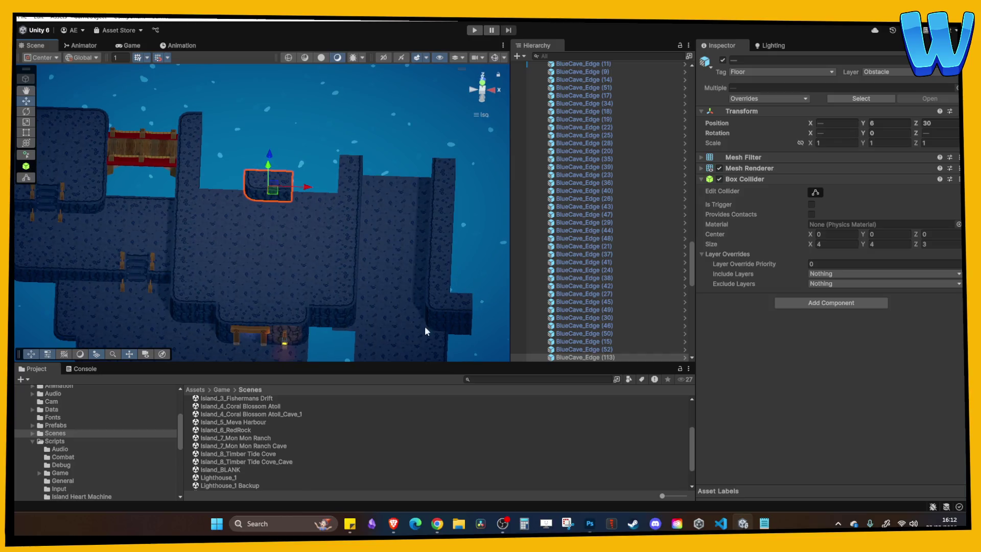
double_click(272, 454)
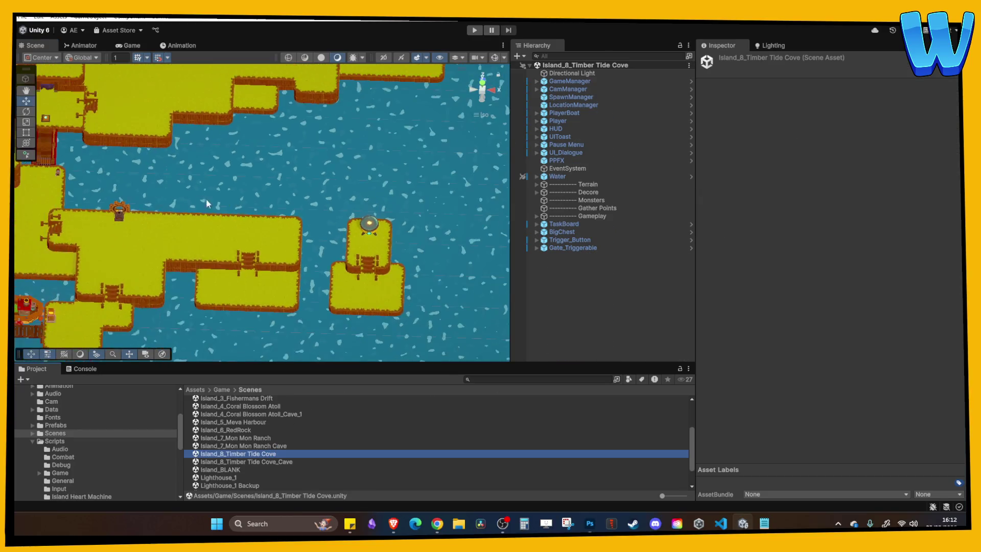
scroll(206, 198, "up", 3)
left_click_drag(230, 267, 235, 212)
Reopen Island_8_Timber Tide Cove_Cave and zoom in on its rock ledges and Bridge_1.
double_click(276, 461)
scroll(295, 258, "up", 8)
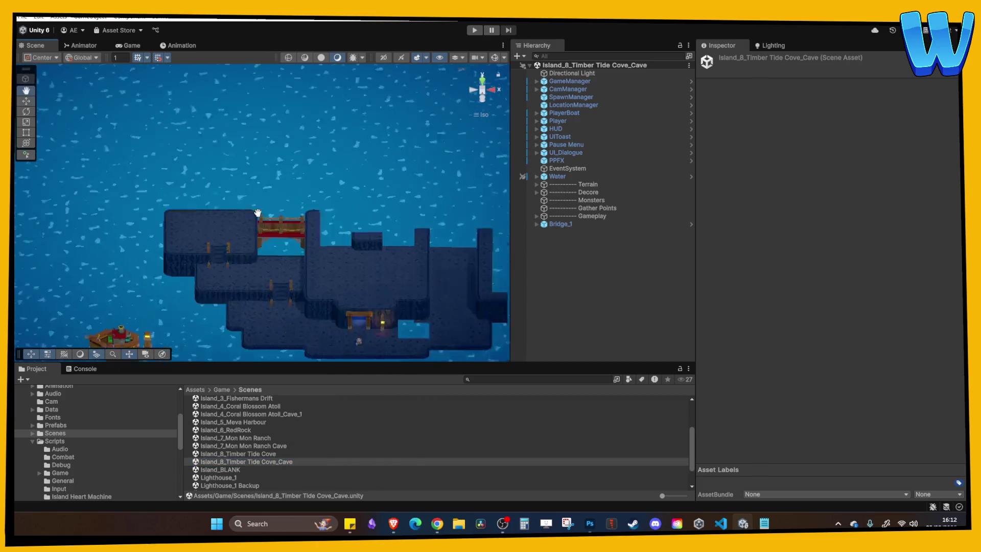
scroll(276, 198, "down", 3)
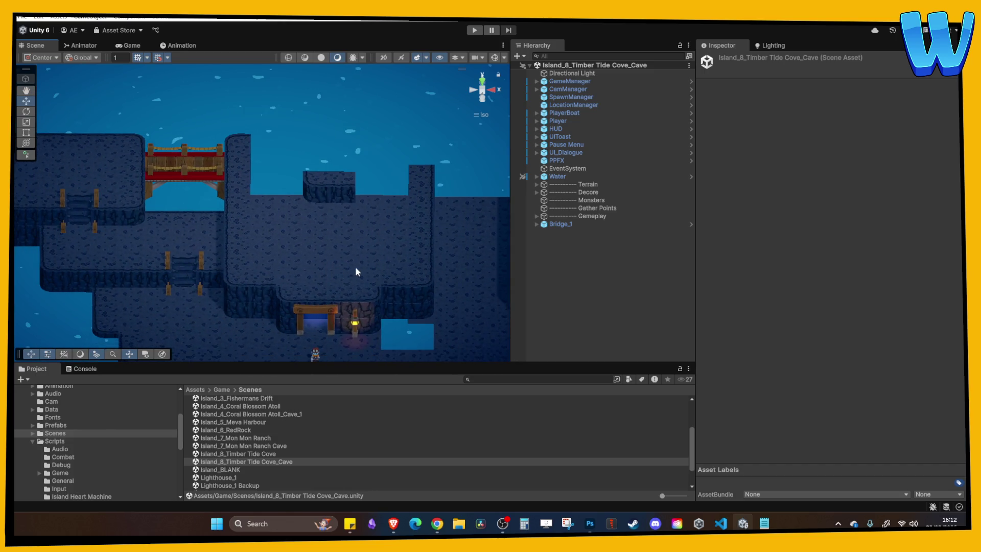
scroll(354, 266, "up", 3)
scroll(281, 219, "up", 1)
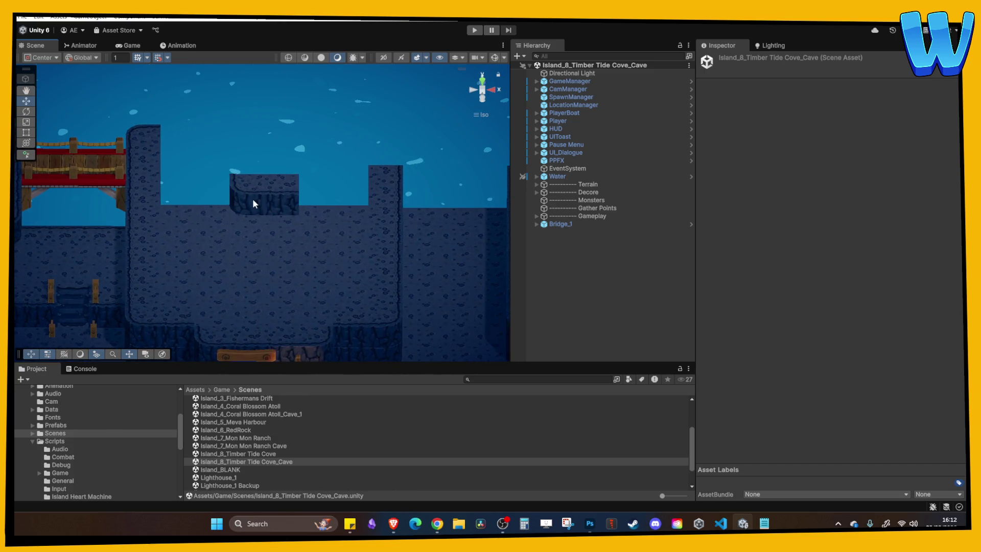
Select the cave floor blocks below the rounded wall block, orbiting for a clear angle.
left_click(252, 198)
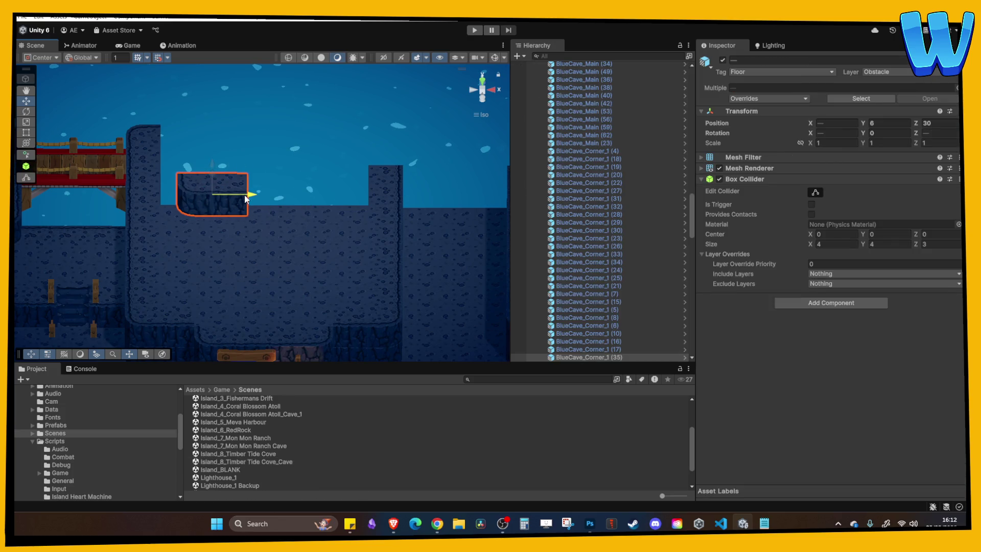
mouse_move(260, 195)
left_mouse_down()
mouse_move(268, 243)
mouse_move(255, 193)
left_mouse_up()
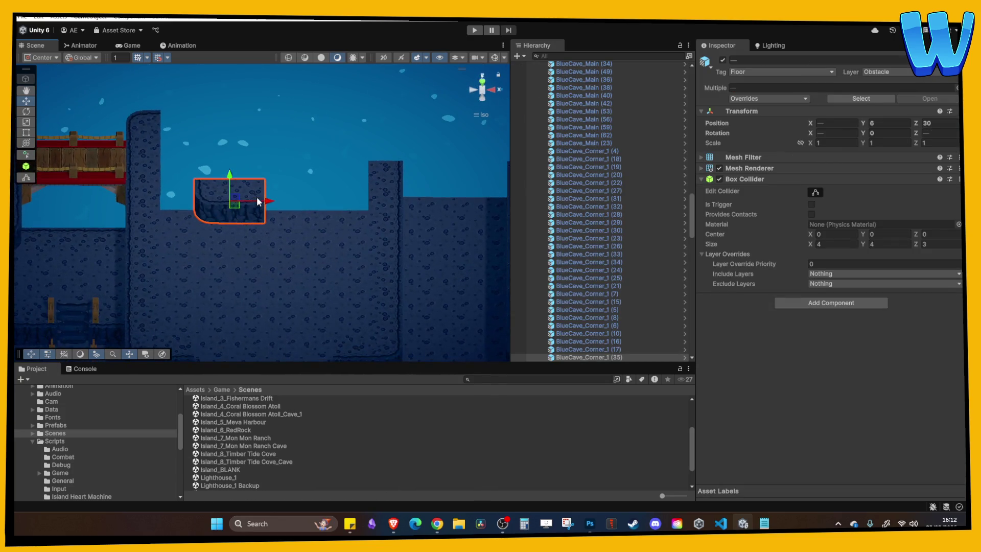
scroll(256, 193, "down", 2)
scroll(265, 185, "up", 1)
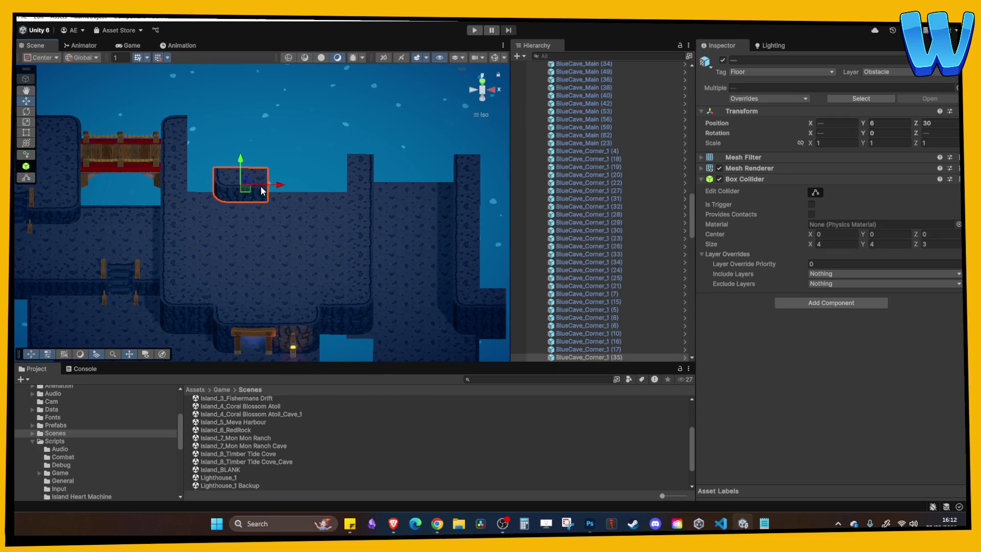
mouse_move(265, 185)
left_mouse_down()
mouse_move(276, 214)
mouse_move(244, 180)
mouse_move(265, 169)
left_mouse_up()
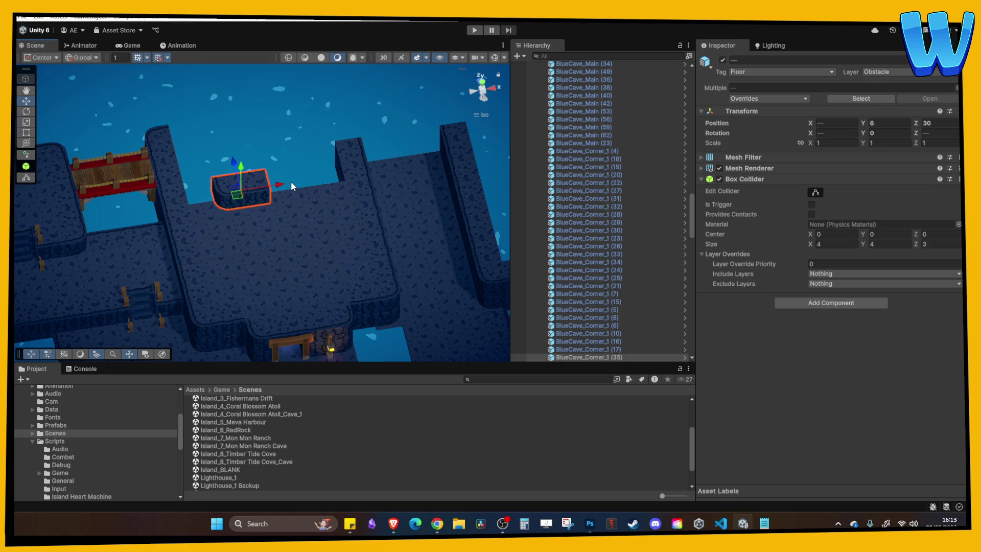
mouse_move(290, 180)
left_mouse_down()
mouse_move(250, 249)
mouse_move(293, 215)
left_mouse_up()
mouse_move(278, 175)
left_mouse_down()
mouse_move(326, 147)
mouse_move(309, 232)
mouse_move(273, 250)
mouse_move(258, 240)
left_mouse_up()
left_click(246, 228)
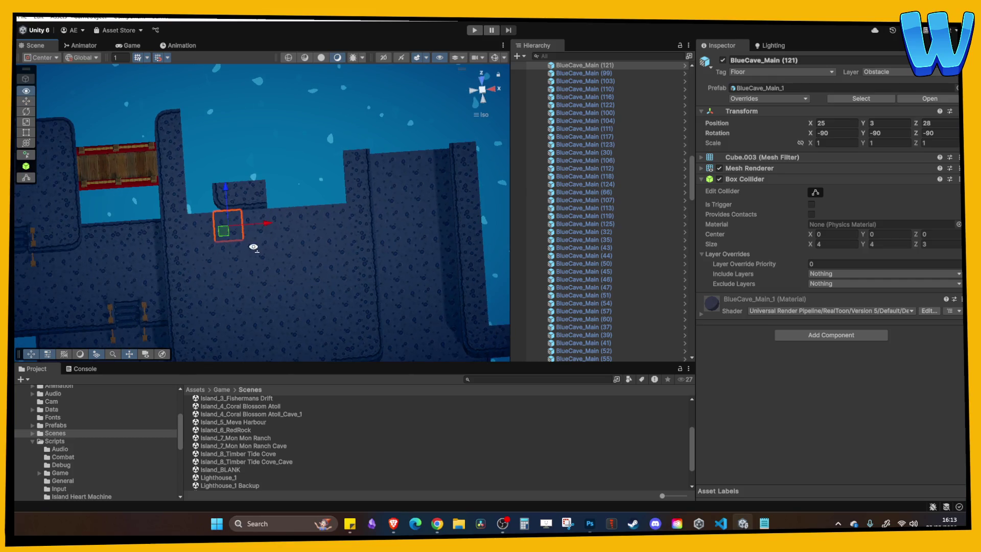
scroll(345, 270, "up", 3)
mouse_move(345, 283)
left_mouse_down()
mouse_move(284, 262)
mouse_move(263, 181)
left_mouse_up()
Duplicate the floor blocks, move the copies up to Z 32, and check BlueCave_Main (138) and (139).
key("ctrl+d")
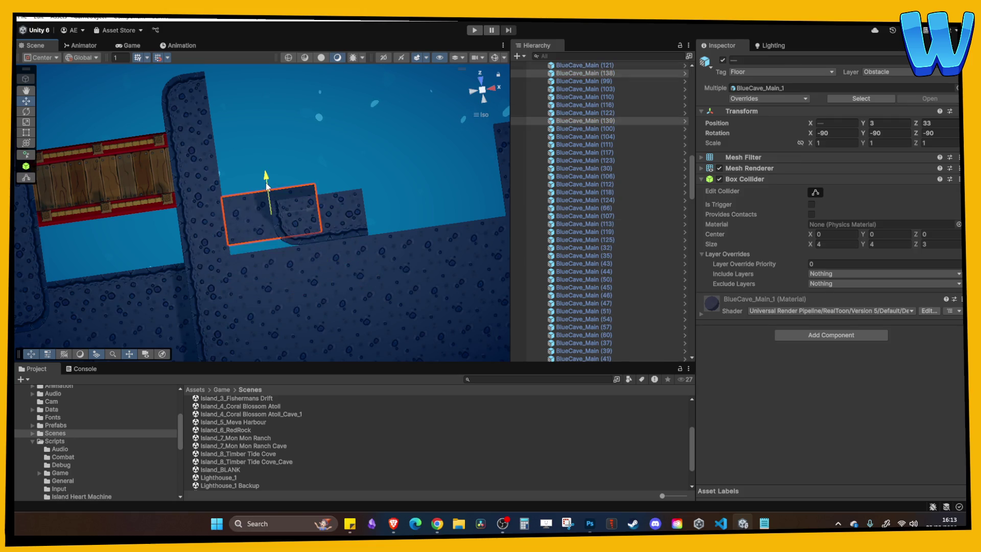
mouse_move(302, 250)
left_mouse_down()
mouse_move(263, 218)
mouse_move(406, 186)
mouse_move(369, 234)
mouse_move(266, 262)
mouse_move(306, 265)
mouse_move(283, 302)
mouse_move(299, 307)
left_mouse_up()
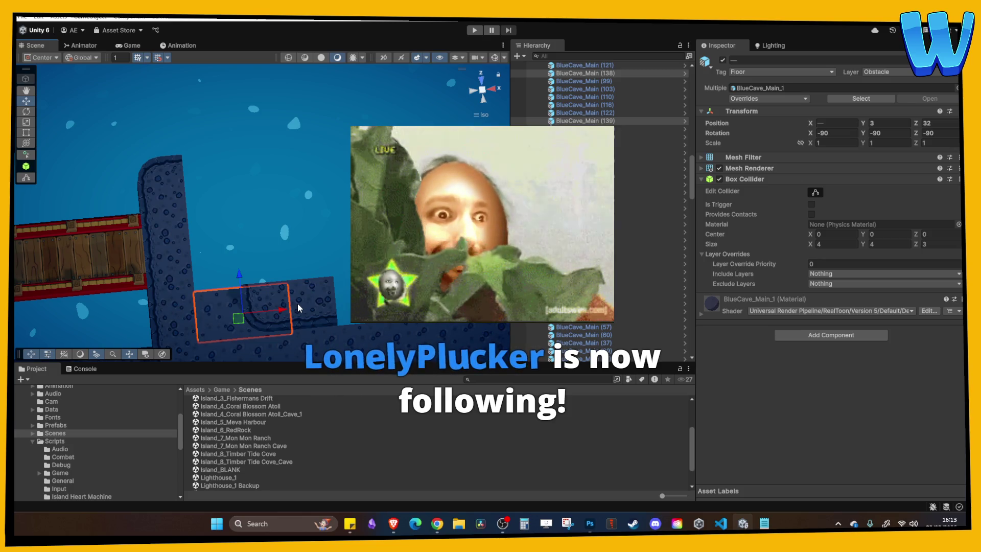
mouse_move(297, 303)
left_mouse_down()
mouse_move(313, 284)
mouse_move(336, 281)
left_mouse_up()
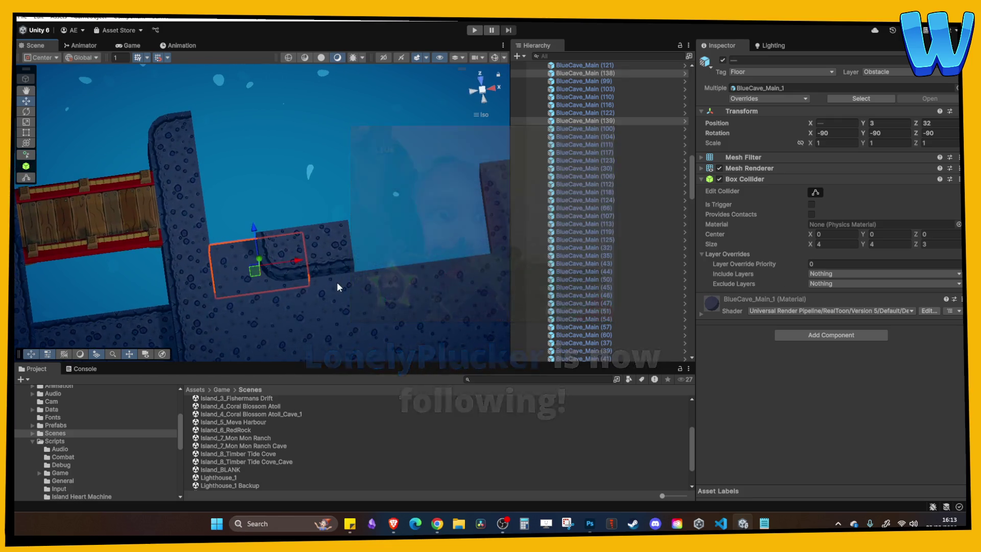
left_click(272, 286)
left_click(254, 279)
left_click(262, 280)
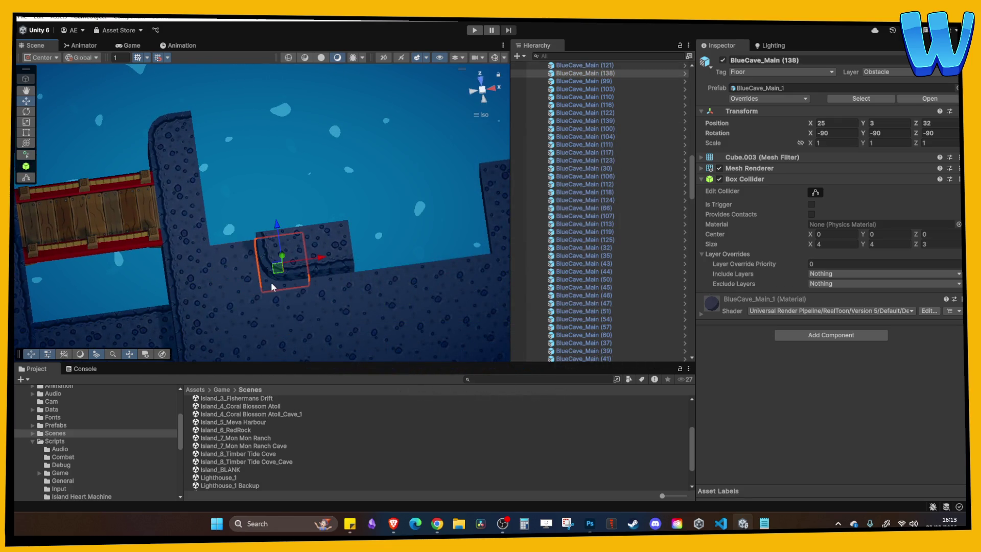
mouse_move(290, 262)
left_mouse_down()
mouse_move(284, 309)
mouse_move(286, 263)
mouse_move(320, 173)
mouse_move(405, 193)
left_mouse_up()
Duplicate edge tile BlueCave_Edge (113) to extend the ledge, placing the newest copy at X 37.
left_click(299, 197)
key("ctrl+d")
key("ctrl+d")
left_click(378, 188)
left_click(327, 194)
Slide corner tile BlueCave_Corner_1 (36) right to X 41 at the ledge end.
left_click(228, 185)
left_click(235, 177)
left_click(219, 183)
left_click_drag(220, 183, 402, 180)
left_click(900, 133)
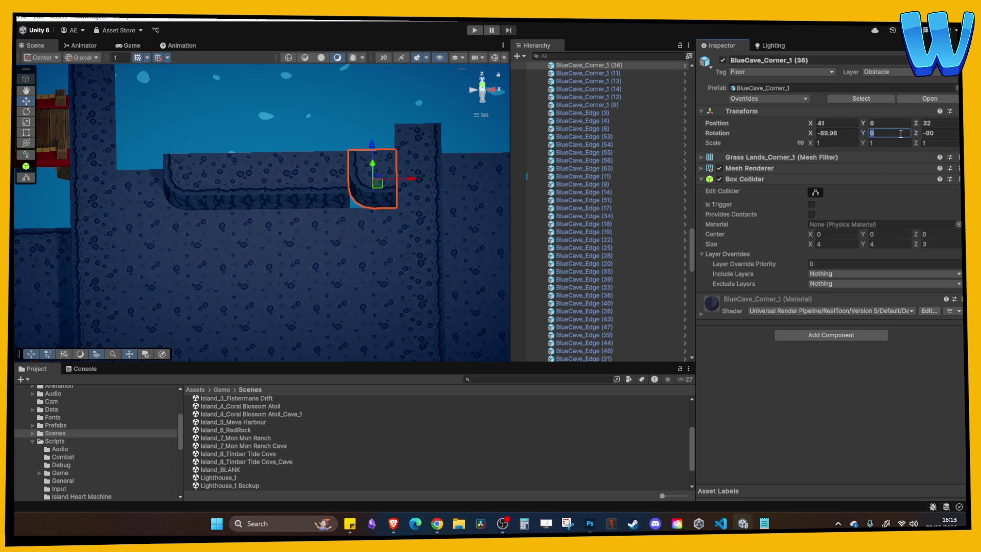
Turn the corner tile to Y rotation 270 and nudge floor block BlueCave_Main (140) to Z 32.
type("180")
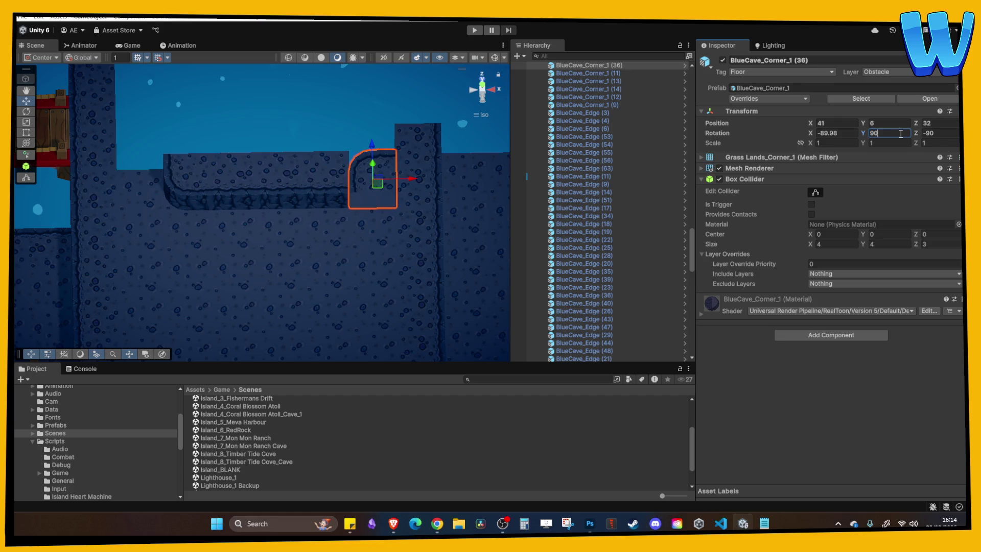
key("BackSpace")
key("BackSpace")
key("BackSpace")
type("270")
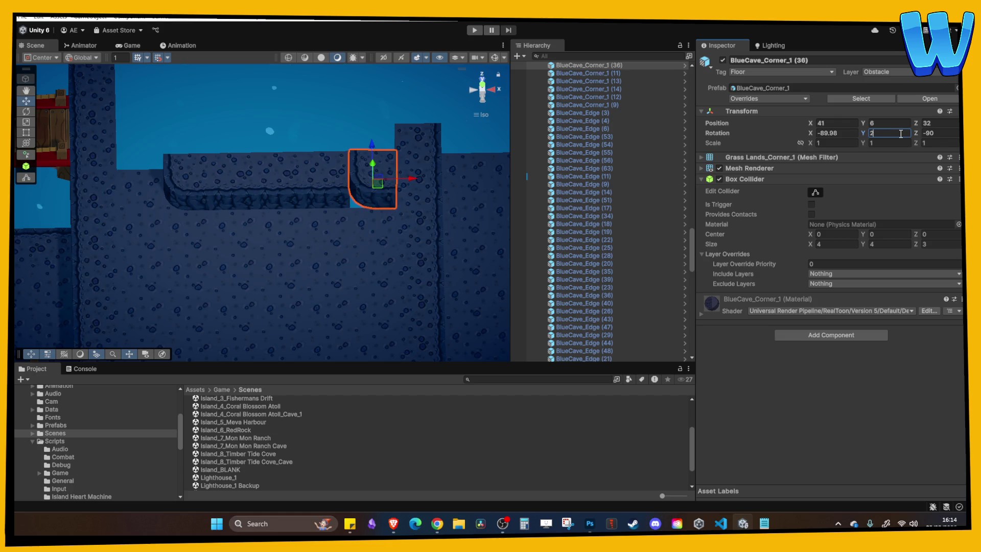
left_click(364, 234)
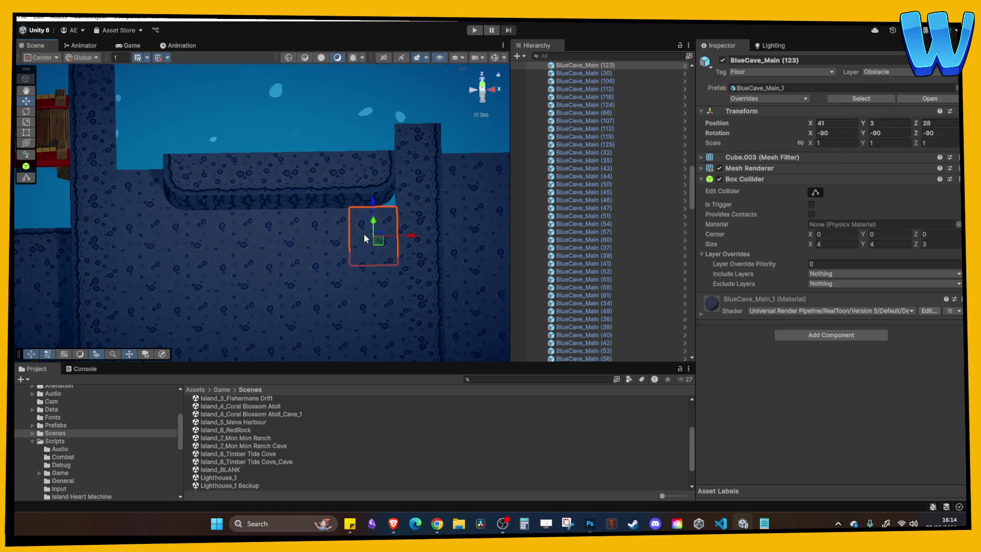
left_click(375, 203)
mouse_move(373, 149)
left_mouse_down()
mouse_move(391, 136)
mouse_move(378, 203)
mouse_move(344, 243)
mouse_move(377, 183)
mouse_move(367, 207)
mouse_move(289, 197)
mouse_move(336, 216)
left_mouse_up()
Duplicate edge tile BlueCave_Edge (115) and move the copy to X 41 beside the corner.
left_click(315, 208)
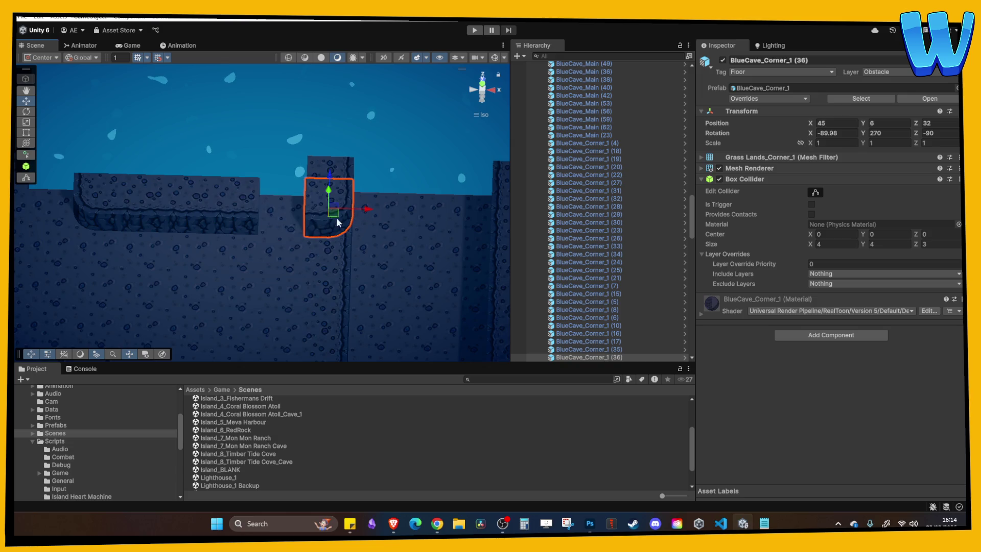
left_click(241, 207)
key("ctrl+d")
mouse_move(278, 198)
left_mouse_down()
mouse_move(314, 201)
mouse_move(335, 241)
mouse_move(365, 244)
mouse_move(363, 201)
left_mouse_up()
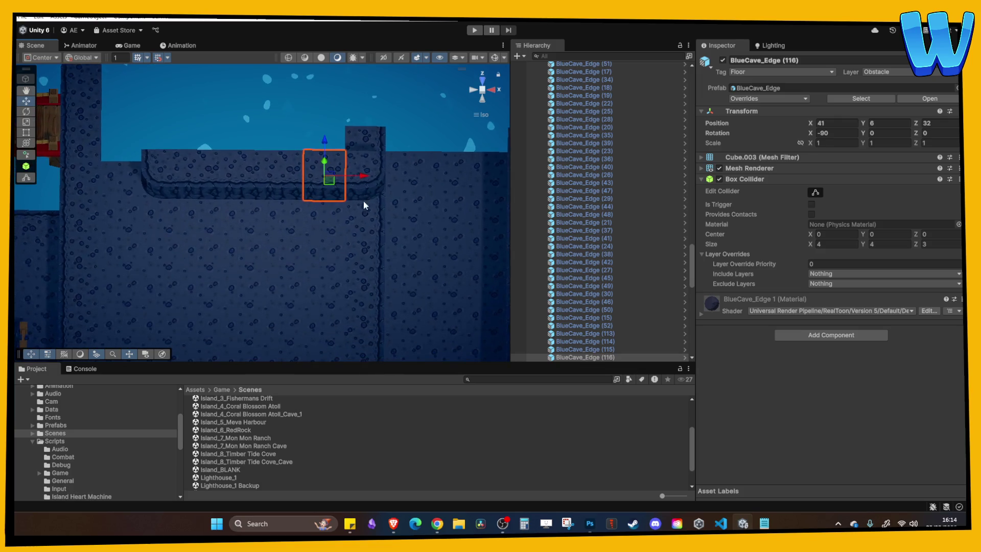
left_click_drag(272, 289, 333, 213)
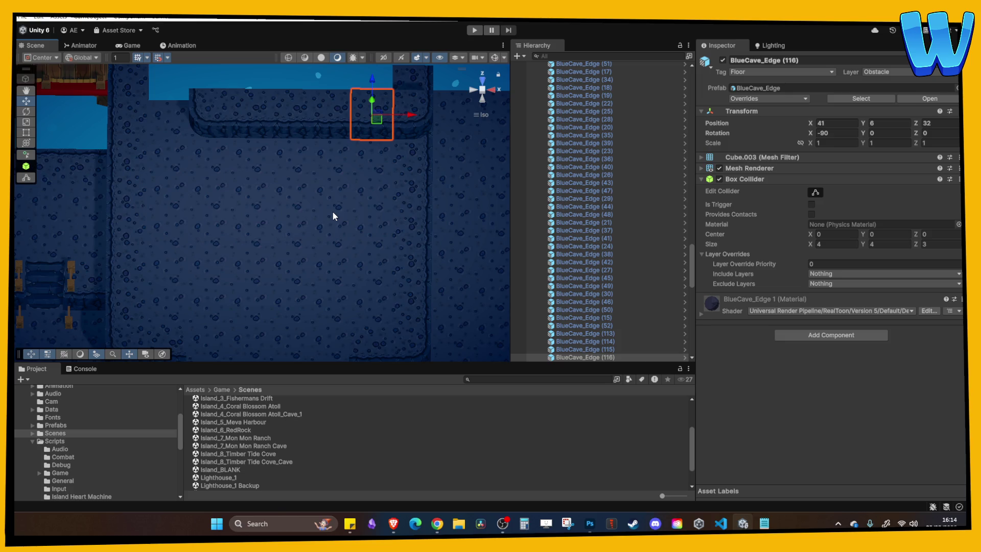
scroll(333, 215, "down", 3)
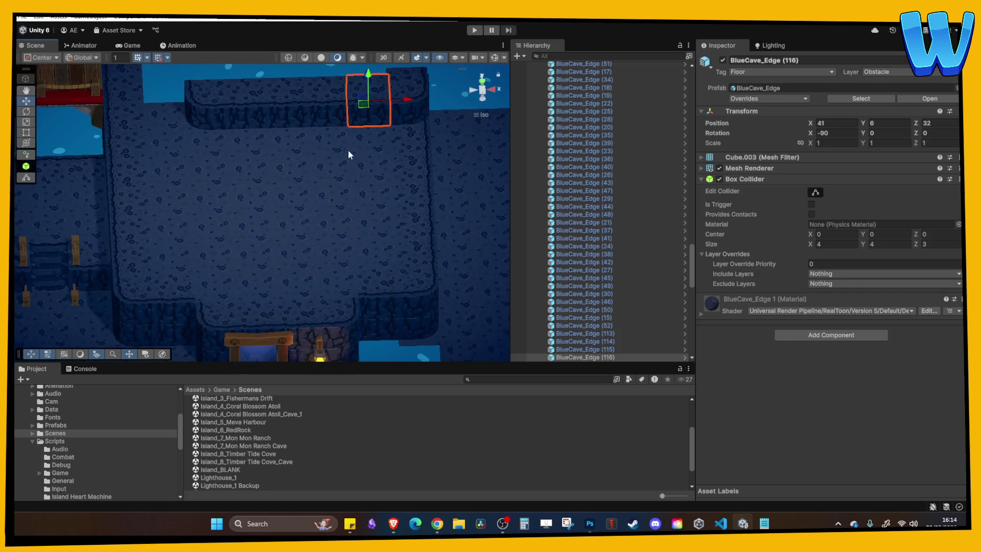
Duplicate the ledge's left corner and adjacent edge tile, moving the copies further down the island.
key("w")
left_click(234, 172)
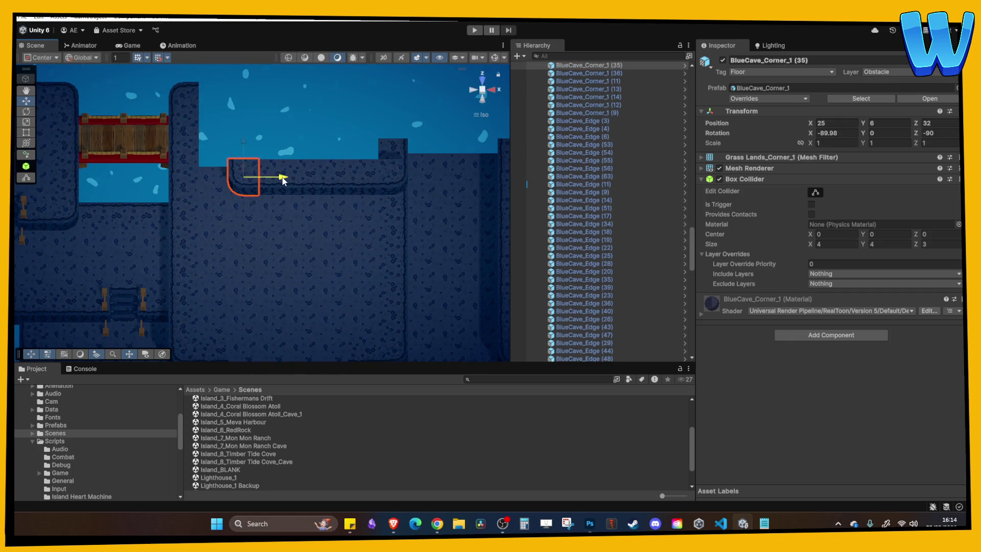
left_click(272, 184, "shift")
key("ctrl+d")
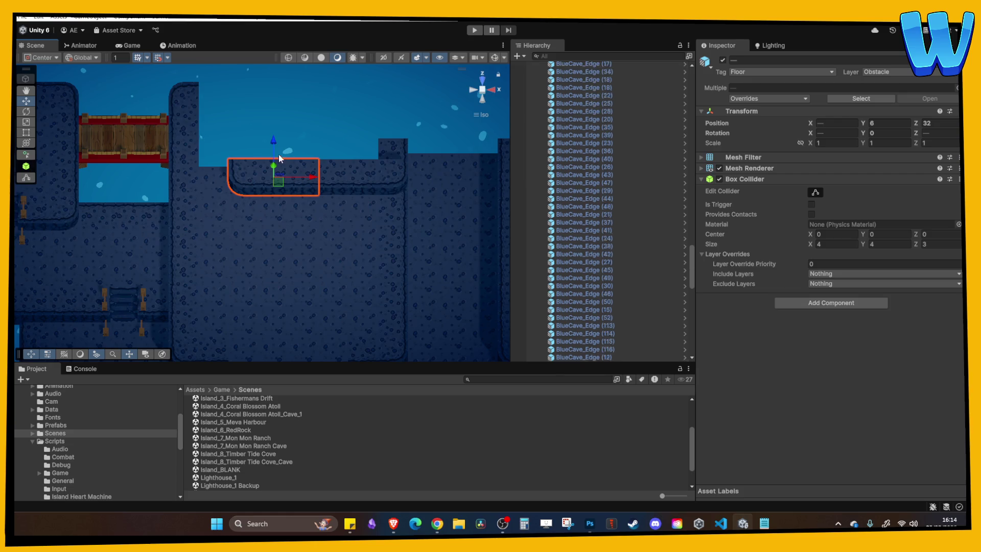
mouse_move(274, 146)
left_mouse_down()
mouse_move(274, 238)
mouse_move(289, 161)
mouse_move(288, 171)
mouse_move(357, 204)
mouse_move(365, 269)
left_mouse_up()
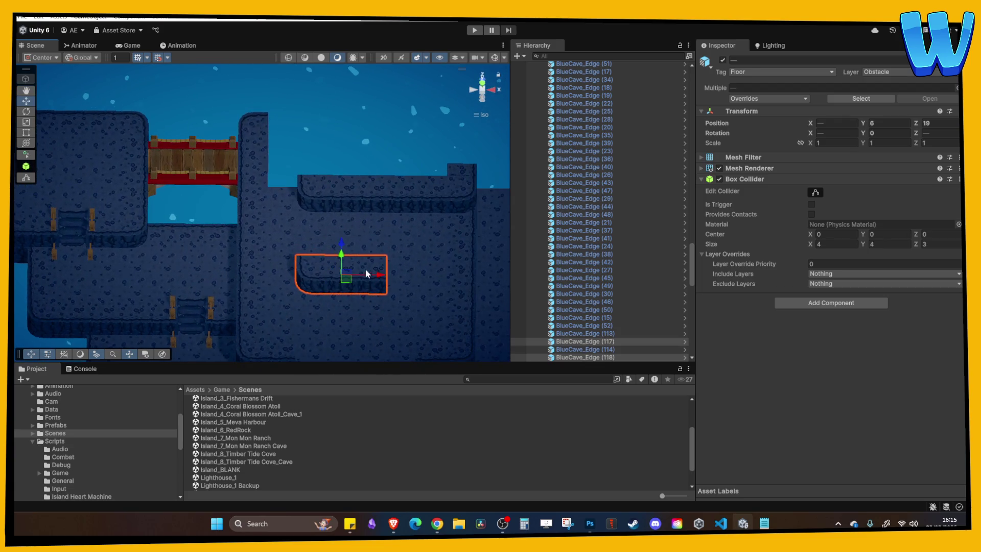
Place the copied edge tile at X 25, Z 23 and rotate it 90° on Y.
left_click(333, 201)
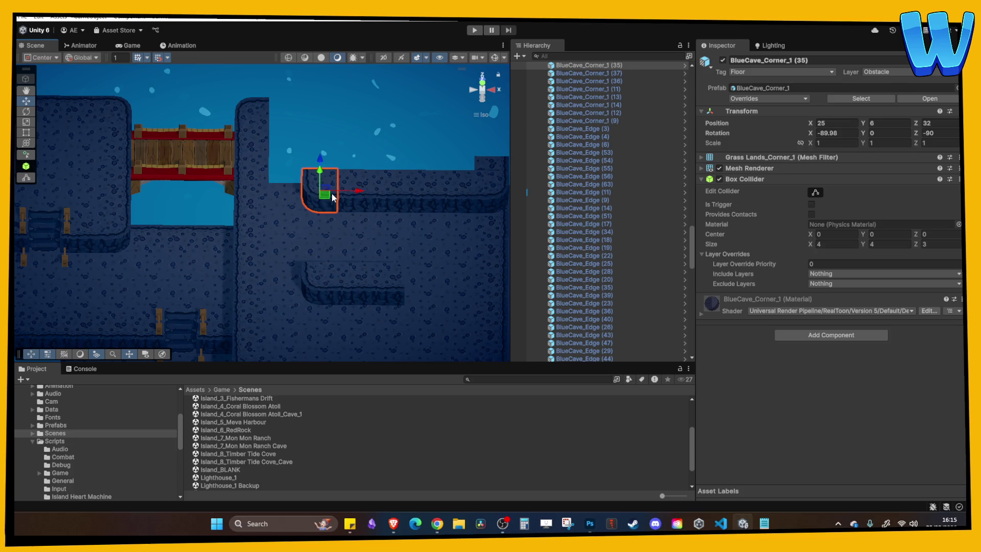
left_click(352, 189)
mouse_move(364, 198)
left_mouse_down()
mouse_move(346, 184)
mouse_move(345, 230)
mouse_move(396, 254)
left_mouse_up()
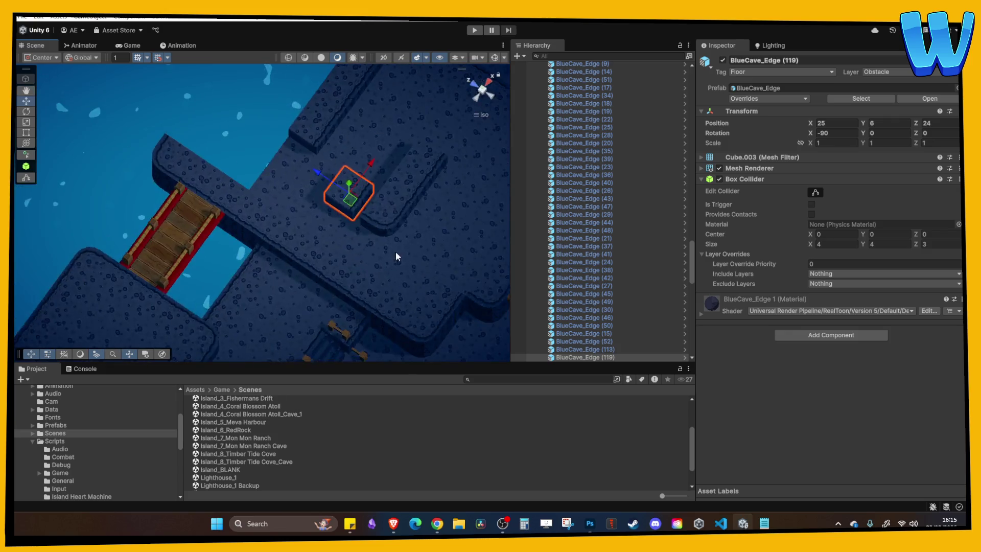
left_click_drag(290, 186, 299, 195)
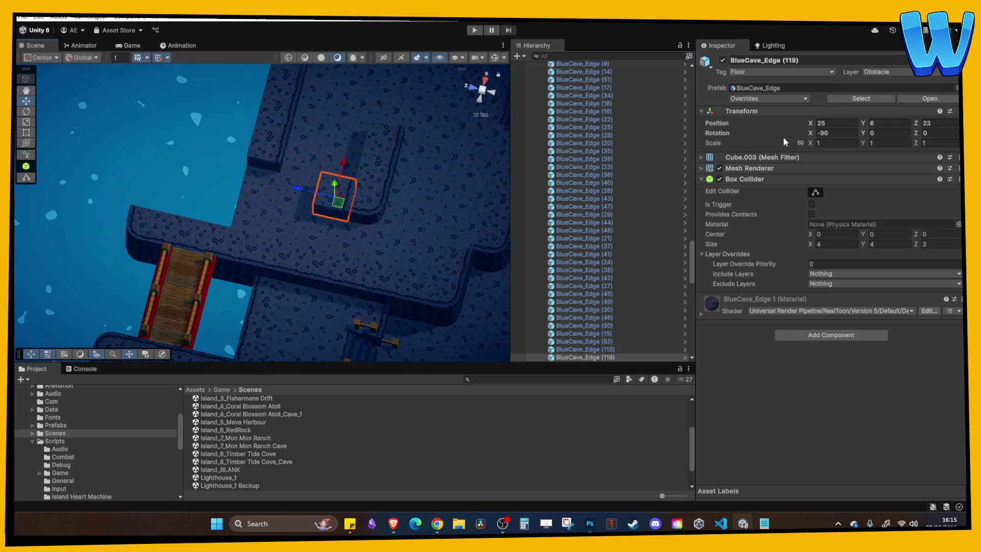
left_click(891, 134)
type("90")
key("Return")
scroll(345, 236, "up", 5)
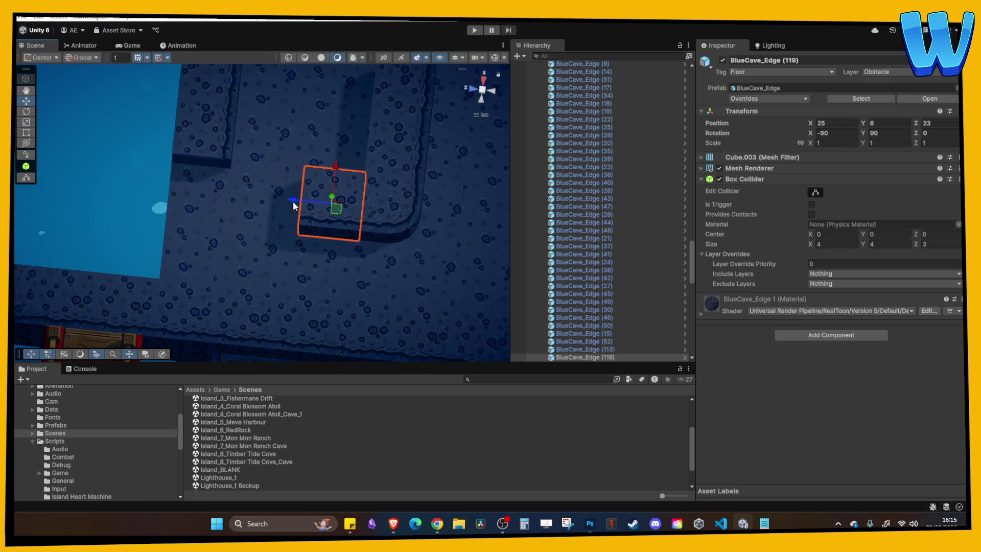
Duplicate the rotated edge tile twice, placing copies at Z 28 and Z 31 up the left side.
key("ctrl+d")
left_click_drag(293, 205, 175, 193)
key("ctrl+d")
mouse_move(226, 211)
left_mouse_down()
mouse_move(308, 259)
mouse_move(293, 241)
left_mouse_up()
Select the surplus edge tiles on the new ledge and delete them.
left_click(294, 241, "shift")
left_click(195, 205, "shift")
left_click(299, 180, "shift")
scroll(319, 128, "down", 4)
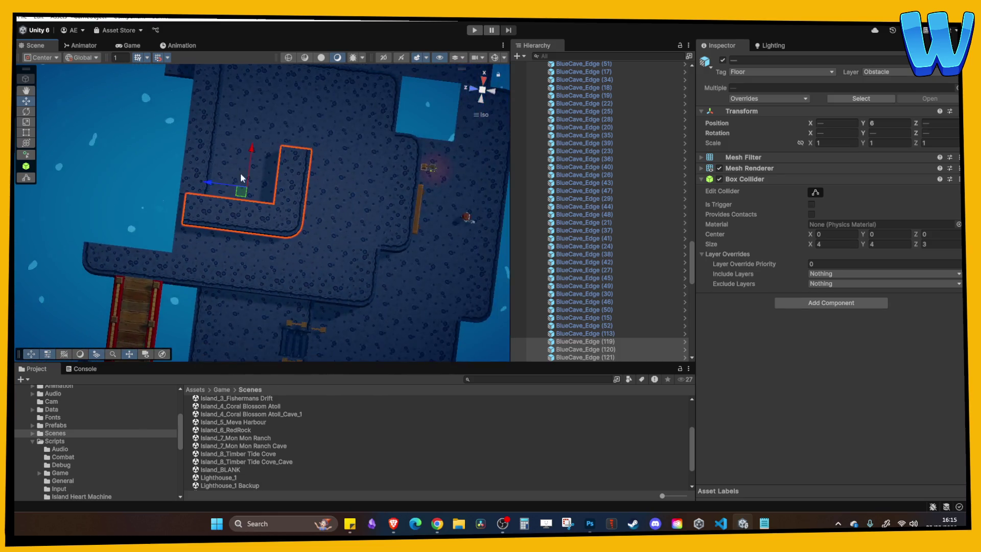
scroll(240, 172, "up", 2)
left_click(269, 186)
left_click_drag(313, 205, 262, 181)
left_click(262, 180)
left_click(309, 178, "shift")
left_click(357, 174, "shift")
key("Delete")
Inspect the new platform from above, checking floor blocks such as BlueCave_Main (117).
scroll(356, 173, "up", 1)
mouse_move(357, 172)
left_mouse_down()
mouse_move(266, 166)
mouse_move(300, 191)
mouse_move(289, 179)
mouse_move(268, 241)
left_mouse_up()
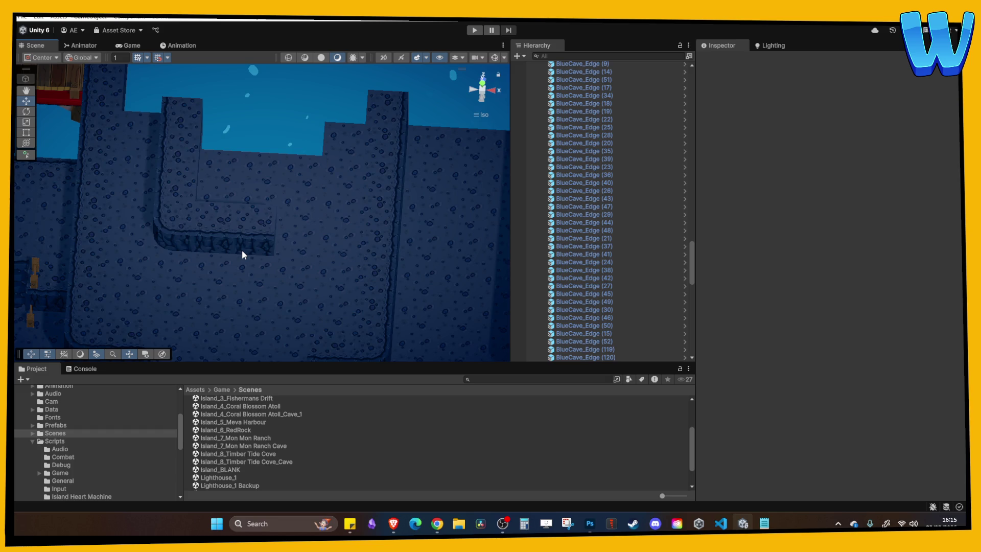
scroll(216, 265, "up", 3)
mouse_move(274, 271)
left_mouse_down()
mouse_move(226, 267)
mouse_move(254, 260)
mouse_move(236, 240)
left_mouse_up()
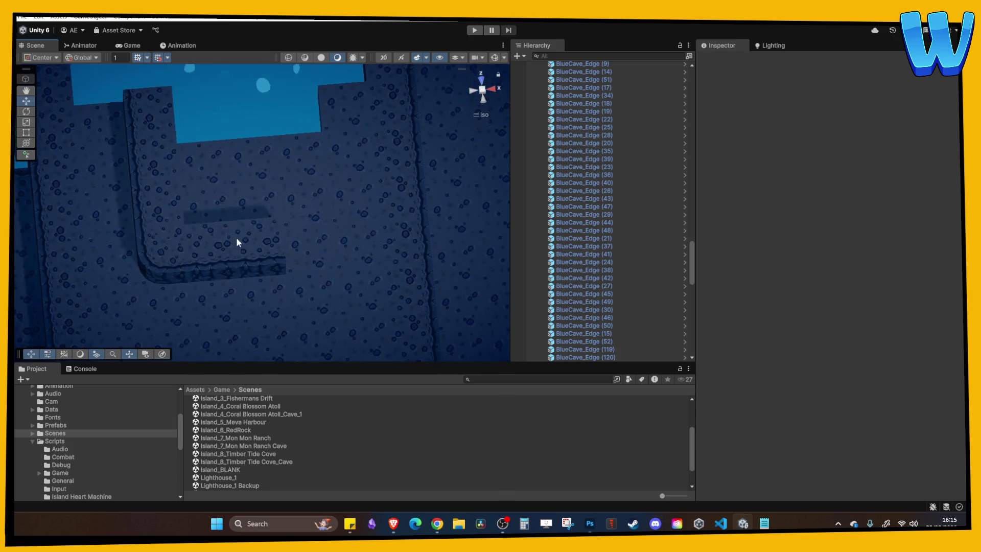
left_click(215, 219)
mouse_move(253, 164)
left_mouse_down()
mouse_move(244, 177)
mouse_move(284, 190)
mouse_move(289, 157)
mouse_move(223, 123)
mouse_move(333, 236)
mouse_move(308, 214)
mouse_move(345, 220)
left_mouse_up()
left_click(345, 220)
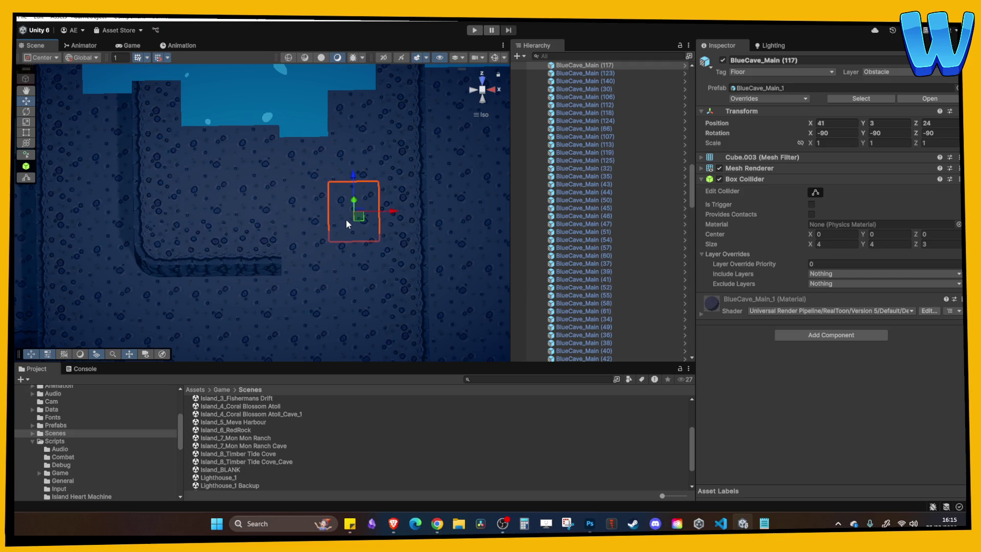
mouse_move(345, 219)
left_mouse_down()
mouse_move(287, 191)
mouse_move(324, 189)
mouse_move(327, 160)
mouse_move(293, 284)
mouse_move(293, 239)
left_mouse_up()
mouse_move(291, 255)
left_mouse_down()
mouse_move(304, 289)
mouse_move(322, 267)
mouse_move(275, 270)
left_mouse_up()
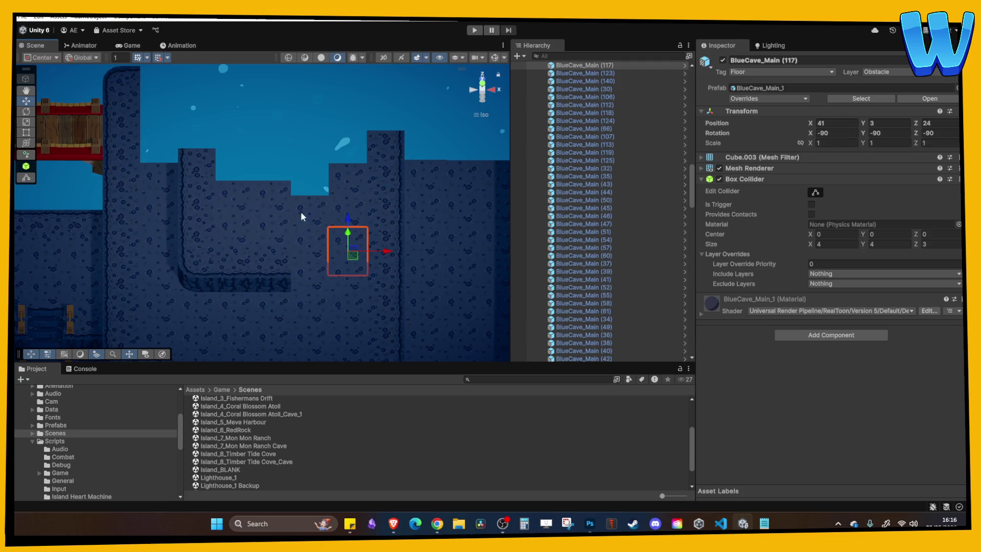
mouse_move(288, 209)
left_mouse_down()
mouse_move(306, 153)
mouse_move(267, 115)
mouse_move(303, 220)
left_mouse_up()
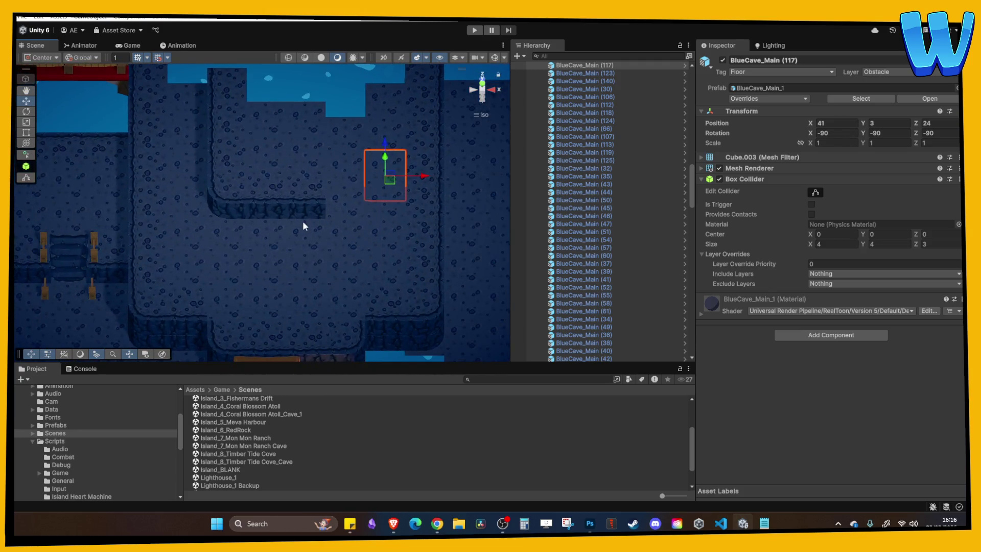
Select the new ledge's corner and side edge tiles, including BlueCave_Edge (118), and shift them along X.
left_click(276, 208)
left_click(216, 200, "shift")
left_click_drag(216, 200, 219, 262)
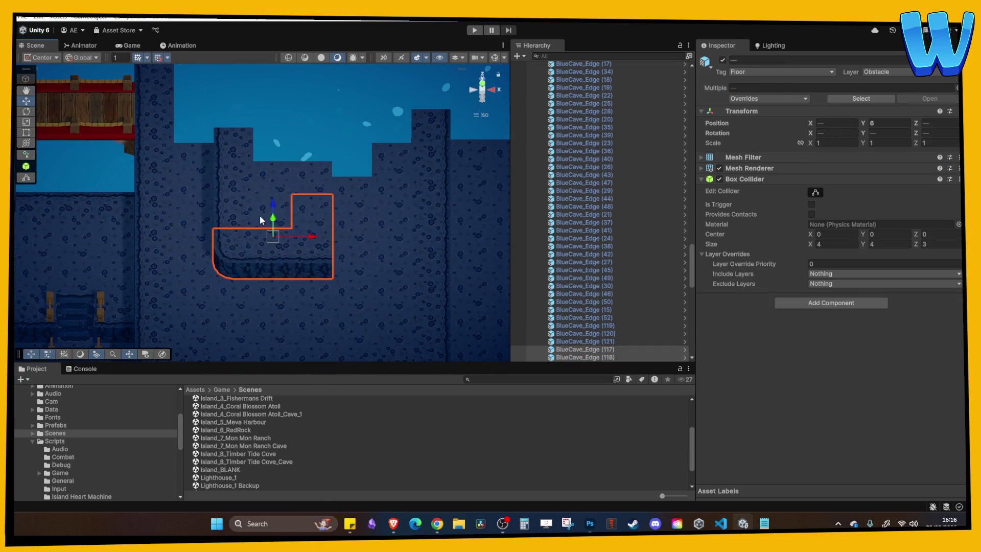
left_click(238, 213, "shift")
left_click(293, 173, "shift")
left_click(244, 147, "shift")
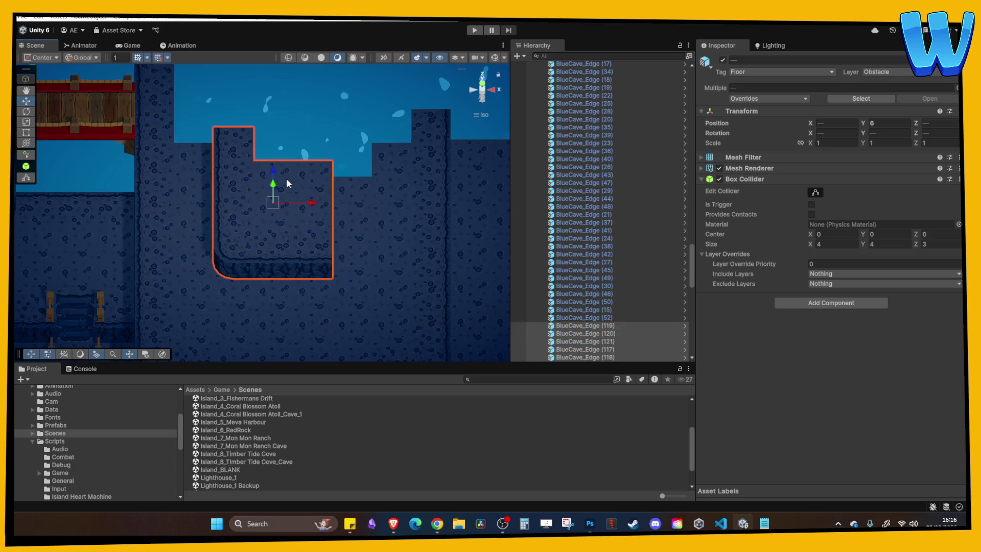
mouse_move(310, 205)
left_mouse_down()
mouse_move(280, 203)
mouse_move(324, 204)
left_mouse_up()
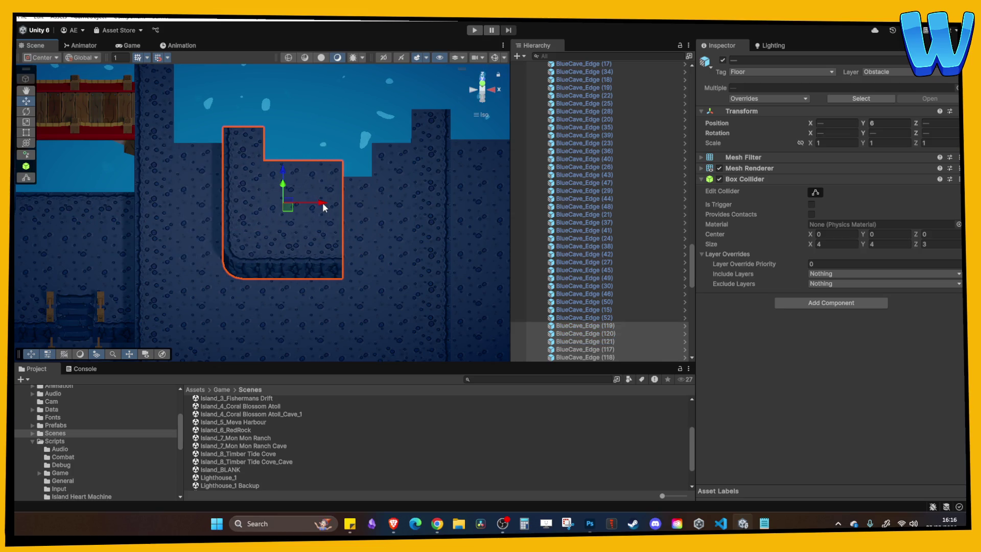
left_click(341, 133)
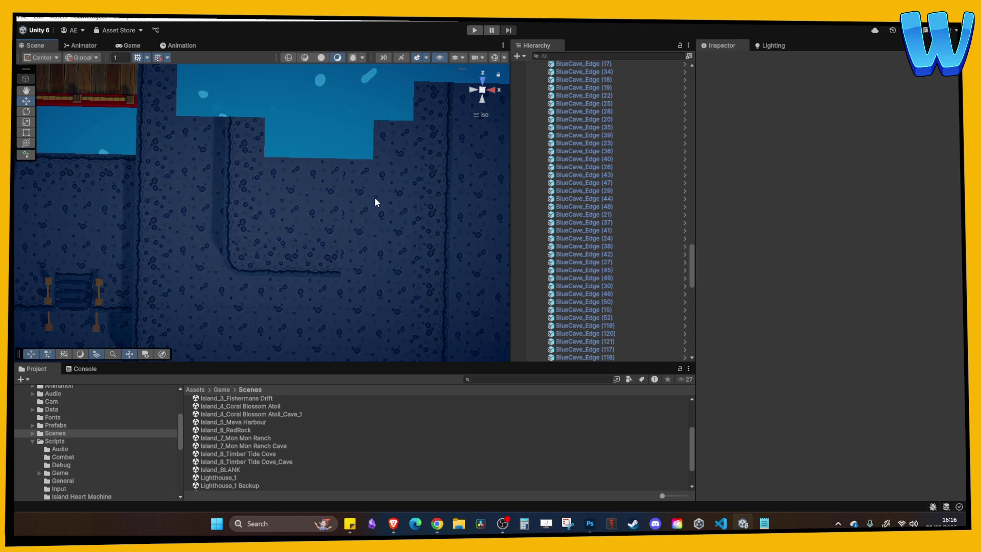
Move corner tile BlueCave_Corner_1 (38) into place at X 39, Z 20.
mouse_move(375, 198)
left_mouse_down()
mouse_move(295, 135)
mouse_move(320, 159)
mouse_move(367, 106)
mouse_move(415, 212)
left_mouse_up()
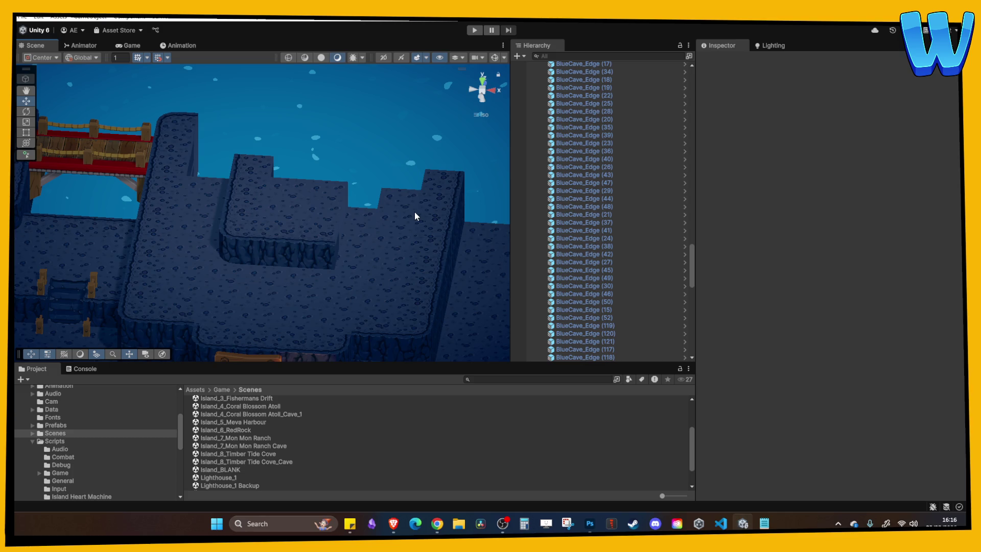
mouse_move(417, 235)
left_mouse_down()
mouse_move(454, 263)
mouse_move(440, 300)
mouse_move(368, 273)
mouse_move(360, 320)
mouse_move(354, 291)
left_mouse_up()
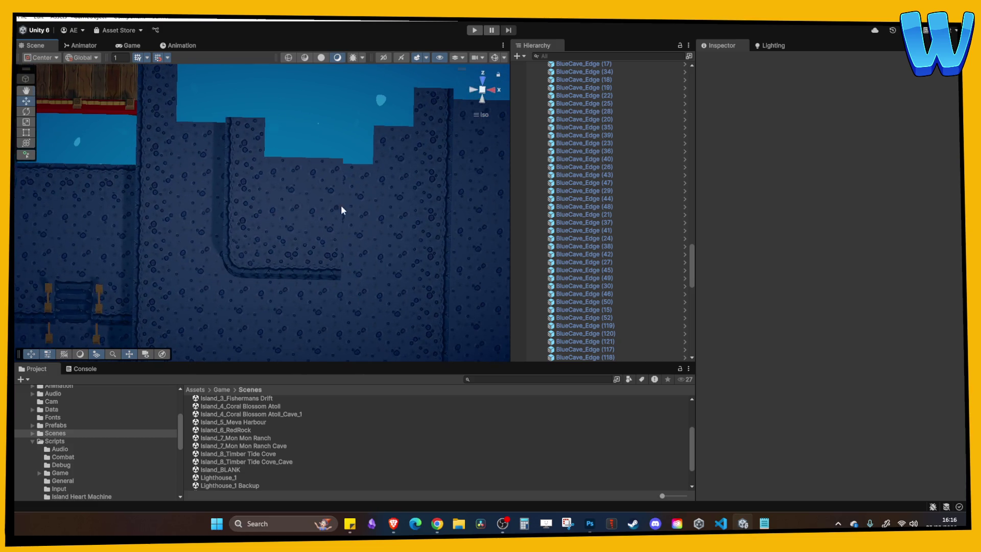
mouse_move(369, 228)
left_mouse_down()
mouse_move(376, 220)
mouse_move(275, 177)
mouse_move(353, 280)
mouse_move(370, 278)
mouse_move(304, 243)
mouse_move(335, 232)
mouse_move(315, 173)
mouse_move(403, 199)
left_mouse_up()
left_click(258, 199)
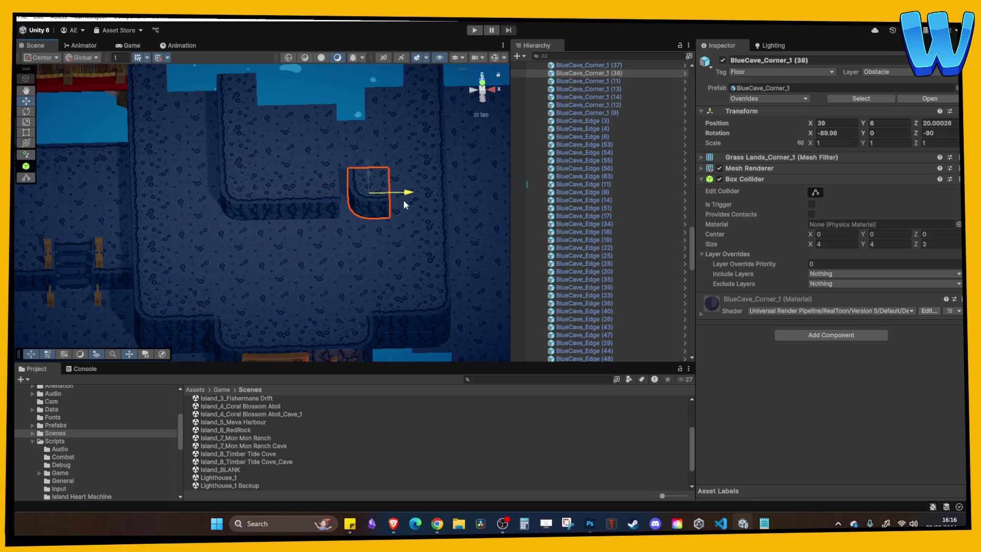
Set the lower ledge's corner tile to Y rotation 270.
left_click(907, 133)
type("90")
key("BackSpace")
key("BackSpace")
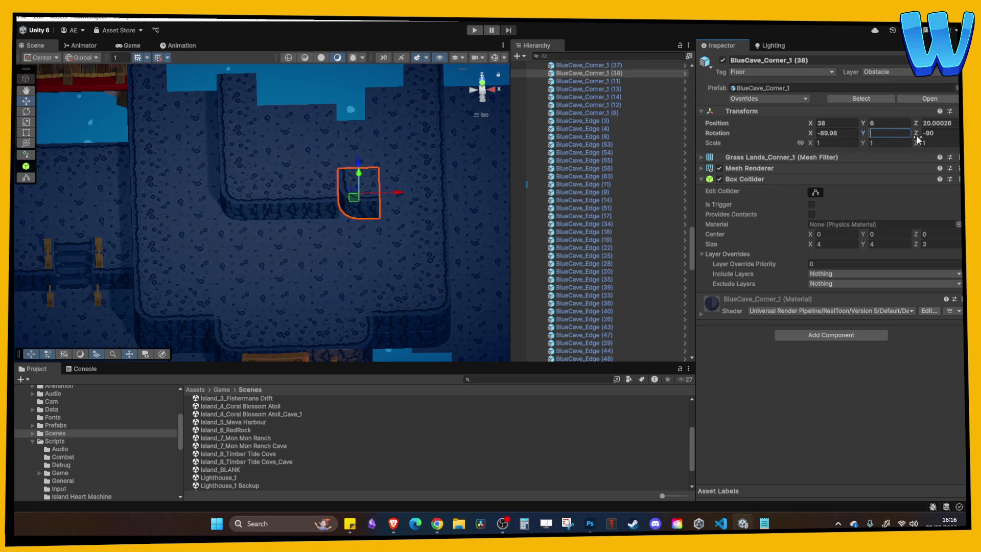
type("270")
mouse_move(358, 194)
left_mouse_down()
mouse_move(283, 239)
mouse_move(195, 200)
mouse_move(346, 183)
left_mouse_up()
Duplicate two left-wall edge tiles into BlueCave_Edge (122) and (123), rotated to Y 270 at X 38.
left_click(195, 198)
left_click(189, 158, "shift")
key("ctrl+d")
left_click(894, 133)
type("180")
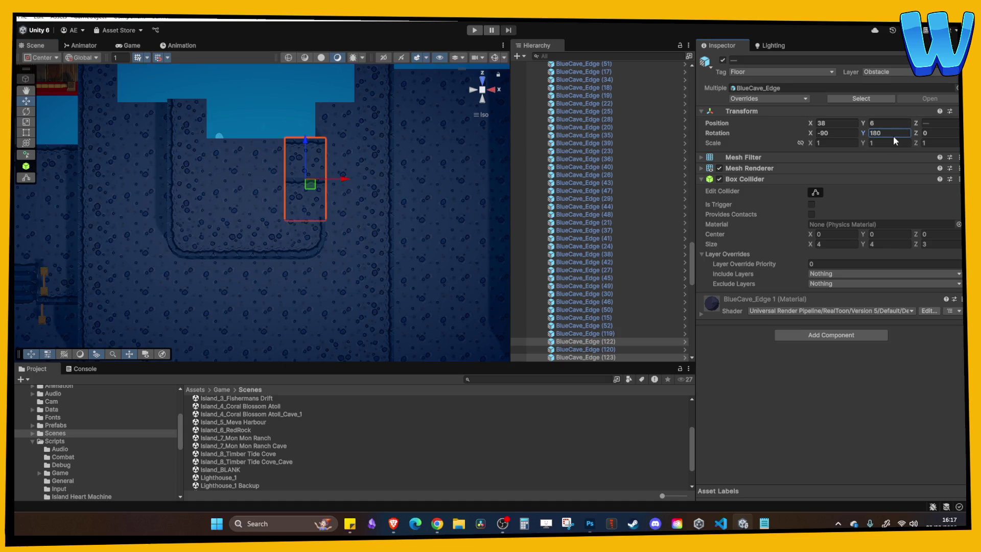
type("270")
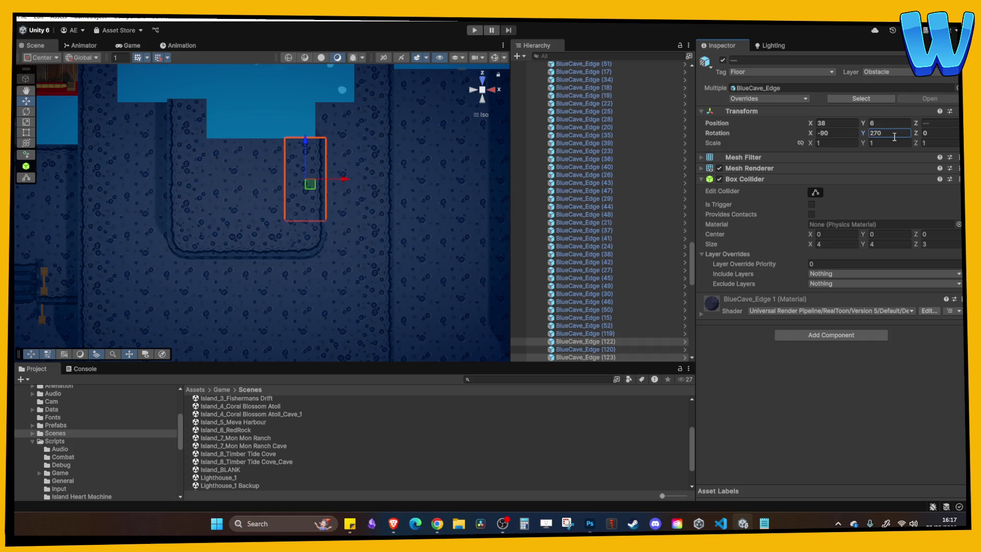
mouse_move(416, 179)
left_mouse_down()
mouse_move(384, 175)
mouse_move(372, 273)
mouse_move(371, 114)
mouse_move(327, 154)
mouse_move(324, 210)
mouse_move(353, 190)
left_mouse_up()
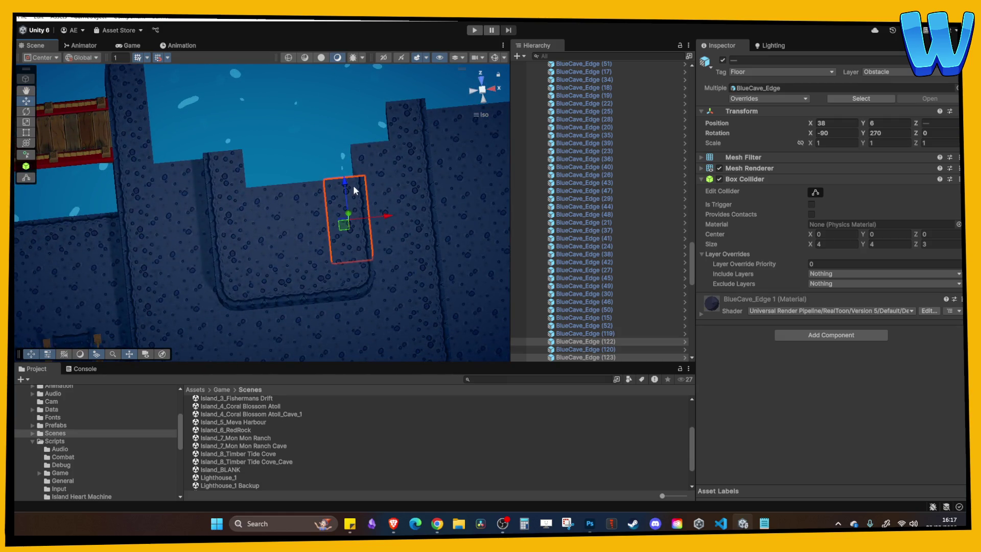
mouse_move(354, 186)
left_mouse_down()
mouse_move(318, 189)
mouse_move(339, 249)
mouse_move(312, 178)
left_mouse_up()
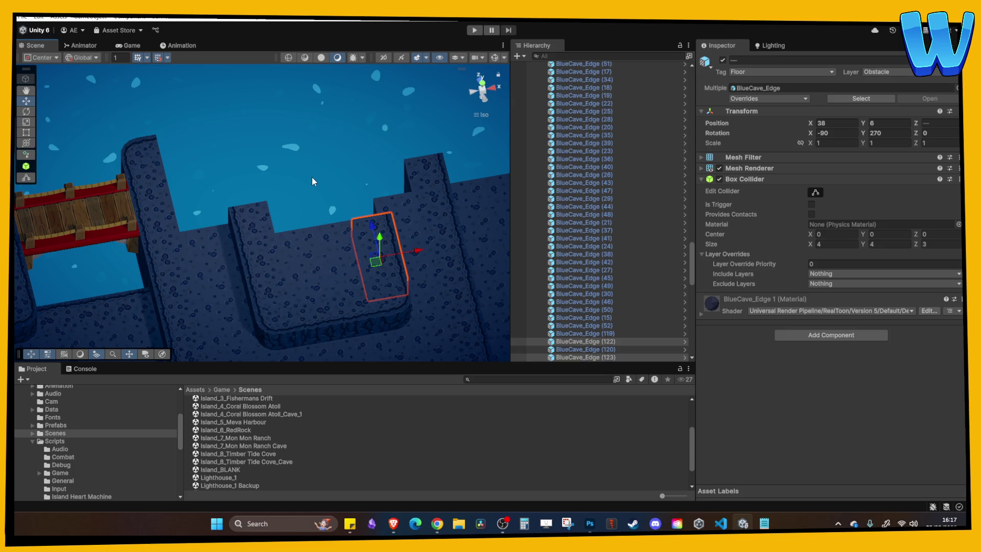
mouse_move(299, 172)
left_mouse_down()
mouse_move(268, 224)
mouse_move(303, 262)
mouse_move(283, 185)
mouse_move(320, 194)
mouse_move(404, 183)
mouse_move(351, 210)
mouse_move(260, 224)
mouse_move(256, 254)
mouse_move(291, 277)
mouse_move(285, 249)
mouse_move(278, 283)
mouse_move(284, 246)
mouse_move(199, 151)
mouse_move(258, 142)
mouse_move(271, 202)
mouse_move(254, 264)
mouse_move(256, 320)
mouse_move(269, 221)
mouse_move(312, 220)
mouse_move(295, 179)
mouse_move(300, 189)
left_mouse_up()
left_click(256, 322)
Select edge tiles BlueCave_Edge (119) and (120) and move them left to X 17.
scroll(299, 189, "down", 1)
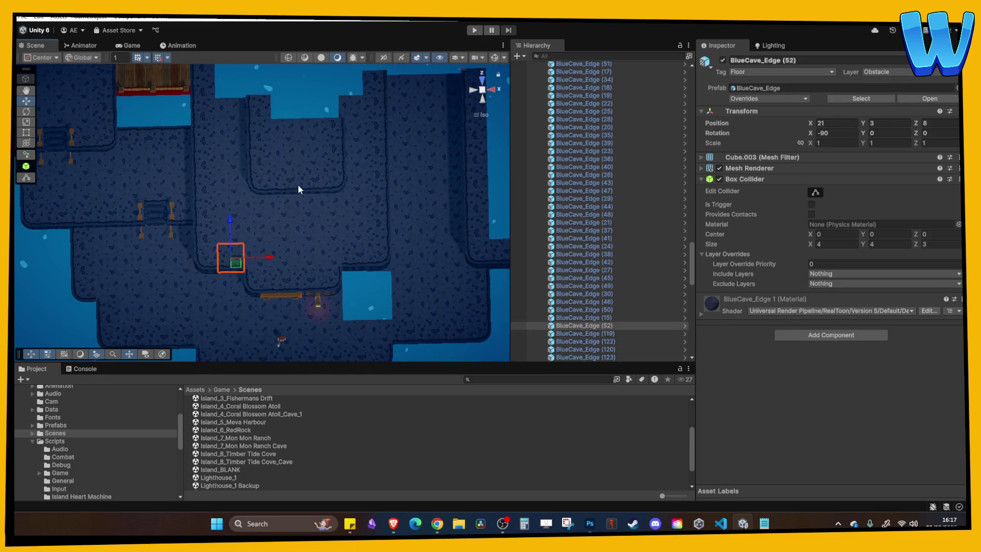
scroll(241, 214, "up", 1)
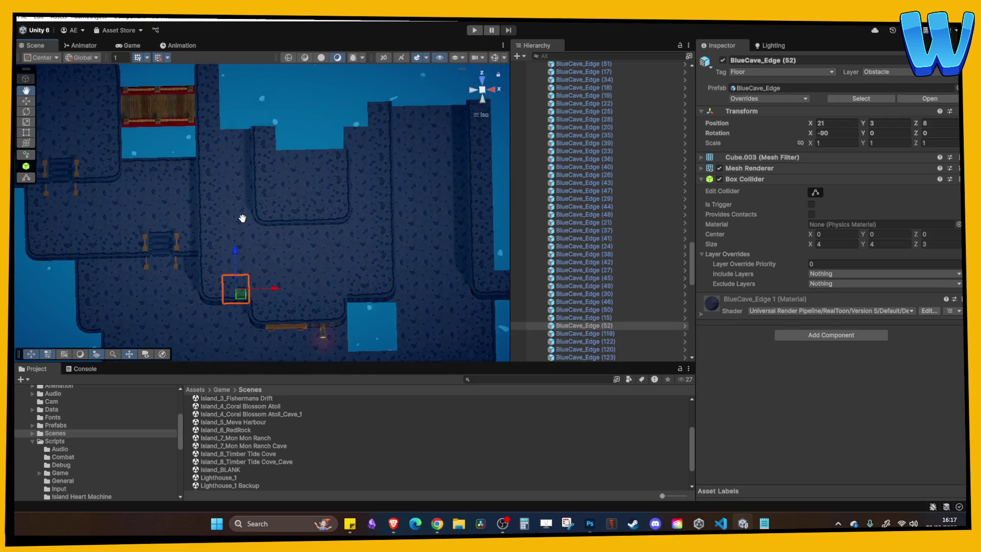
left_click(273, 207)
left_click_drag(267, 163, 265, 183)
left_click(264, 183)
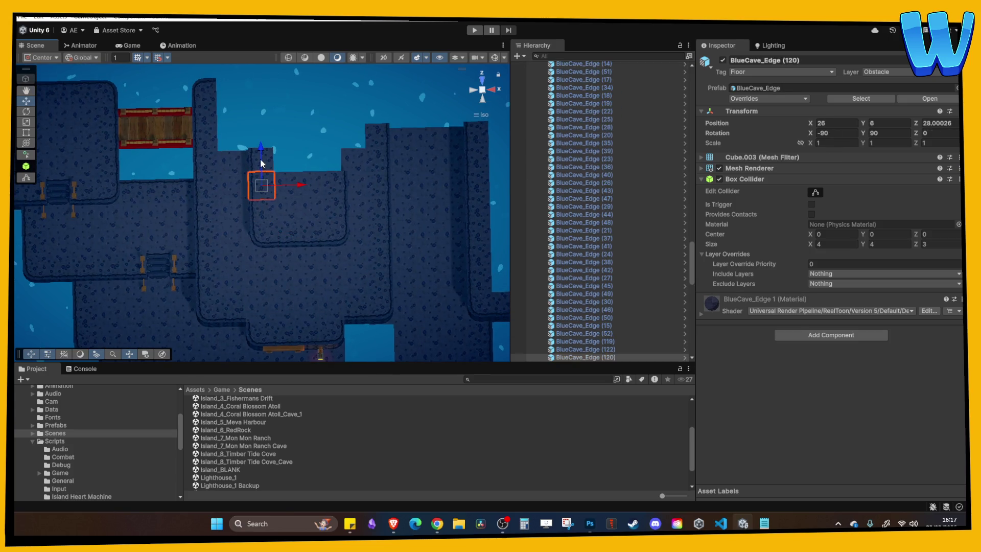
left_click(267, 214)
left_click(268, 228, "shift")
mouse_move(303, 225)
left_mouse_down()
mouse_move(252, 219)
mouse_move(261, 238)
left_mouse_up()
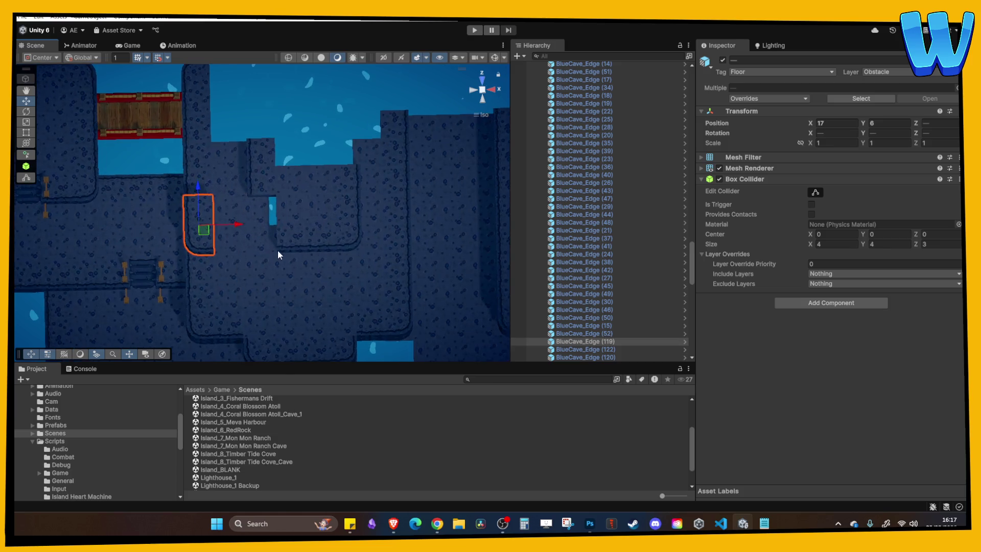
Move the edge tiles up the level and set BlueCave_Edge (120) Rotation Y to 0.
scroll(211, 193, "up", 1)
mouse_move(198, 190)
left_mouse_down()
mouse_move(197, 115)
mouse_move(197, 124)
left_mouse_up()
left_click(261, 179)
left_click(889, 132)
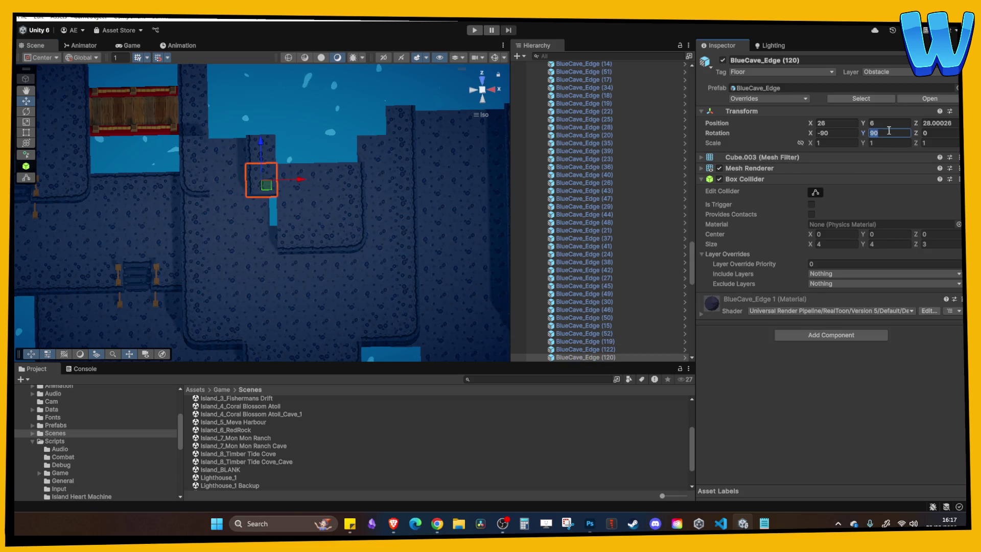
type("0")
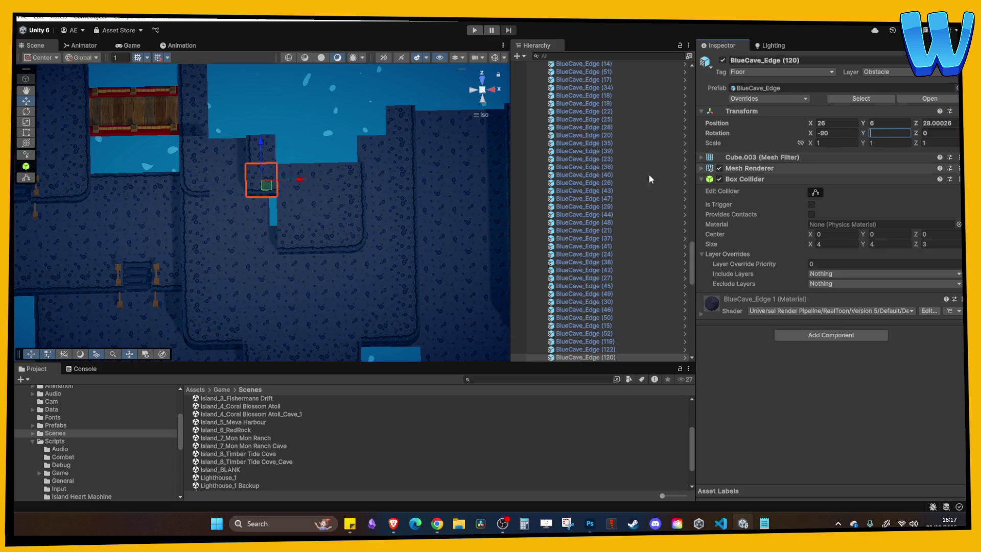
Duplicate the edge tile and place the copy at X 21.
key("ctrl+d")
key("ctrl+z")
key("ctrl+d")
left_click_drag(301, 176, 262, 184)
Nudge edge tile BlueCave_Edge (120) to X 25.
left_click(238, 154)
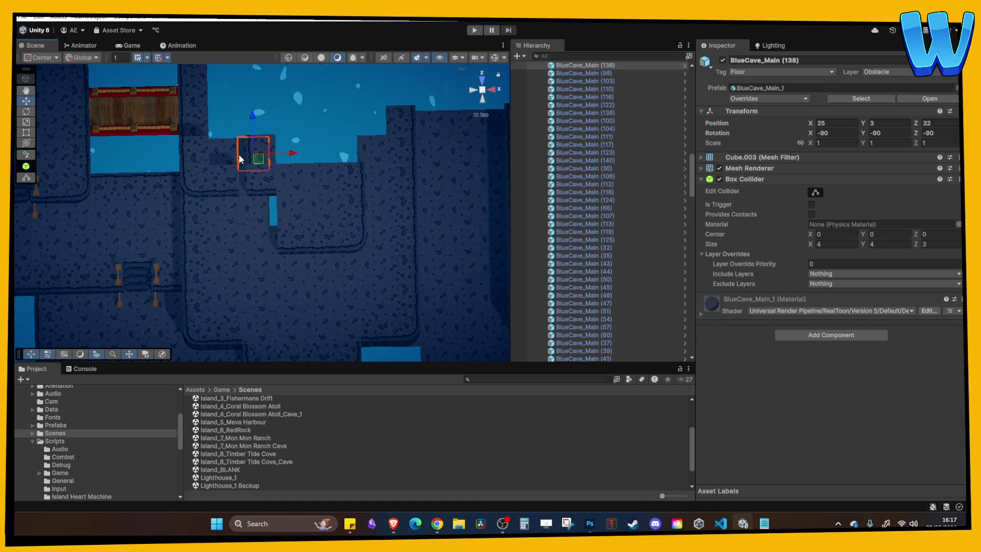
left_click(226, 153)
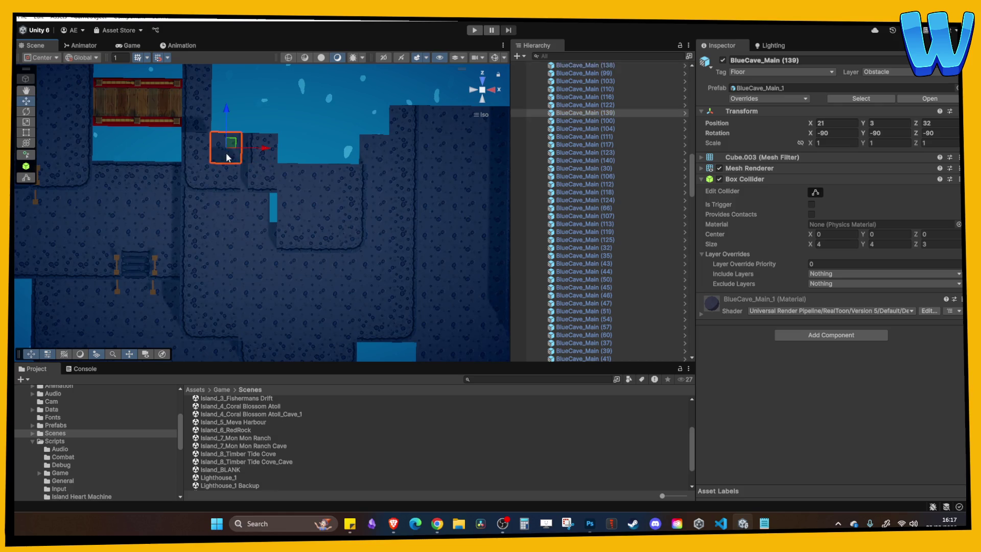
left_click(263, 156)
left_click(261, 173)
mouse_move(295, 177)
left_mouse_down()
mouse_move(307, 219)
mouse_move(275, 184)
mouse_move(223, 195)
left_mouse_up()
Move edge tiles BlueCave_Edge (120) and (124) down along the ledge.
scroll(297, 220, "up", 1)
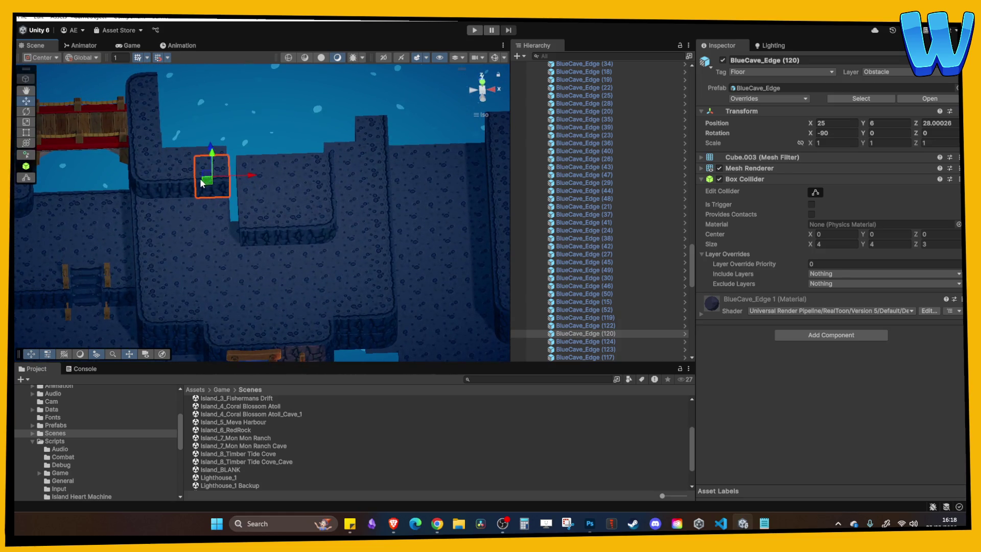
left_click(165, 188, "shift")
left_click_drag(178, 145, 189, 210)
left_click(161, 127)
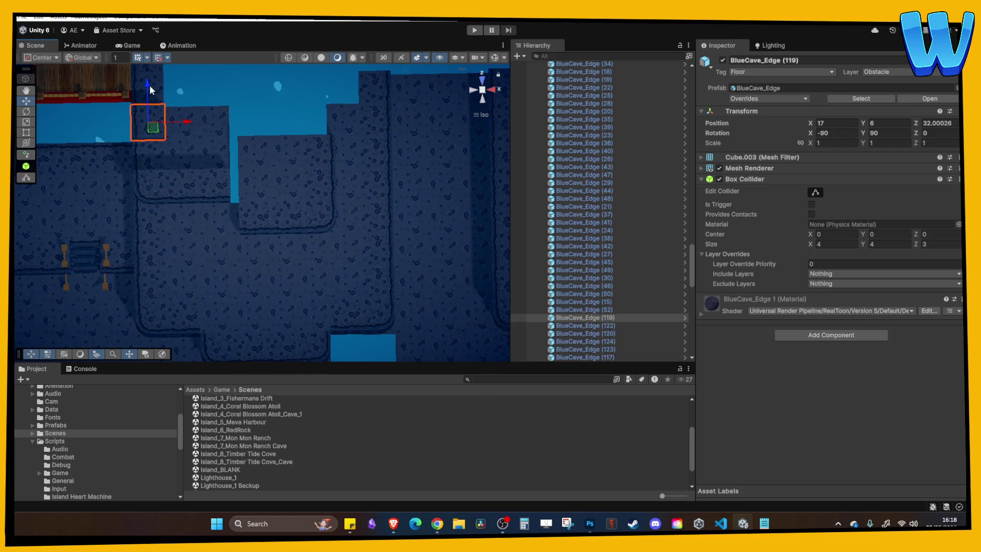
mouse_move(149, 85)
left_mouse_down()
mouse_move(210, 103)
mouse_move(240, 93)
mouse_move(250, 173)
mouse_move(240, 199)
mouse_move(233, 149)
mouse_move(250, 145)
mouse_move(246, 191)
mouse_move(315, 207)
mouse_move(308, 244)
left_mouse_up()
Check edge tiles (117), (122), (123) and (124) along the ledge, then deselect all.
left_click(241, 202)
left_click(258, 176)
left_click(281, 209)
scroll(307, 244, "up", 3)
left_click_drag(359, 164, 263, 174)
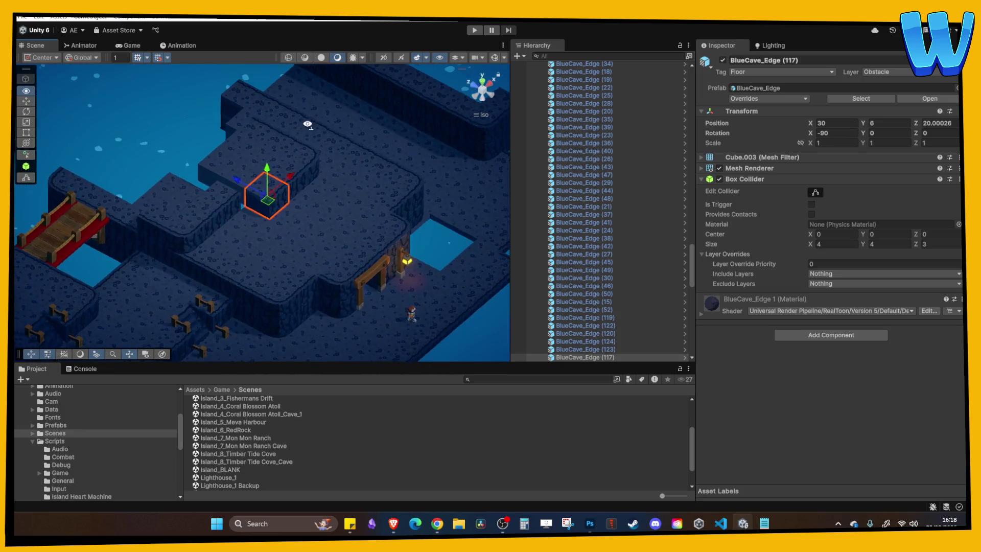
left_click(225, 168, "shift")
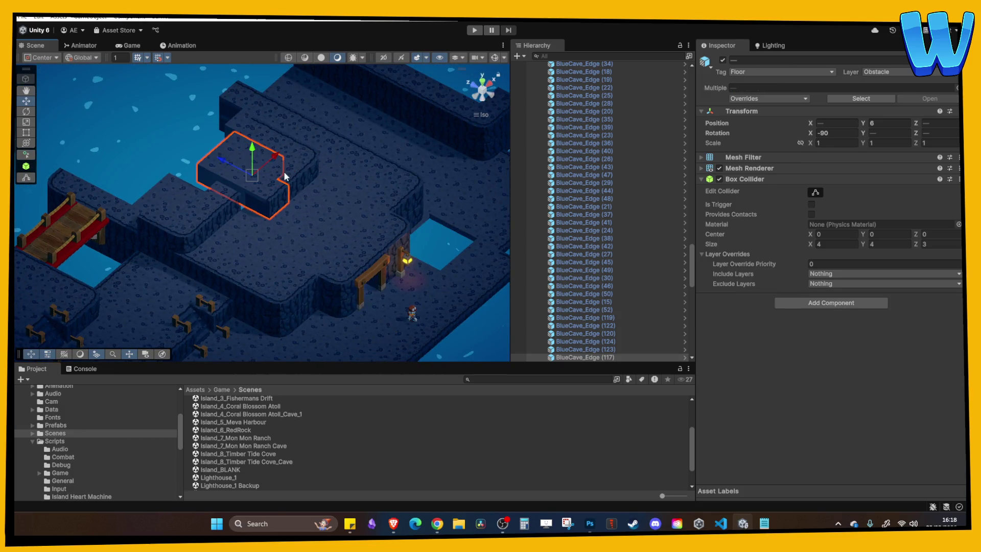
left_click(296, 148, "shift")
left_click(253, 127, "shift")
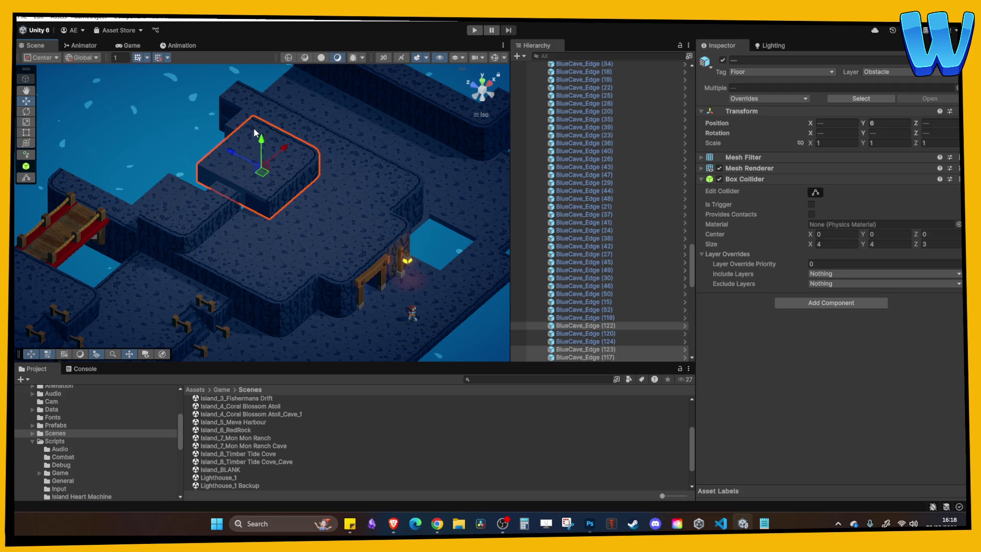
key("ctrl+shift+d")
View the ledge by the doorway and select edge tiles BlueCave_Edge (124) and (120).
left_click_drag(208, 193, 234, 160)
scroll(249, 248, "up", 2)
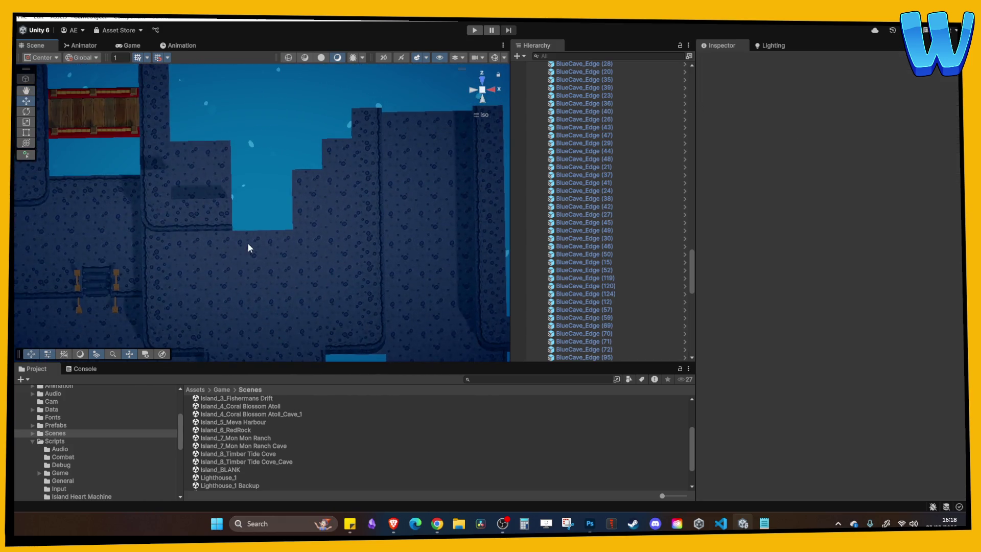
mouse_move(229, 226)
left_mouse_down()
mouse_move(207, 244)
mouse_move(204, 296)
mouse_move(181, 211)
mouse_move(178, 223)
mouse_move(142, 238)
mouse_move(202, 279)
mouse_move(212, 210)
mouse_move(237, 241)
mouse_move(317, 219)
mouse_move(198, 186)
left_mouse_up()
left_click(180, 211)
left_click(212, 209)
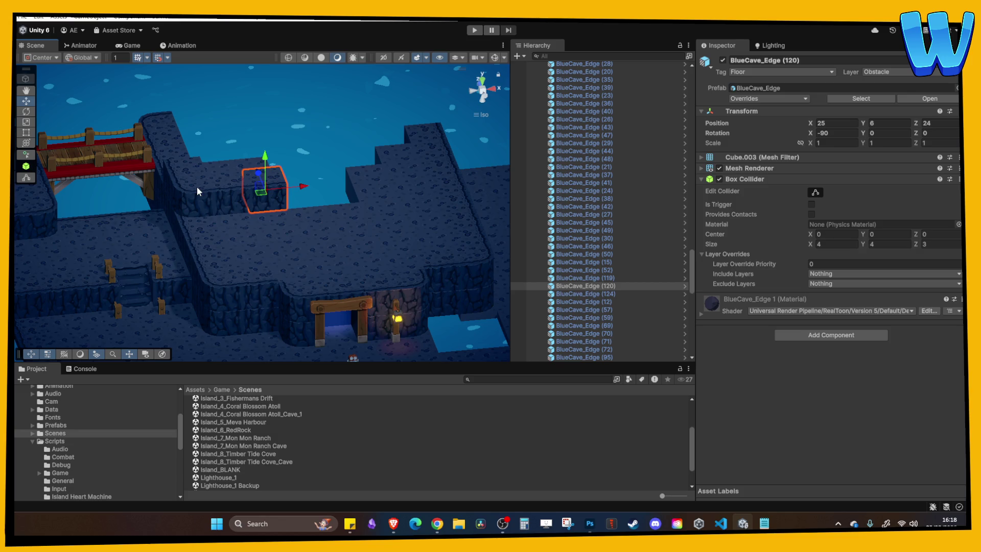
Move two BlueCave_Main floor blocks to Z 24 and duplicate them to Z 28.
mouse_move(332, 170)
left_mouse_down()
mouse_move(343, 244)
mouse_move(246, 237)
mouse_move(285, 289)
left_mouse_up()
left_click(285, 288)
left_click(325, 281, "shift")
mouse_move(311, 236)
left_mouse_down()
mouse_move(311, 217)
mouse_move(357, 246)
mouse_move(360, 198)
left_mouse_up()
key("ctrl+d")
mouse_move(306, 215)
left_mouse_down()
mouse_move(300, 170)
mouse_move(282, 175)
left_mouse_up()
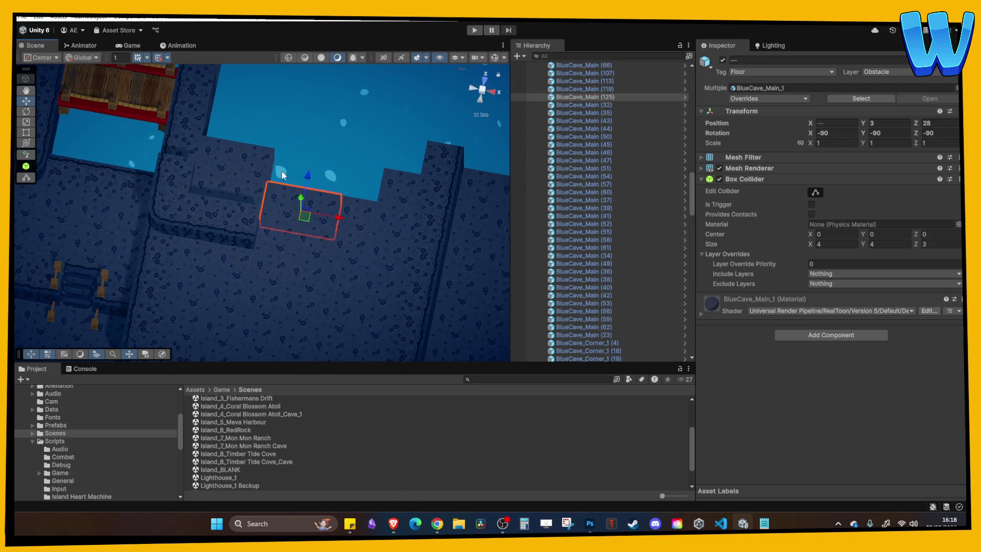
Duplicate corner BlueCave_Corner_1 (38), rotate the copy to Y 90, and place it beyond Z 28.
left_click(286, 240)
mouse_move(286, 240)
left_mouse_down()
mouse_move(277, 215)
mouse_move(278, 247)
mouse_move(246, 234)
mouse_move(296, 248)
mouse_move(296, 212)
mouse_move(272, 201)
mouse_move(293, 220)
mouse_move(277, 148)
mouse_move(233, 112)
mouse_move(268, 228)
mouse_move(307, 255)
left_mouse_up()
left_click(256, 167)
key("ctrl+d")
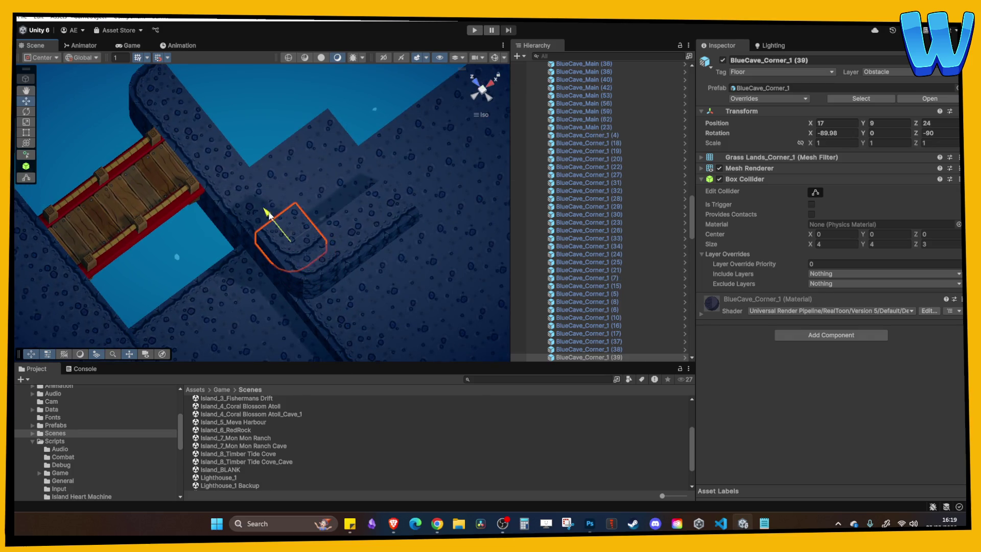
left_click_drag(269, 215, 254, 198)
left_click(890, 134)
type("90")
mouse_move(253, 191)
left_mouse_down()
mouse_move(208, 143)
mouse_move(220, 183)
mouse_move(291, 181)
mouse_move(299, 161)
left_mouse_up()
Adjust corner tile BlueCave_Corner_1 (39) near Bridge_1, undoing two changes.
left_click(294, 179)
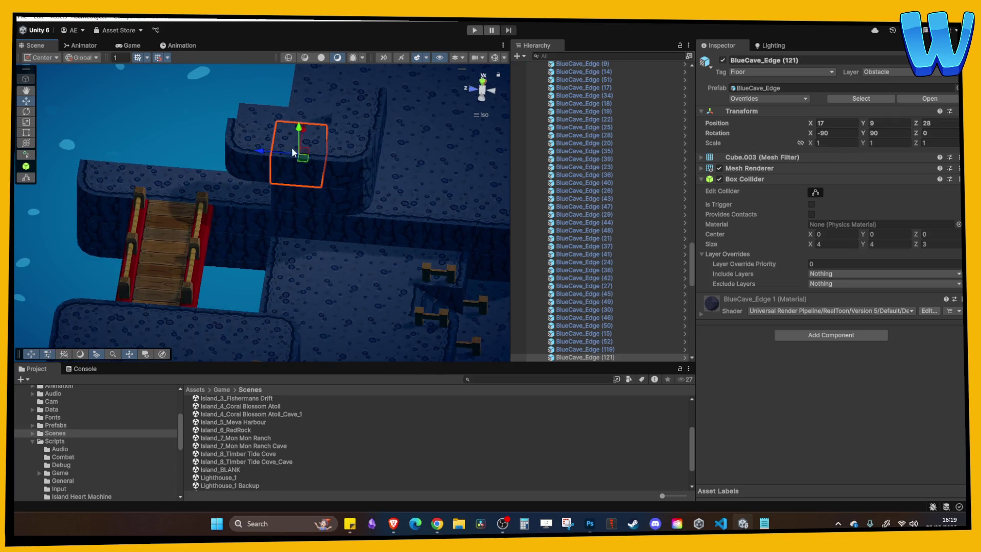
left_click(235, 160)
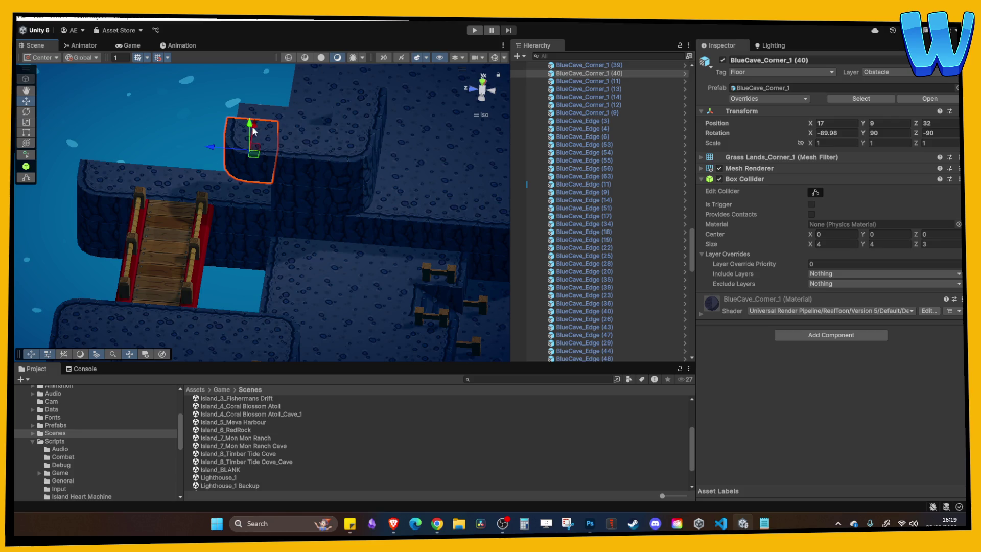
mouse_move(257, 156)
left_mouse_down()
mouse_move(272, 204)
mouse_move(271, 148)
mouse_move(197, 124)
mouse_move(274, 146)
mouse_move(351, 139)
mouse_move(226, 212)
mouse_move(266, 226)
mouse_move(247, 238)
mouse_move(222, 211)
mouse_move(226, 222)
left_mouse_up()
left_click(197, 125)
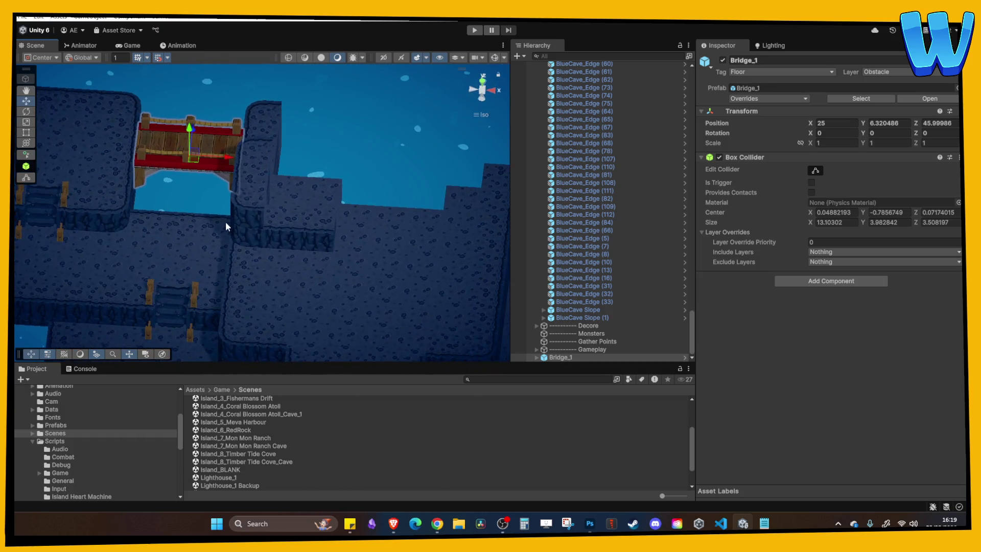
left_click(262, 216)
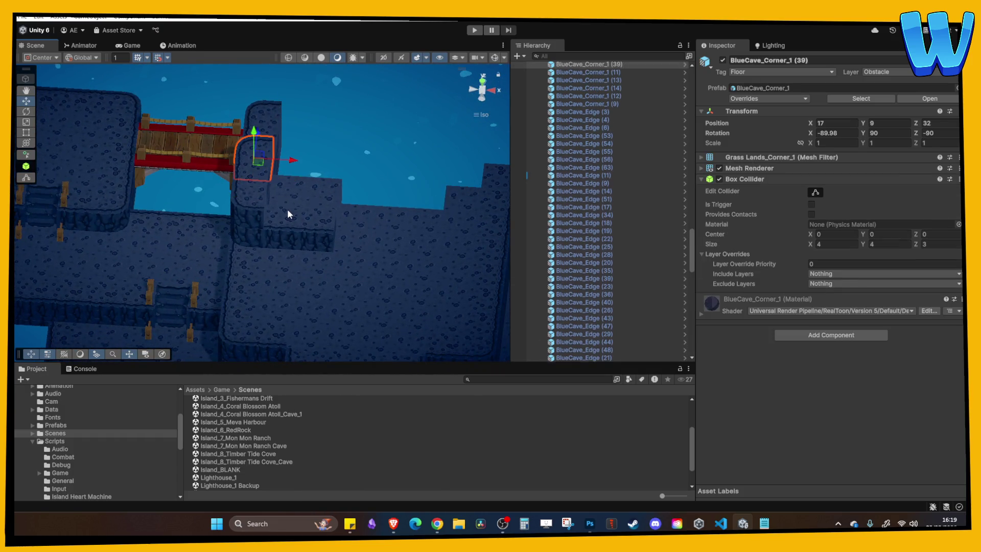
key("f")
key("ctrl+z")
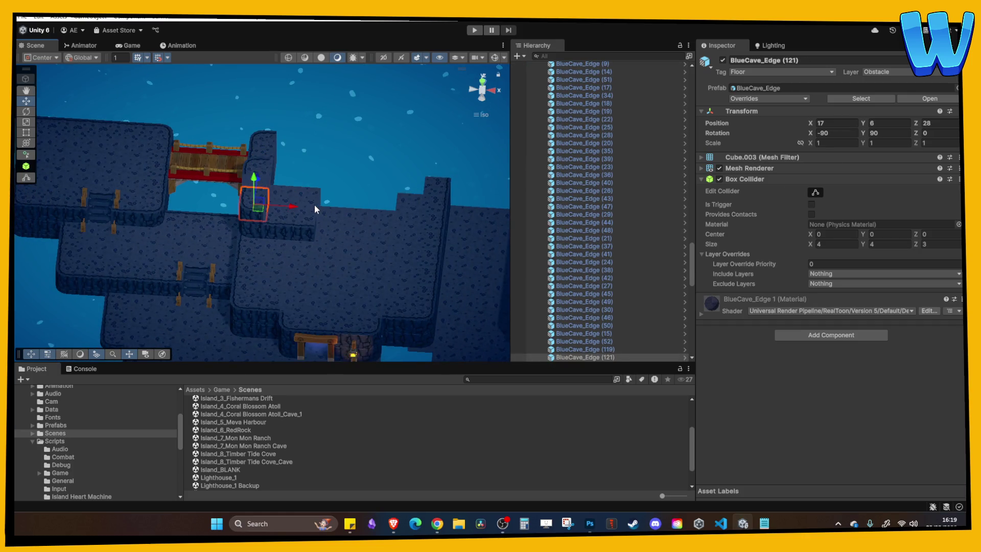
key("ctrl+z")
key("ctrl+z")
Inspect the pillar edge tile and corner (40) beside Bridge_1, then enter Play mode.
scroll(342, 189, "down", 2)
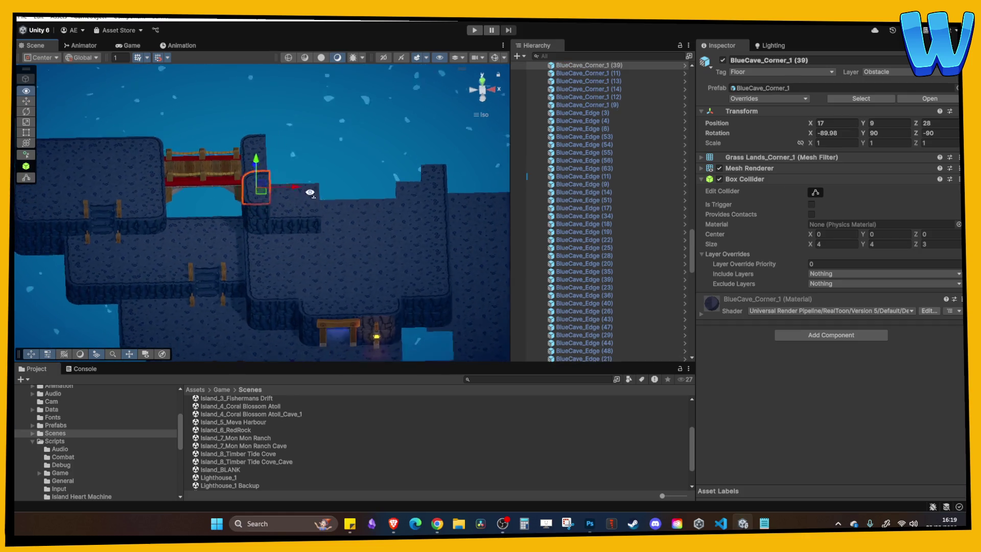
mouse_move(287, 225)
left_mouse_down()
mouse_move(321, 241)
mouse_move(300, 275)
mouse_move(194, 234)
mouse_move(169, 243)
mouse_move(244, 238)
mouse_move(195, 165)
mouse_move(266, 178)
mouse_move(213, 151)
mouse_move(293, 184)
left_mouse_up()
left_click(213, 151)
left_click(230, 148)
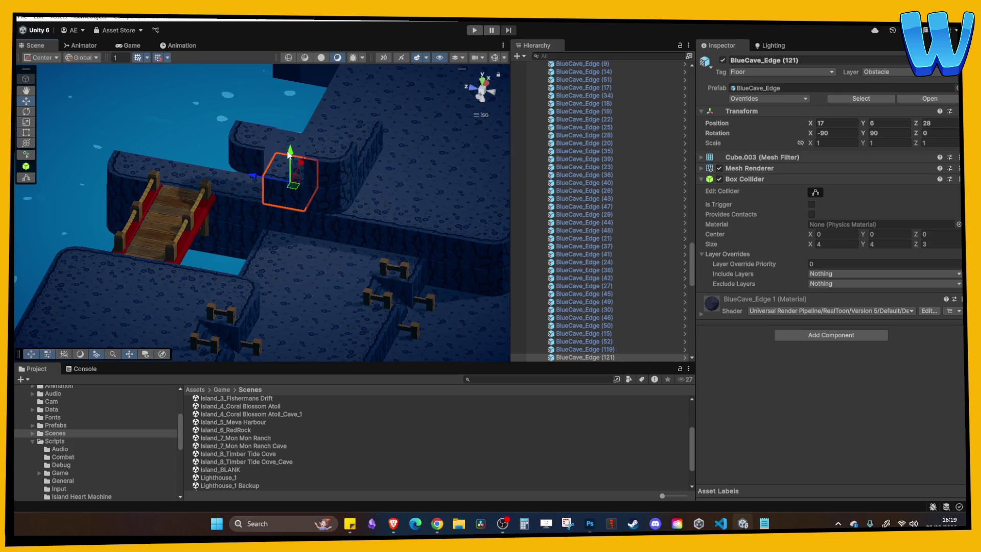
left_click_drag(290, 127, 324, 138)
left_click(249, 145)
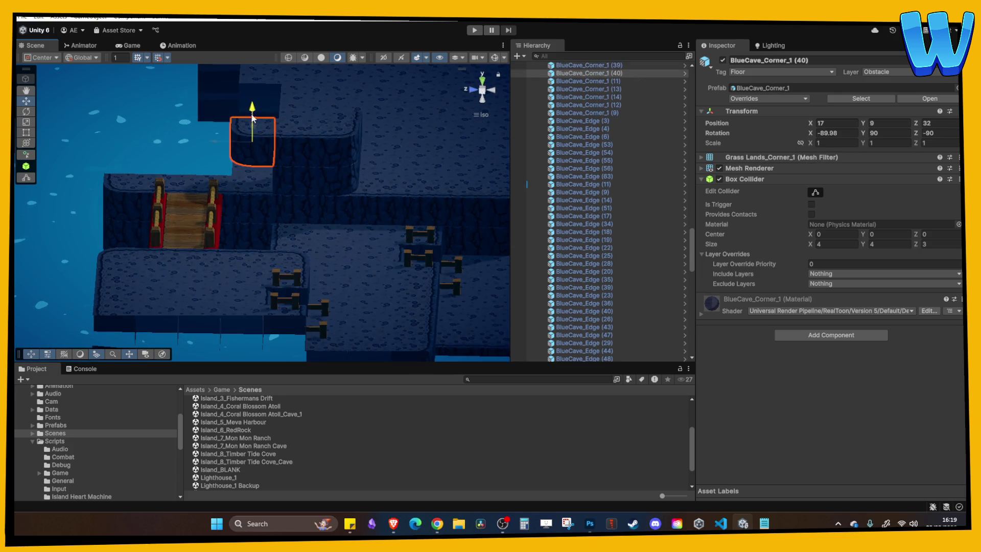
left_click(209, 271)
left_click_drag(209, 271, 214, 258)
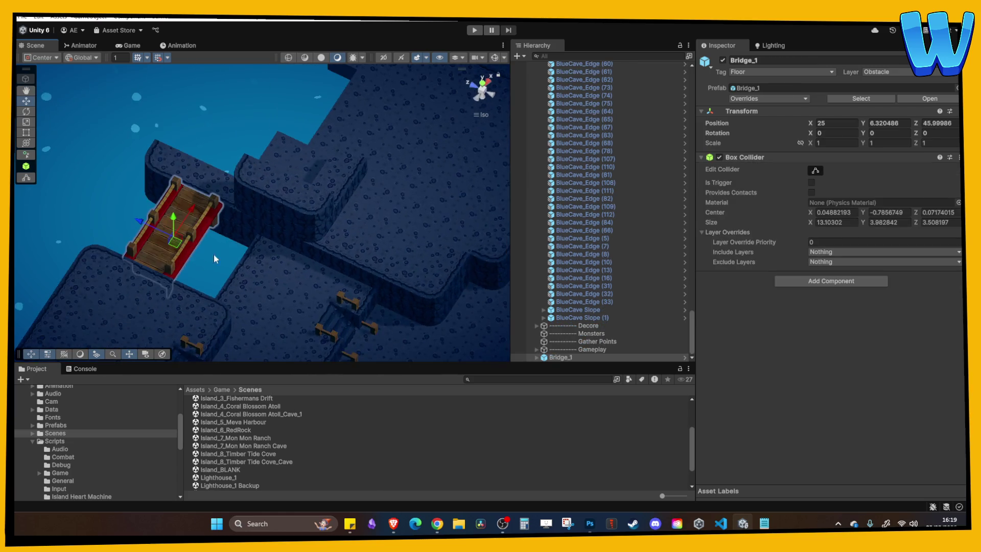
left_click(474, 30)
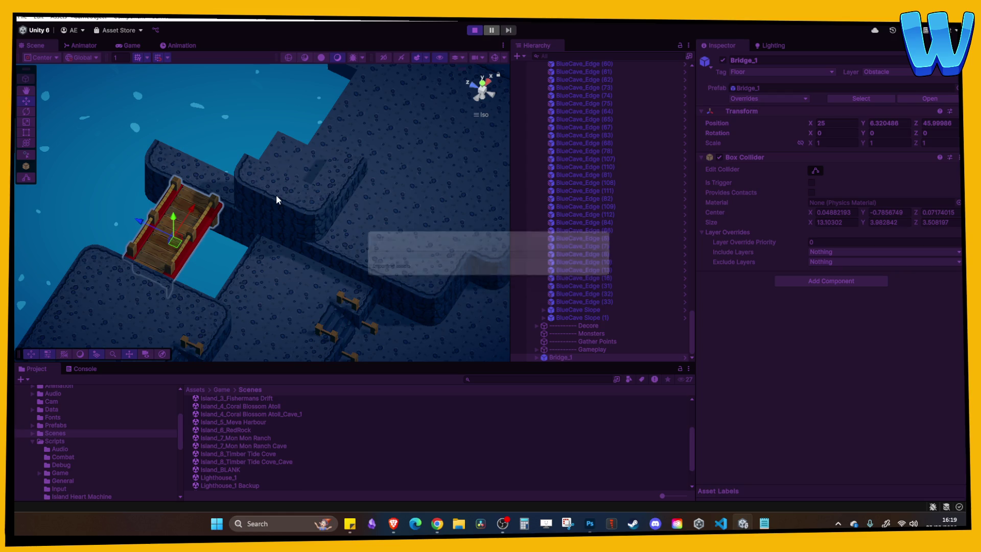
Walk the character left and up to the foot of the stairs, then back down.
key("a")
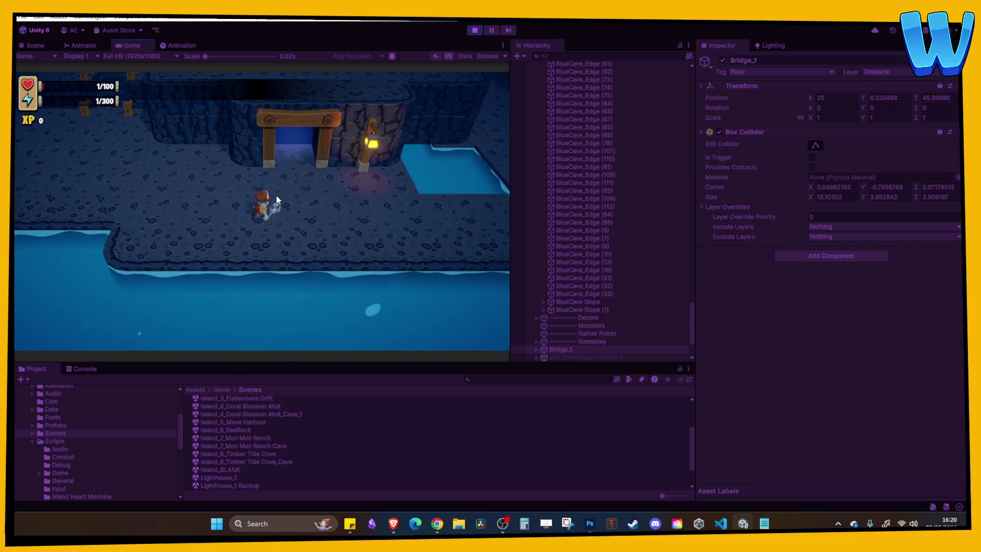
key("w")
key("a")
key("a")
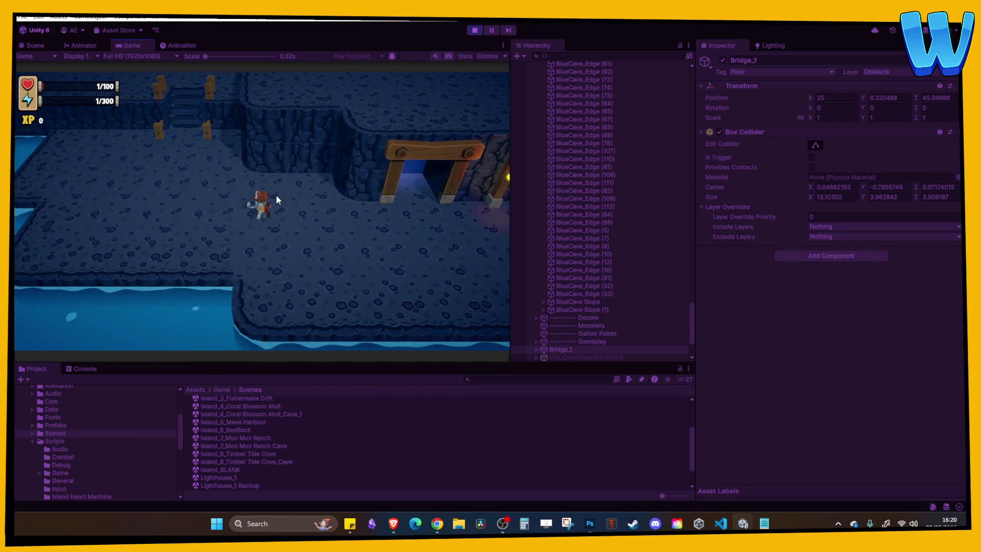
key("w")
key("w")
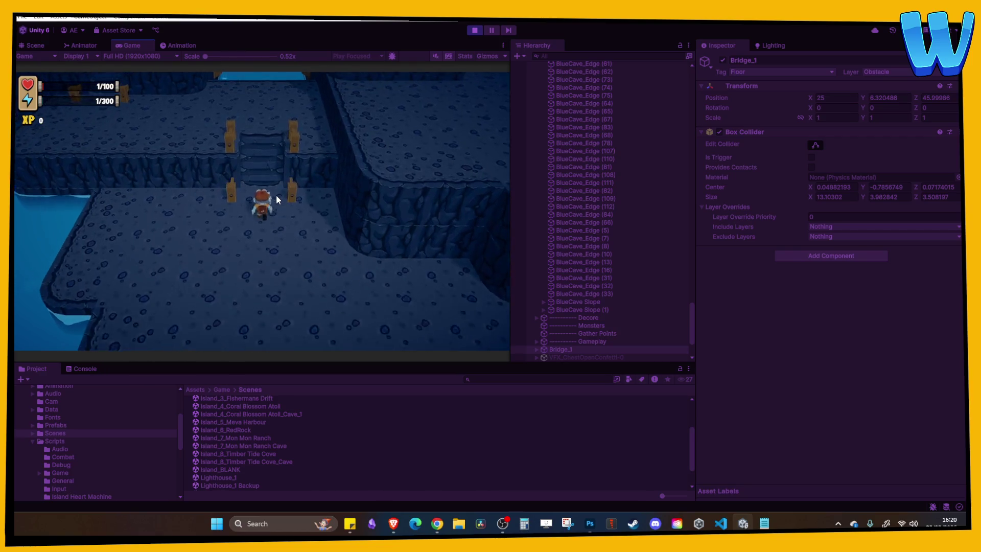
key("a")
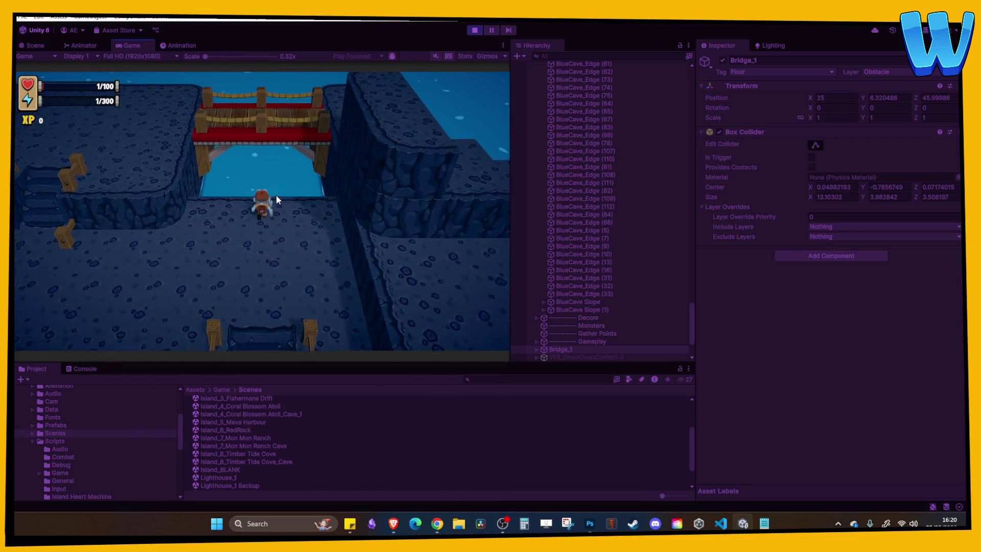
key("a")
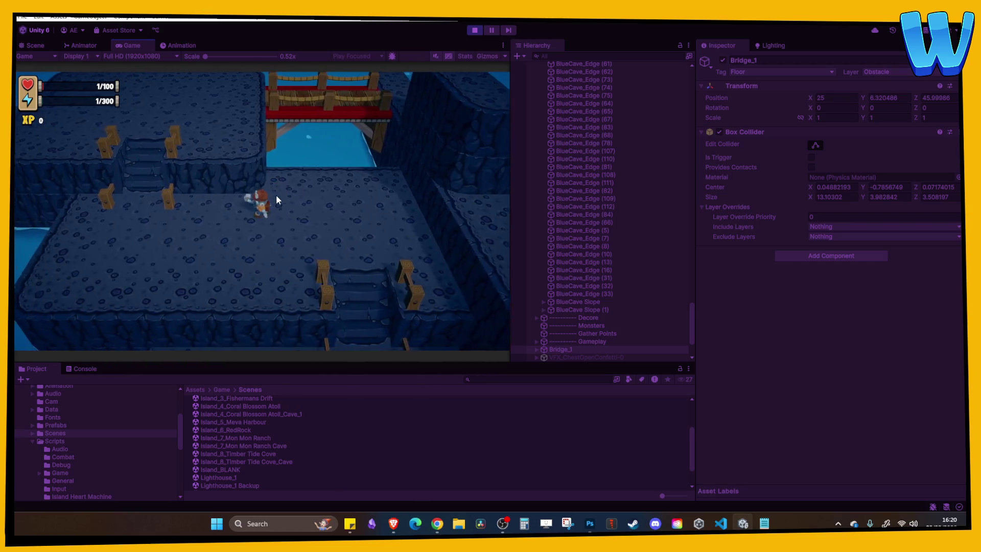
key("s")
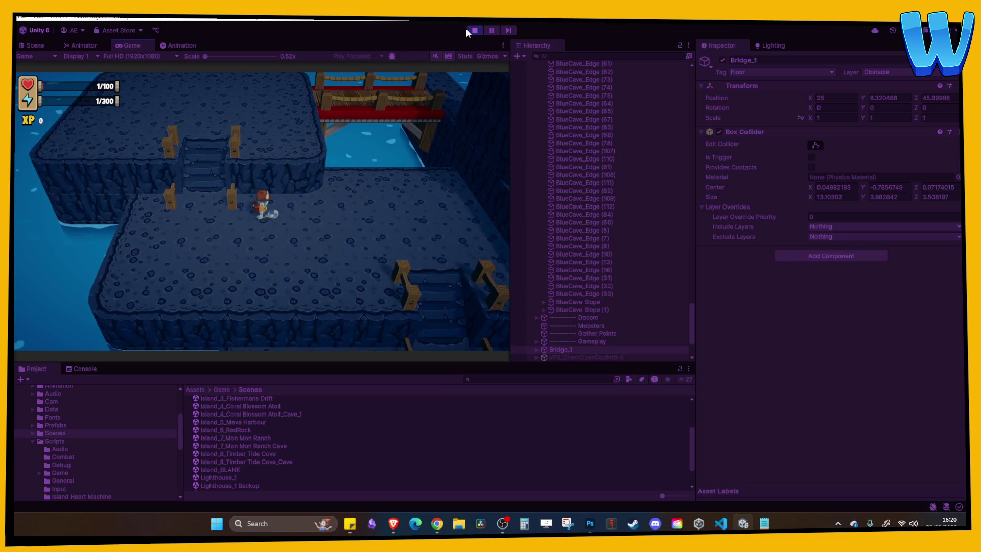
Stop the playtest and select floor tile BlueCave_Main (141).
left_click(475, 30)
mouse_move(236, 193)
left_mouse_down()
mouse_move(76, 225)
mouse_move(227, 303)
left_mouse_up()
left_click(208, 265)
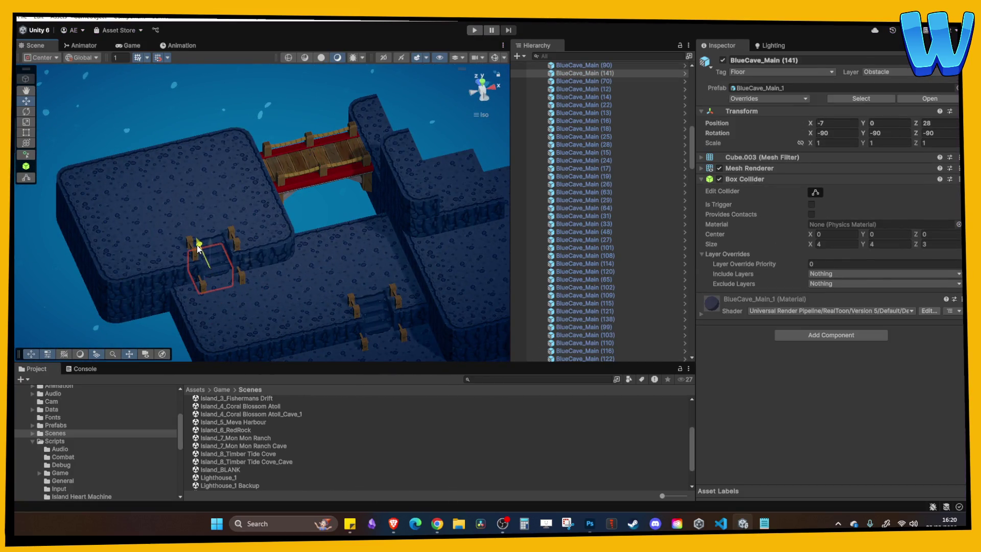
Shift Bridge_1 from Z 45.99986 to 48.99986 across the water gap and start a playtest.
left_click_drag(198, 248, 192, 306)
mouse_move(276, 265)
left_mouse_down()
mouse_move(172, 192)
mouse_move(238, 229)
left_mouse_up()
mouse_move(387, 122)
left_mouse_down()
mouse_move(308, 177)
mouse_move(235, 167)
left_mouse_up()
left_click(235, 167)
left_click_drag(228, 130, 203, 102)
left_click(474, 30)
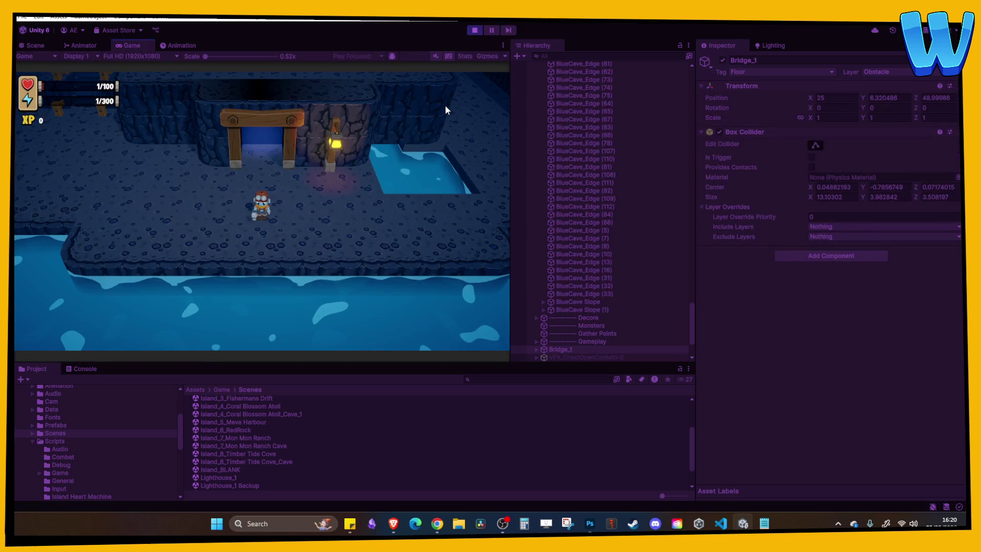
Walk the character up the wooden stairs toward Bridge_1, then stop playing.
key("a")
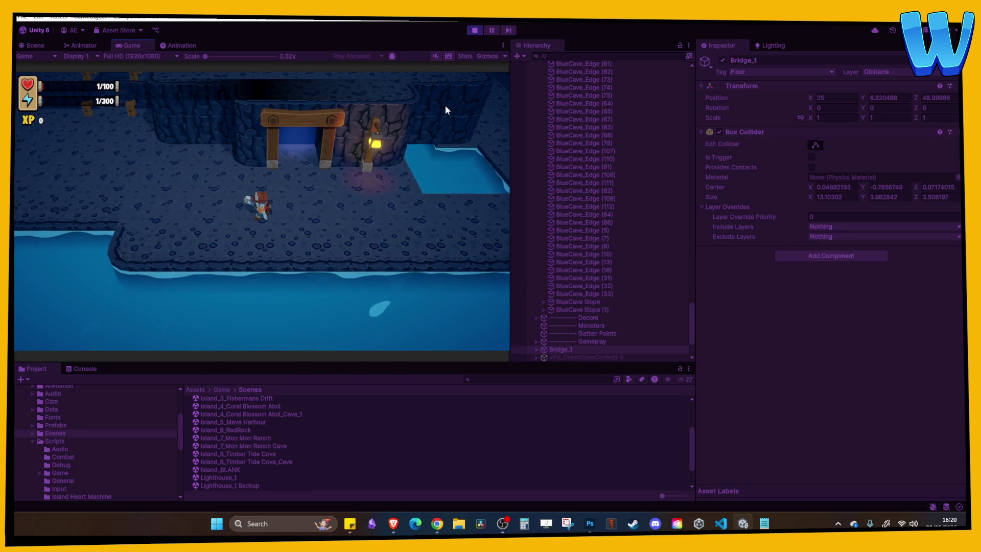
key("w")
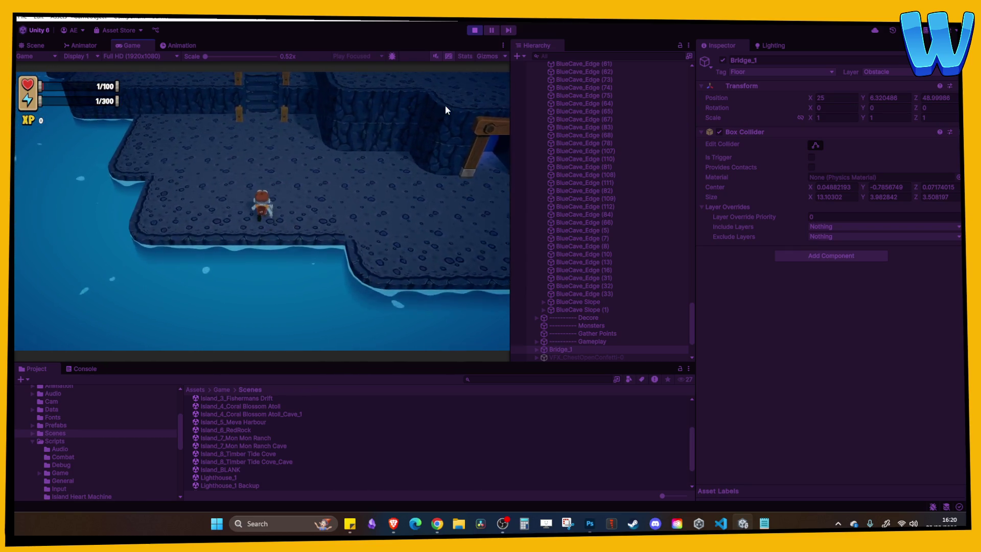
key("w")
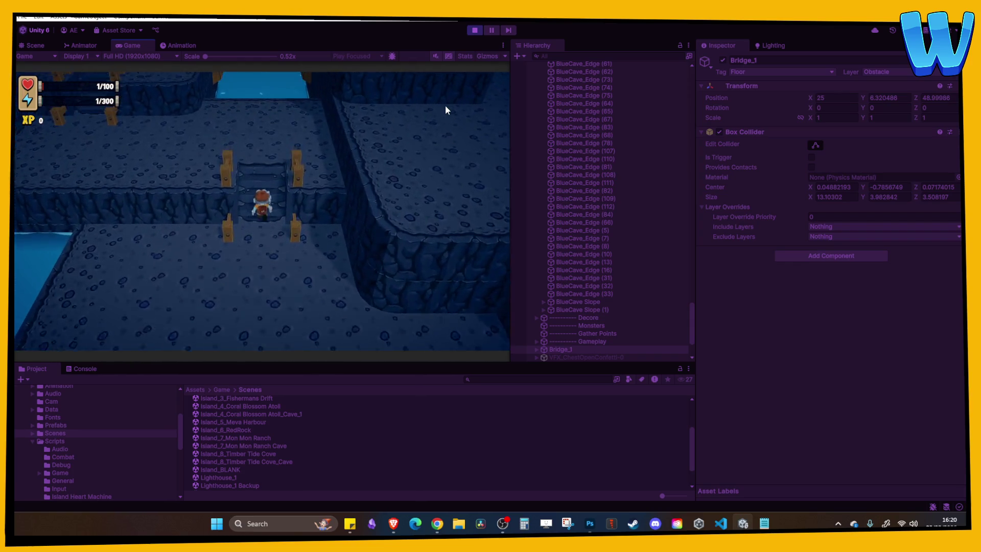
key("a")
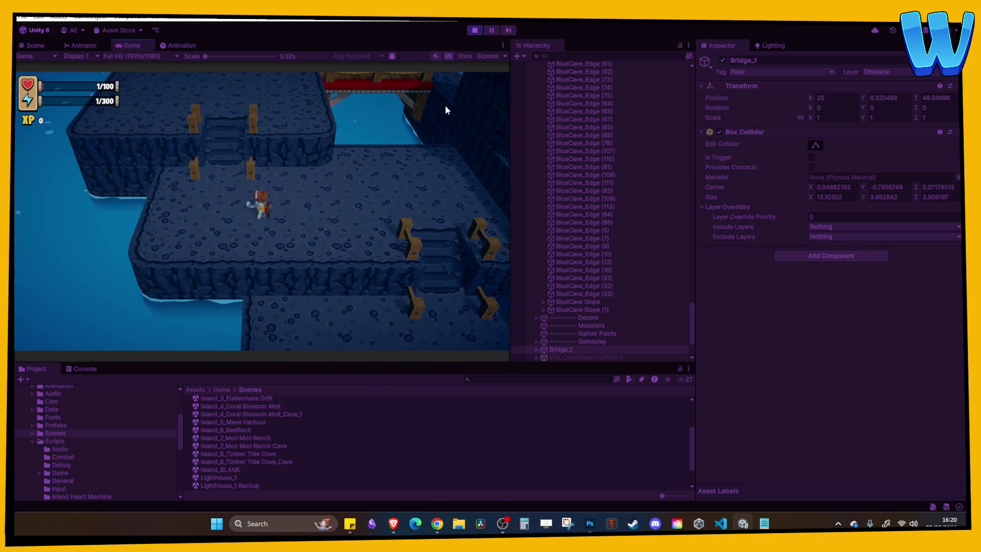
key("a")
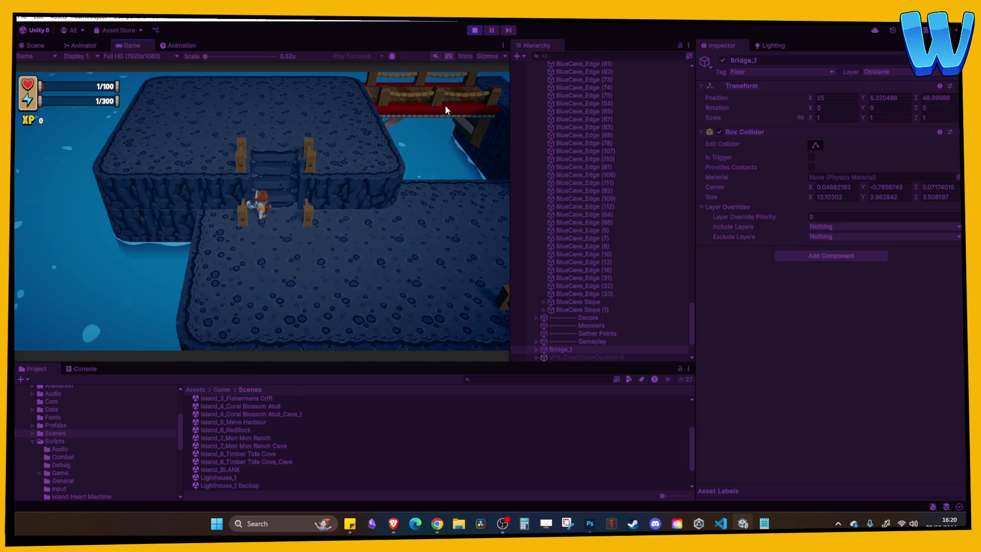
key("s")
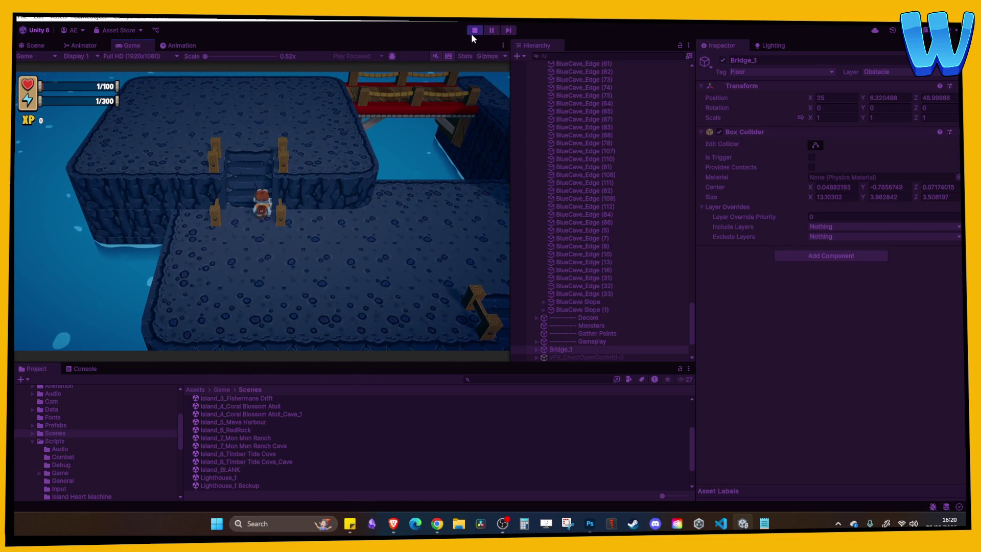
left_click(473, 31)
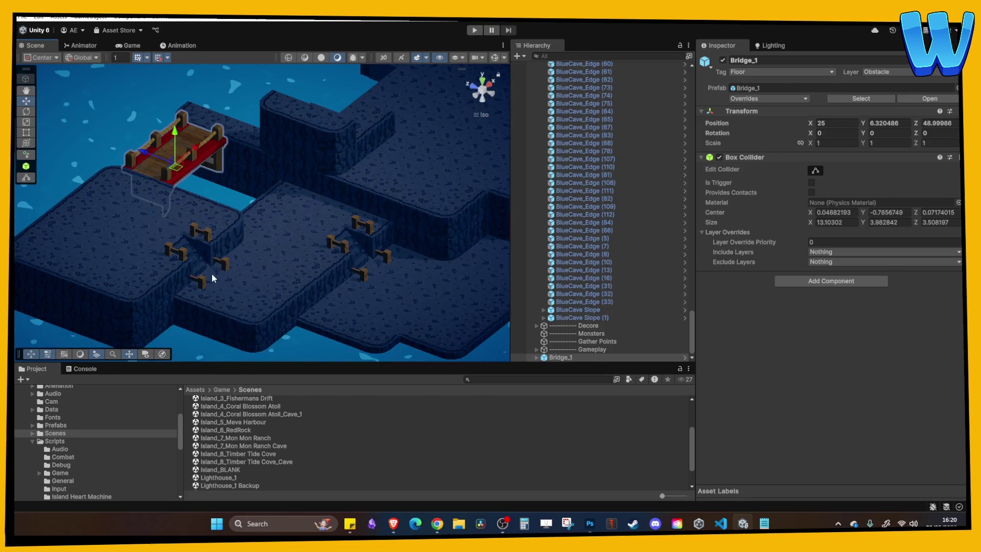
Slide the BlueCave Slope (1) stairs back into line at X -17.99948.
left_click(182, 304)
left_click(193, 251)
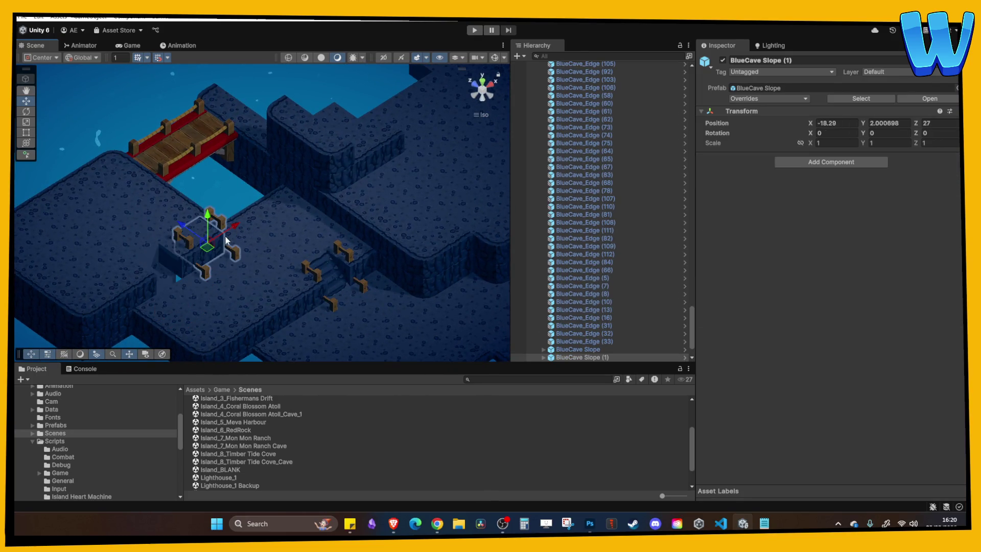
left_click_drag(207, 247, 232, 232)
scroll(137, 308, "up", 3)
left_click_drag(187, 282, 136, 288)
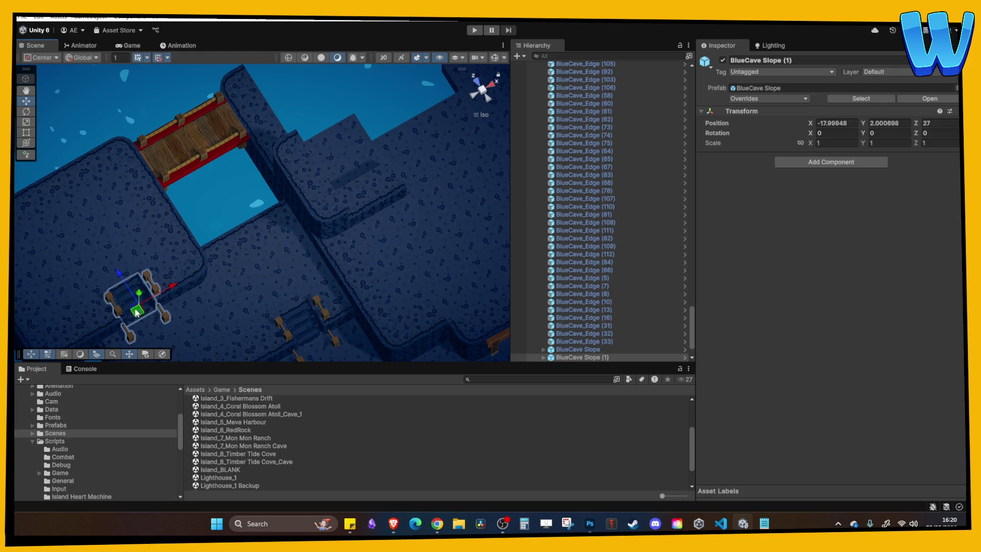
mouse_move(151, 321)
left_mouse_down()
mouse_move(211, 181)
mouse_move(216, 108)
mouse_move(247, 158)
mouse_move(255, 262)
mouse_move(243, 269)
mouse_move(277, 253)
left_mouse_up()
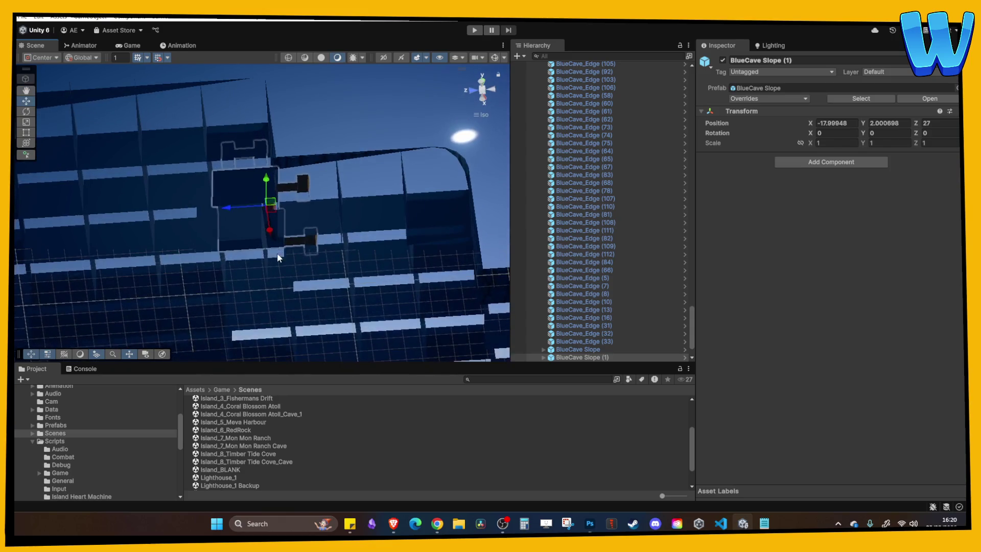
Duplicate floor tile BlueCave_Main (141) and start another playtest.
left_click(254, 223)
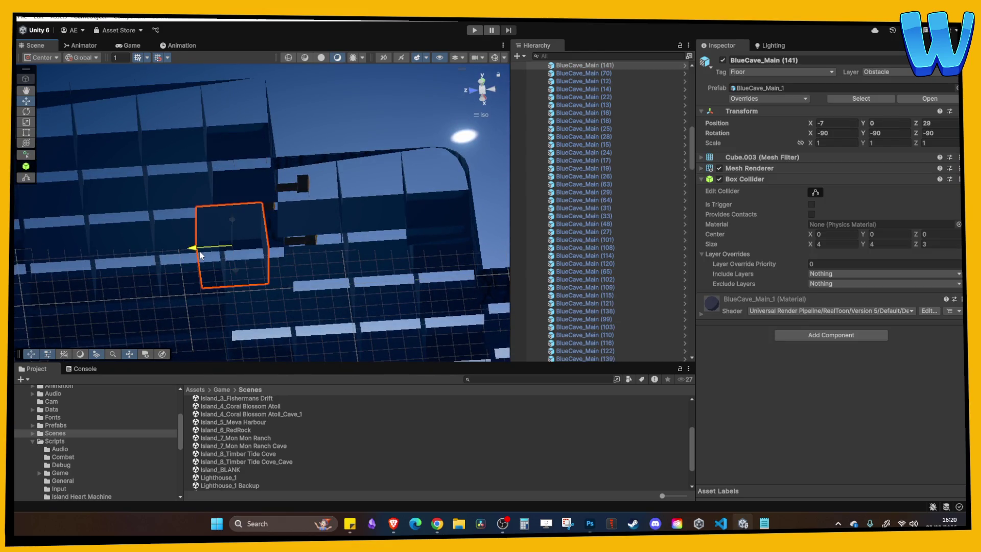
left_click_drag(307, 180, 293, 130)
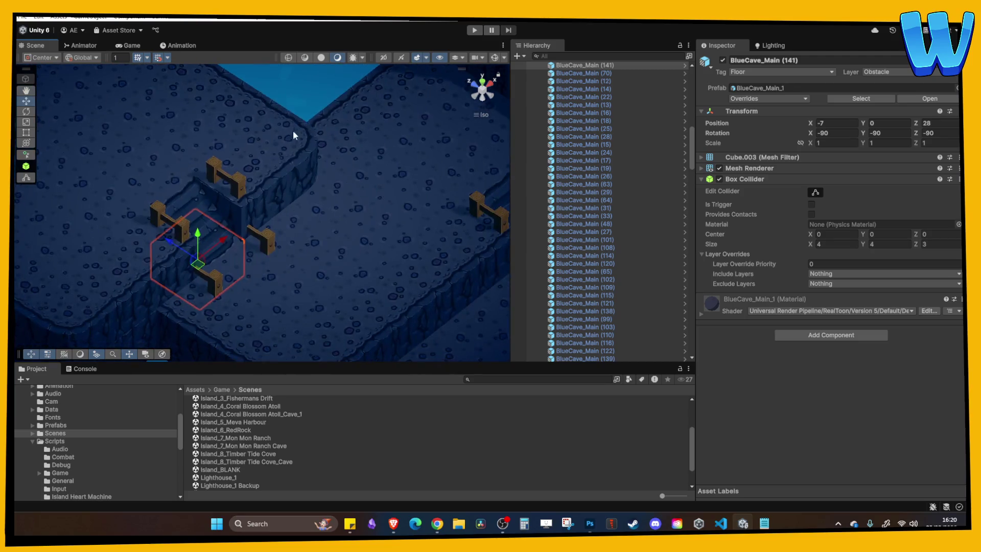
key("ctrl+d")
left_click(474, 31)
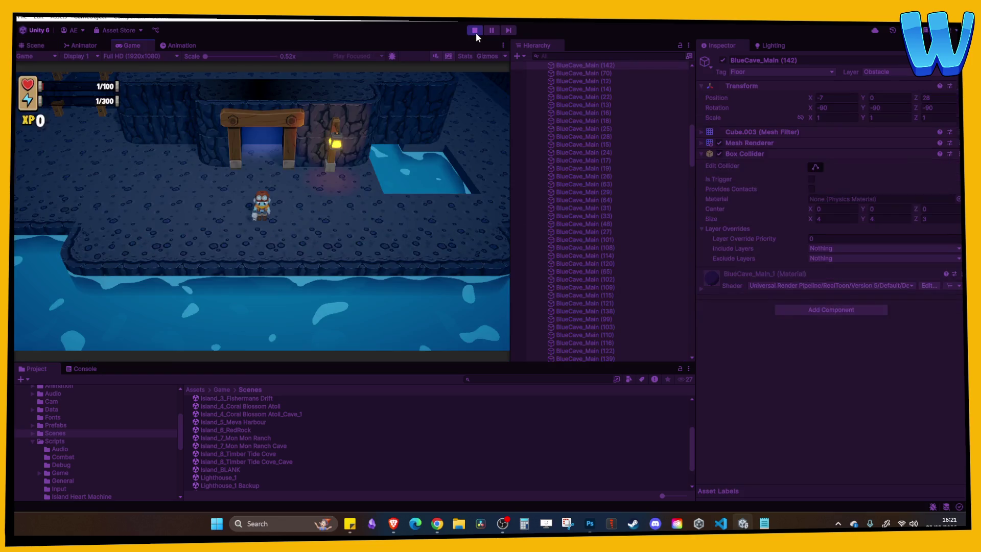
Climb the stone stairs, cross the red bridge east and back west, then stop.
key("a")
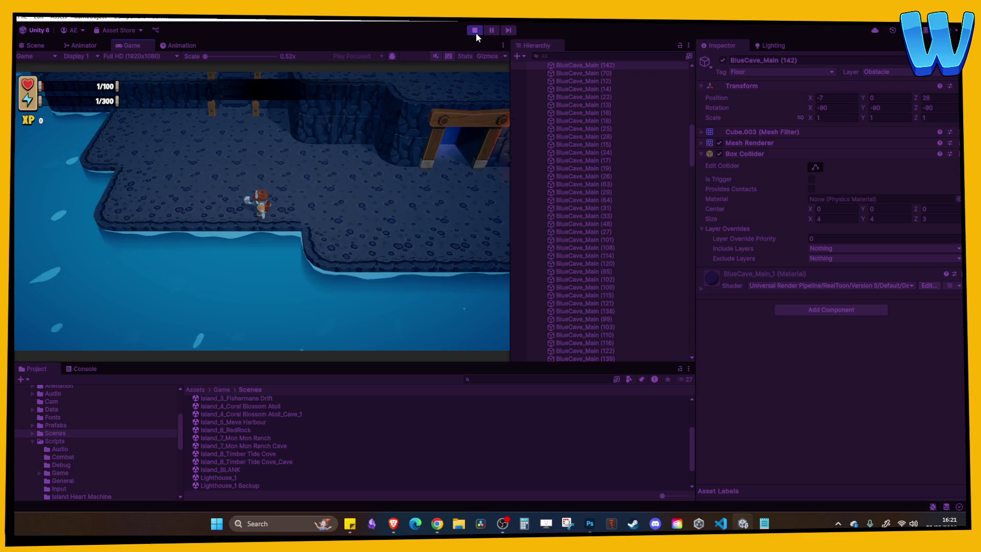
key("w")
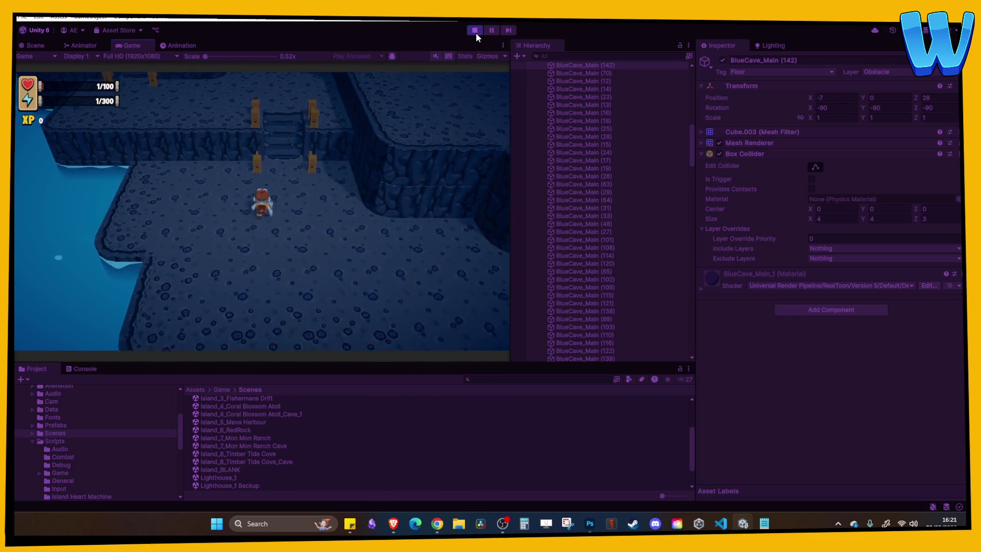
key("w")
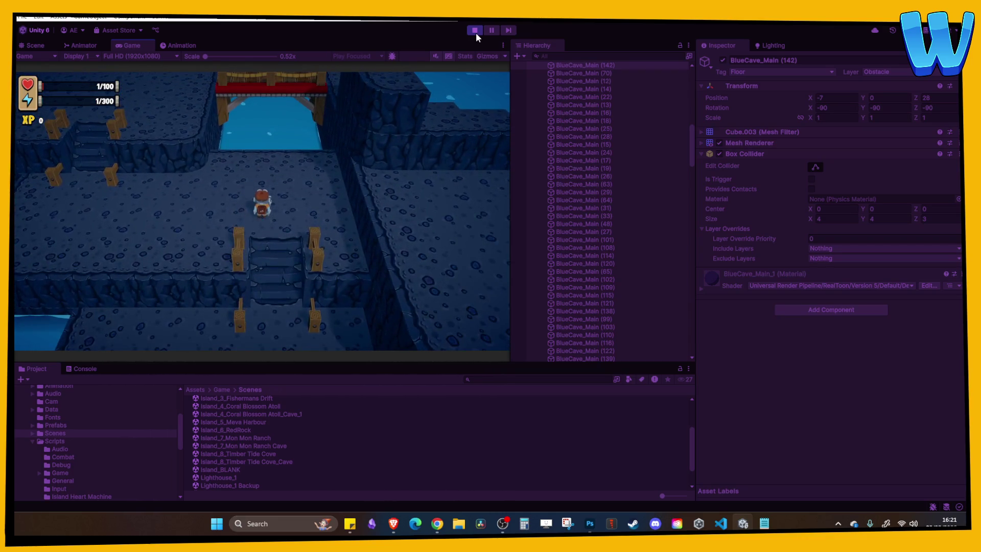
key("a")
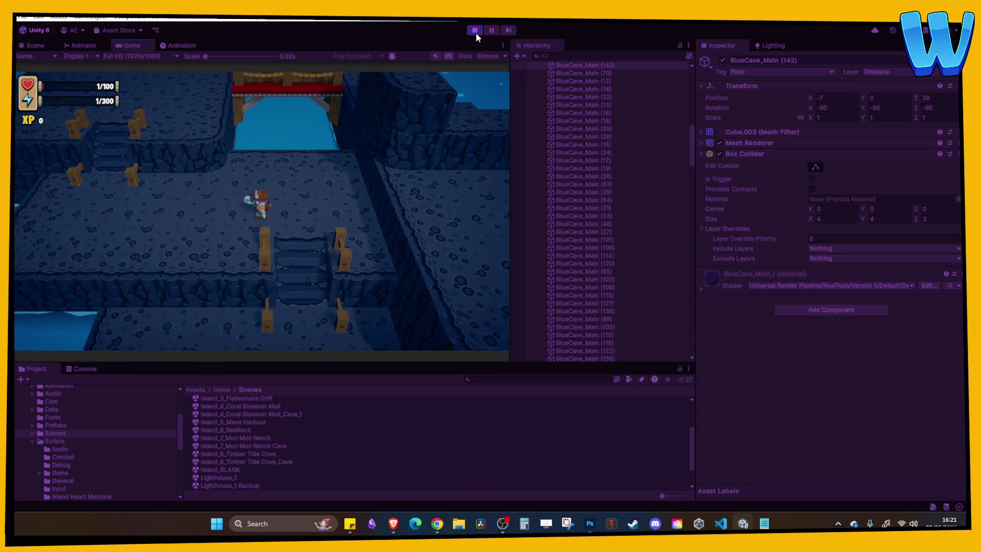
key("w")
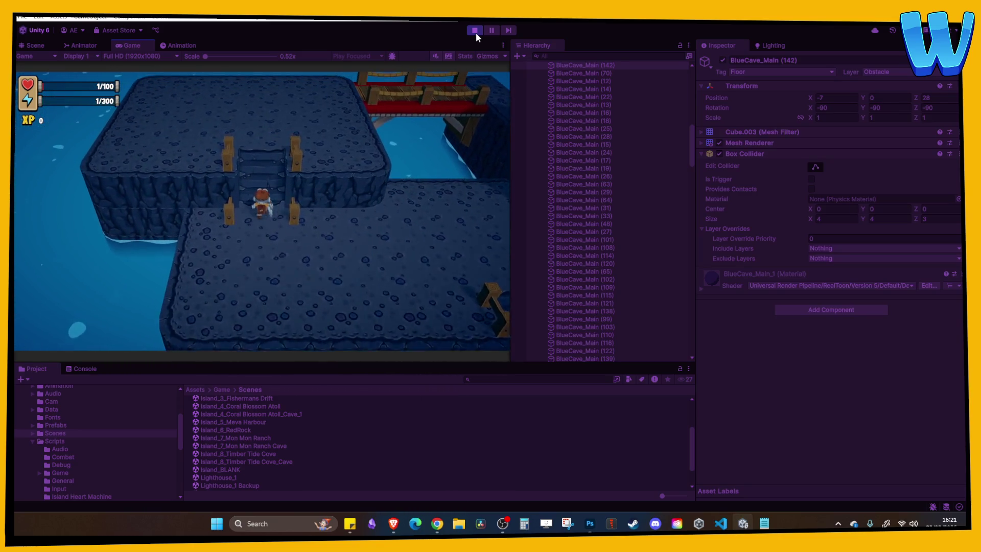
key("d")
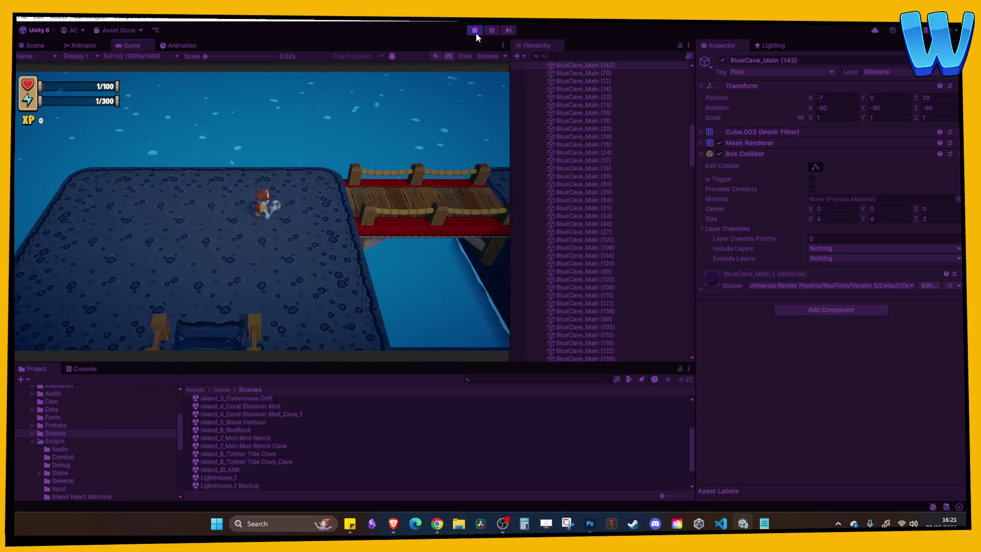
key("d")
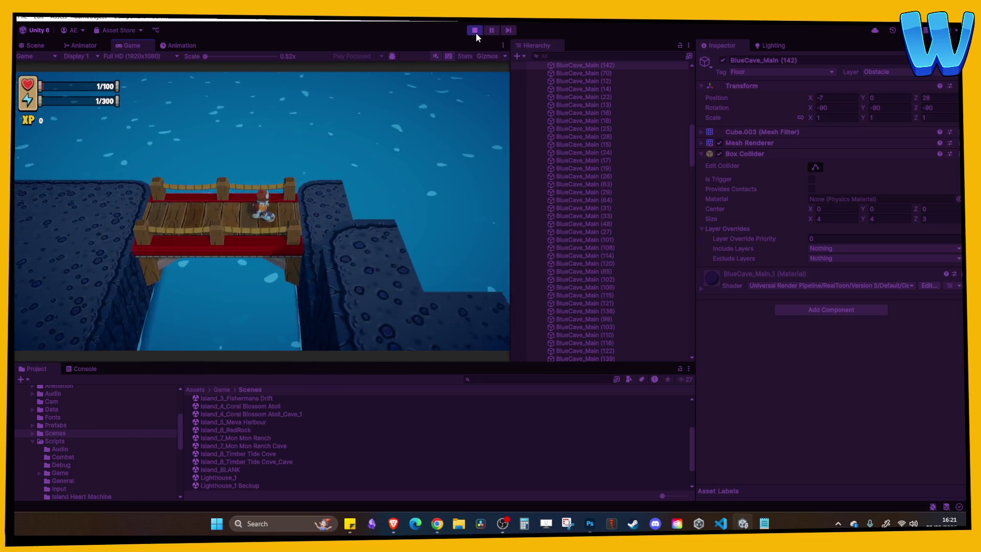
key("a")
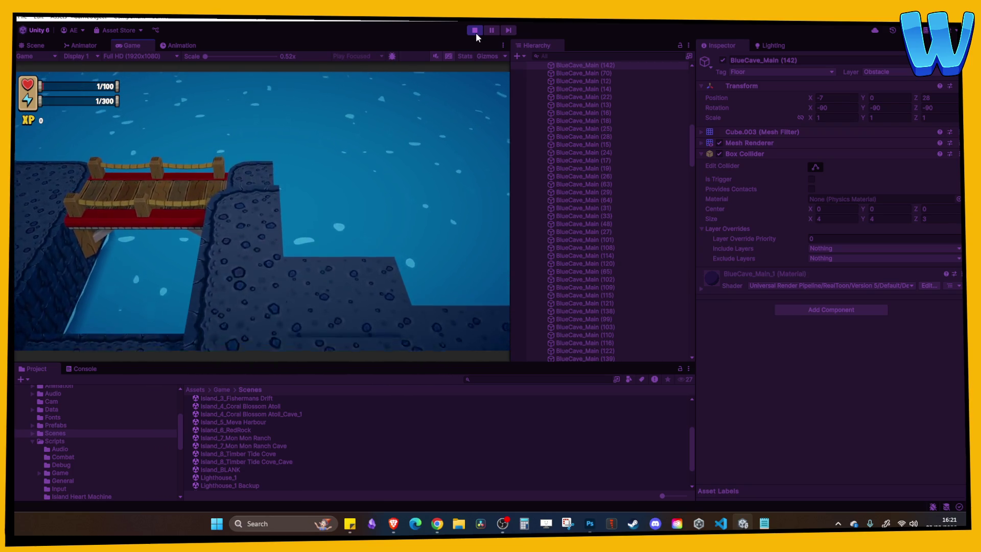
key("a")
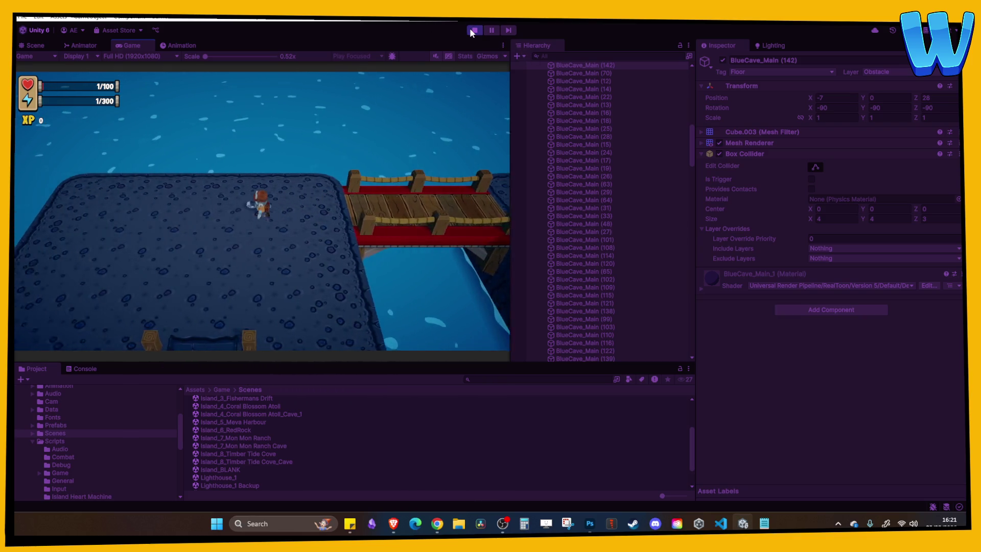
left_click(474, 30)
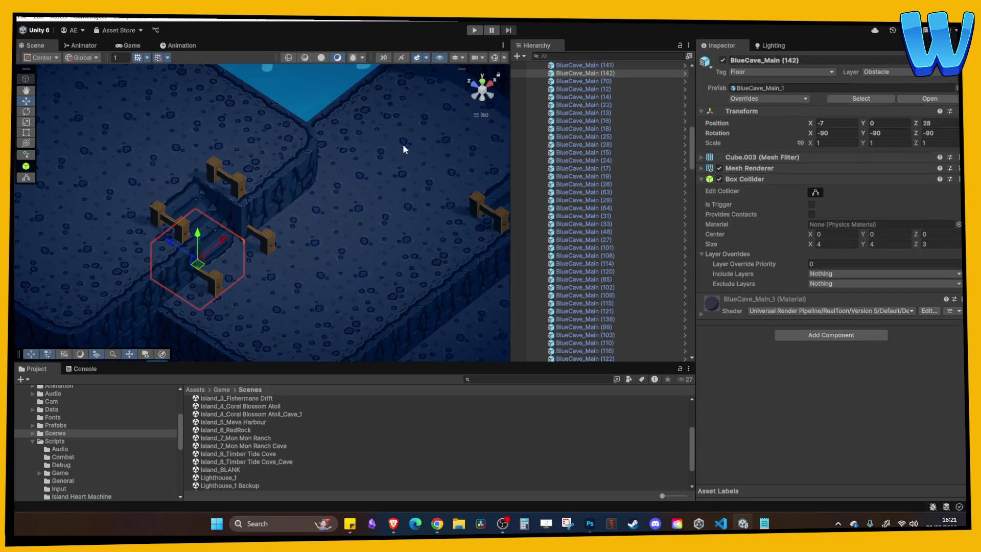
Slide the edge tile beside the bridge along the ledge to Z 36.
mouse_move(307, 211)
left_mouse_down()
mouse_move(366, 160)
mouse_move(329, 232)
mouse_move(281, 258)
mouse_move(296, 226)
mouse_move(360, 200)
left_mouse_up()
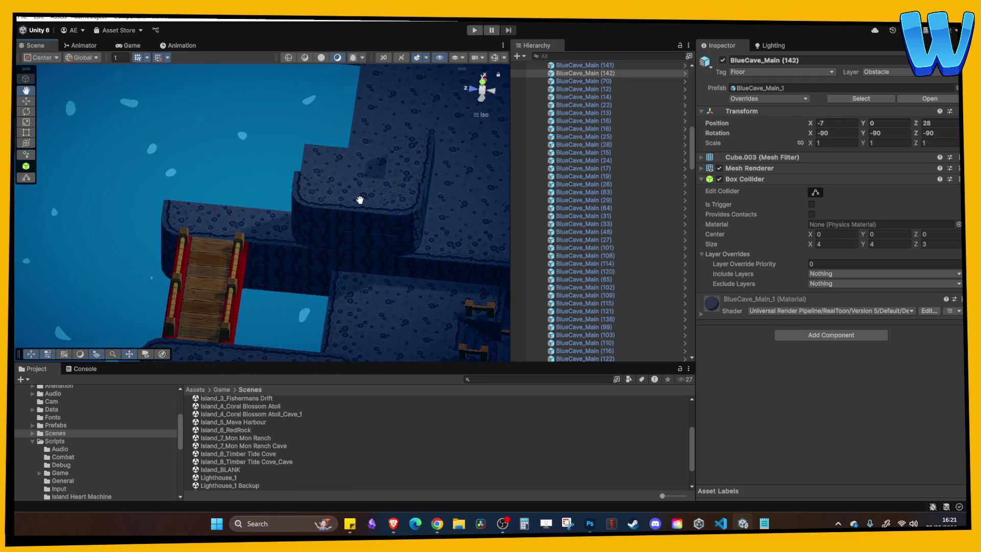
left_click(315, 241)
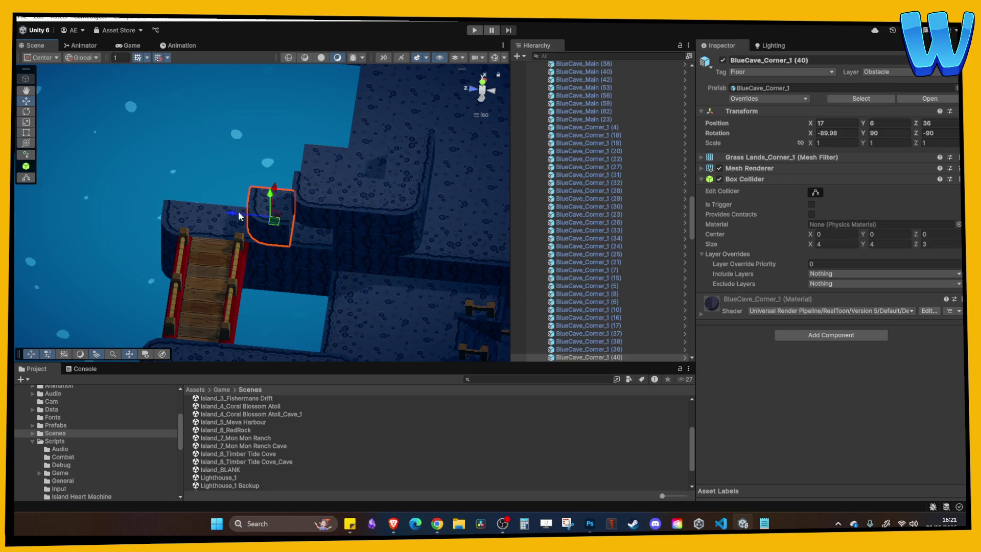
left_click(336, 217)
mouse_move(303, 207)
left_mouse_down()
mouse_move(263, 206)
mouse_move(366, 225)
mouse_move(286, 230)
mouse_move(223, 260)
mouse_move(405, 274)
mouse_move(284, 208)
mouse_move(330, 271)
left_mouse_up()
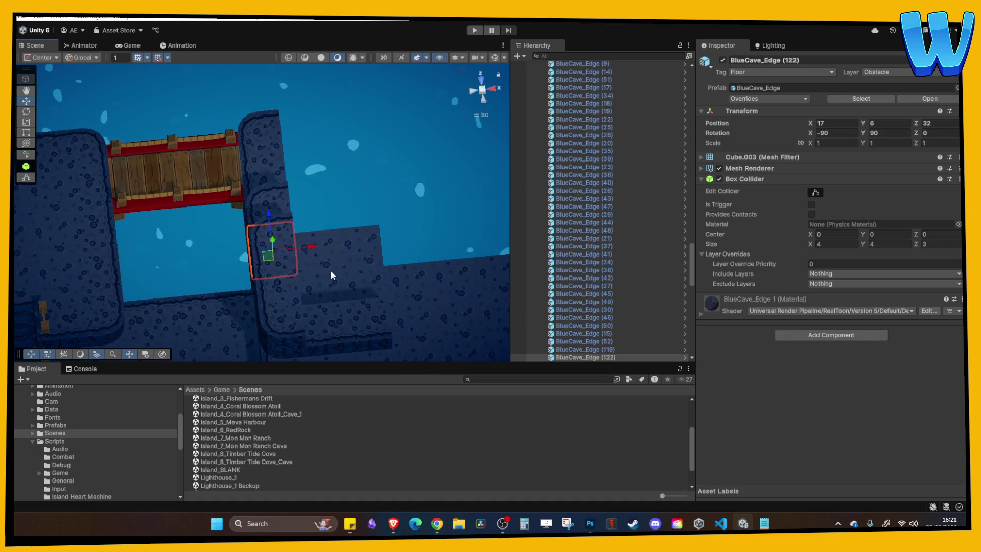
left_click_drag(314, 228, 312, 153)
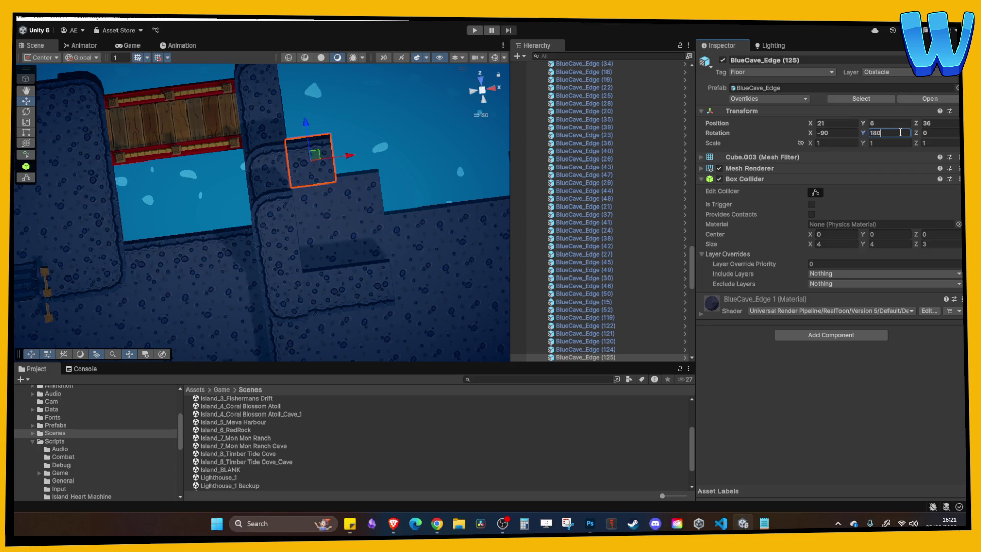
Duplicate the edge tile twice to continue lining the ledge.
key("ctrl+d")
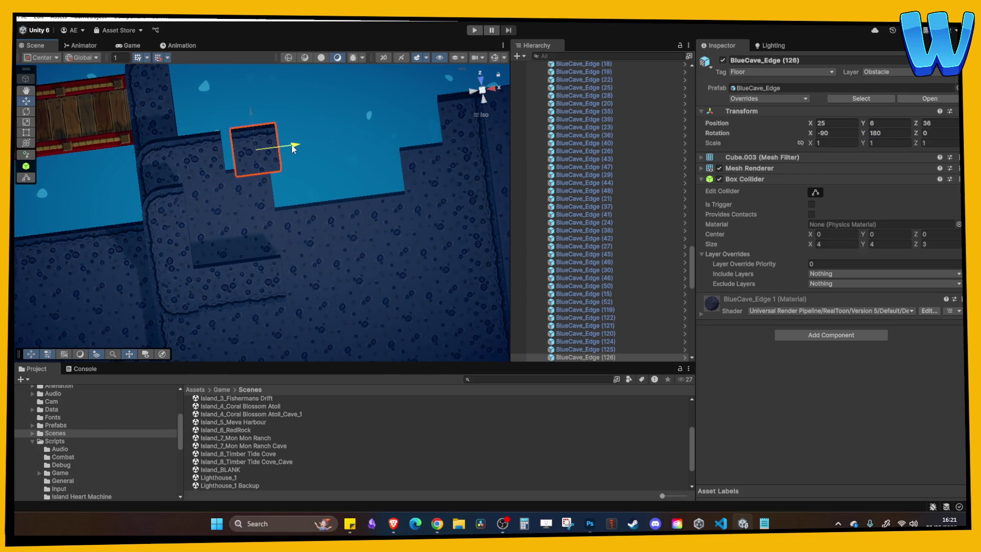
mouse_move(285, 149)
left_mouse_down()
mouse_move(268, 190)
mouse_move(228, 161)
mouse_move(215, 182)
mouse_move(315, 210)
mouse_move(360, 302)
mouse_move(272, 286)
mouse_move(291, 237)
mouse_move(222, 304)
left_mouse_up()
key("ctrl+d")
left_click(272, 284, "ctrl")
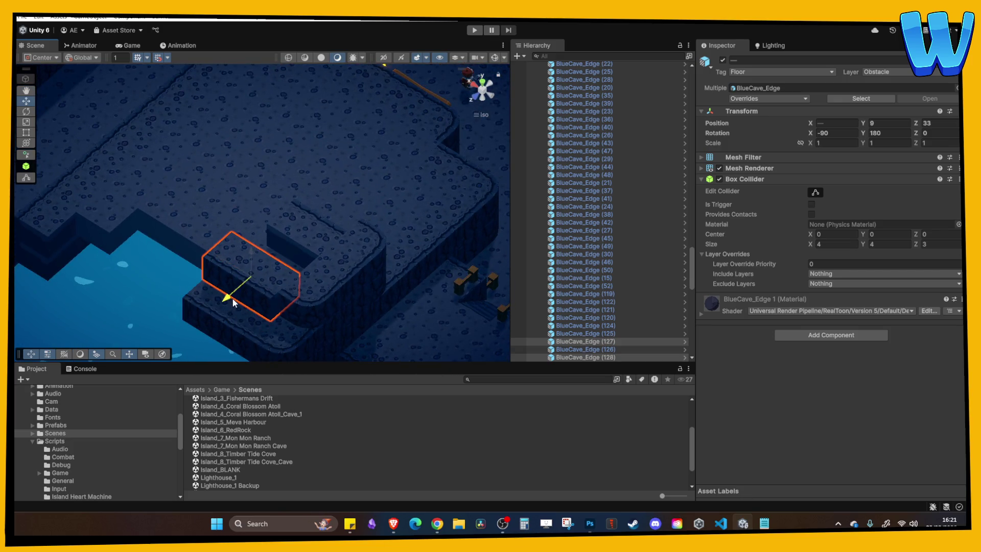
left_click(321, 279)
mouse_move(321, 279)
left_mouse_down()
mouse_move(210, 280)
mouse_move(250, 284)
mouse_move(239, 277)
mouse_move(277, 317)
left_mouse_up()
Delete the misplaced edge tile from the ledge.
left_click(210, 282)
key("Delete")
left_click(202, 279)
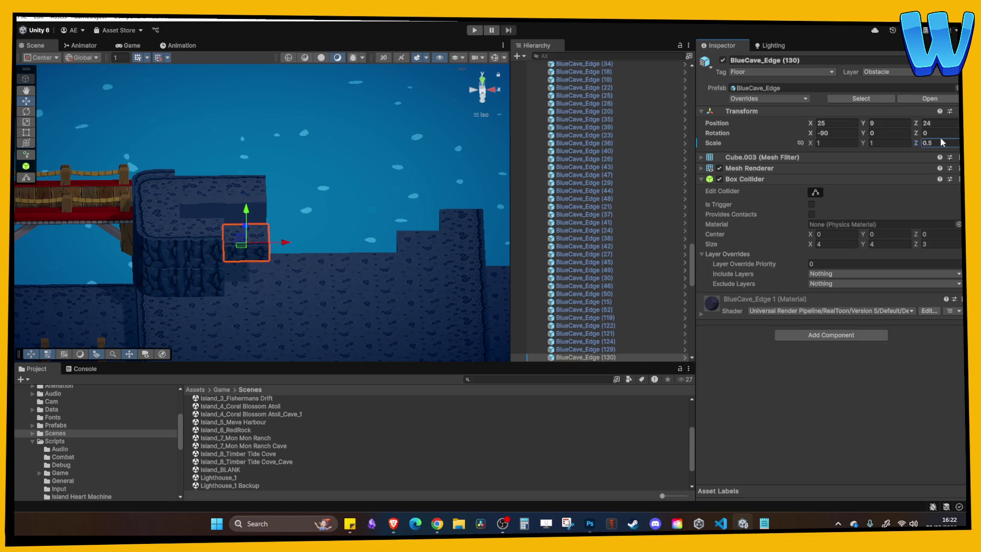
scroll(360, 234, "up", 5)
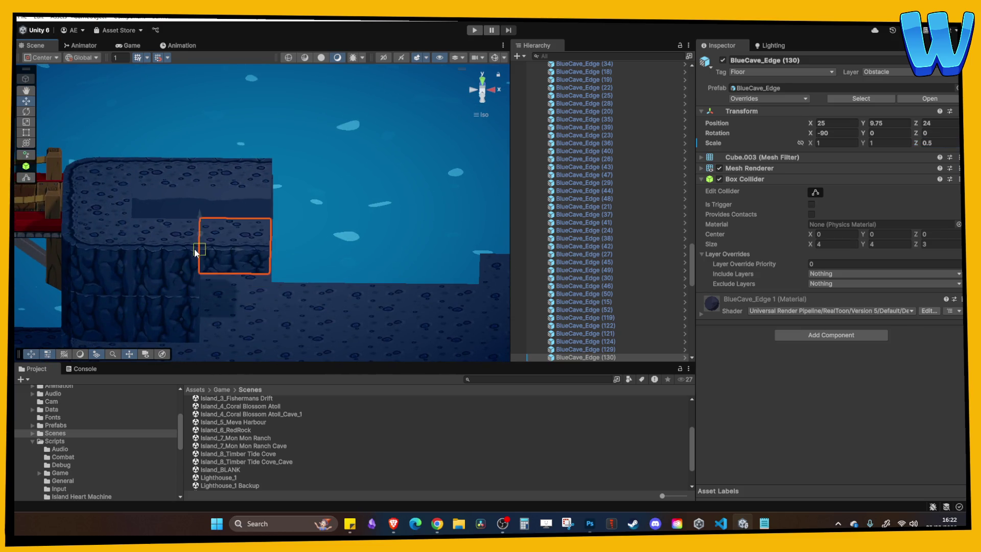
mouse_move(323, 269)
left_mouse_down()
mouse_move(287, 290)
mouse_move(267, 236)
left_mouse_up()
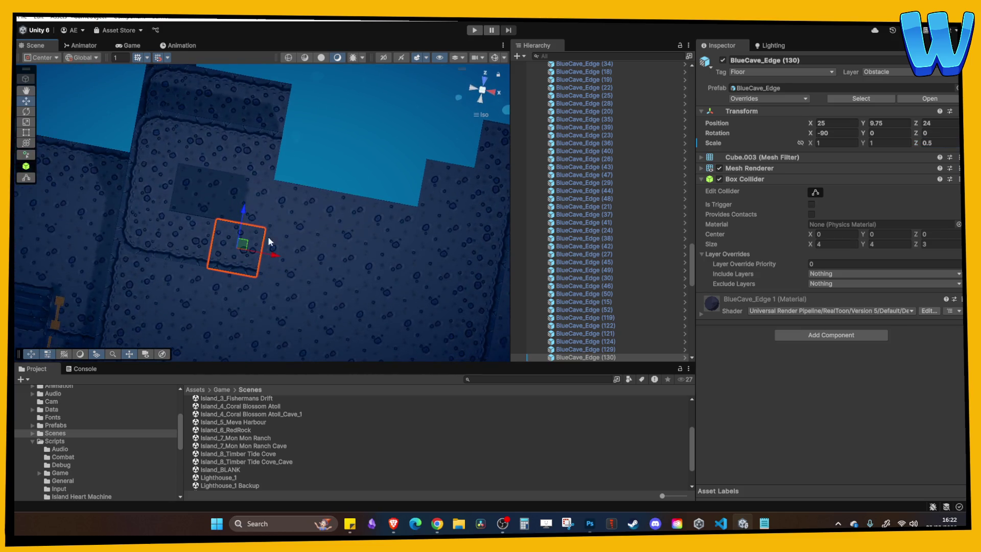
Raise floor blocks BlueCave_Main (121) and (122) to height 7.
left_click(217, 190)
left_click(215, 189, "shift")
left_click_drag(216, 189, 222, 174)
mouse_move(259, 238)
left_mouse_down()
mouse_move(256, 187)
mouse_move(295, 269)
mouse_move(234, 226)
mouse_move(208, 245)
mouse_move(214, 193)
left_mouse_up()
Duplicate edge tile BlueCave_Edge (124) and move the copy to X 29.
left_click(214, 252)
key("ctrl+d")
mouse_move(231, 230)
left_mouse_down()
mouse_move(326, 231)
mouse_move(307, 208)
mouse_move(183, 253)
left_mouse_up()
Duplicate the ledge corner tile, move the copy to X 40 and set Rotation Y to 270.
left_click(155, 250)
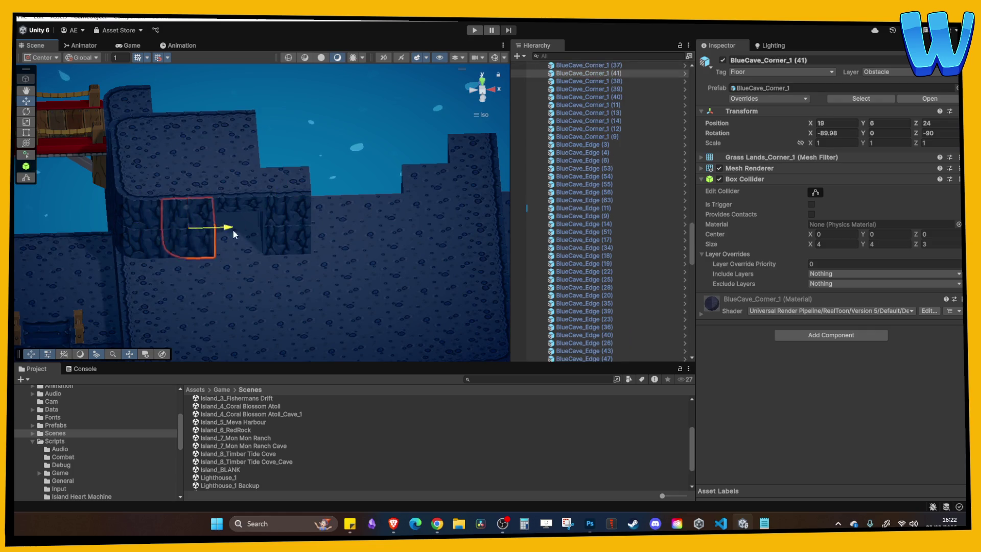
left_click_drag(371, 248, 370, 257)
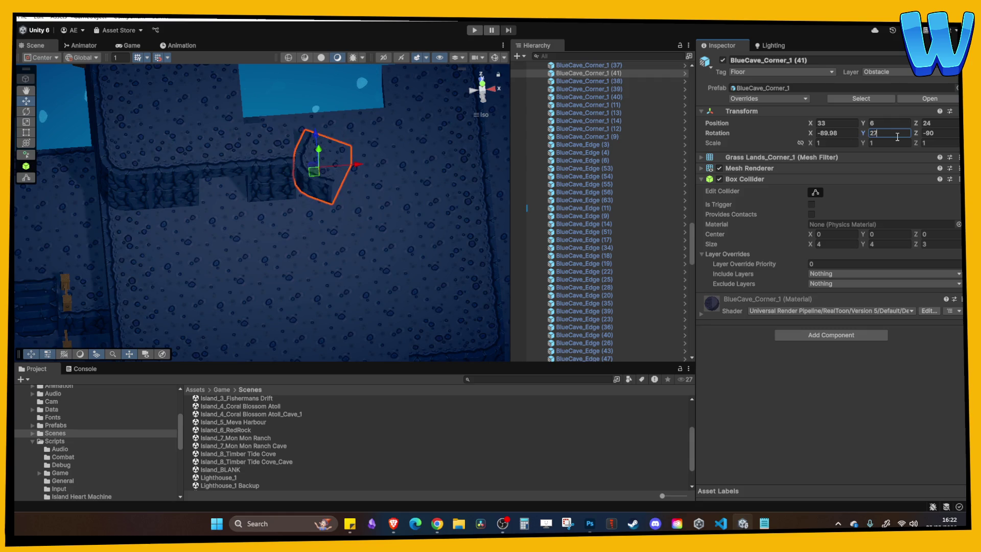
mouse_move(341, 230)
left_mouse_down()
mouse_move(337, 204)
mouse_move(334, 247)
left_mouse_up()
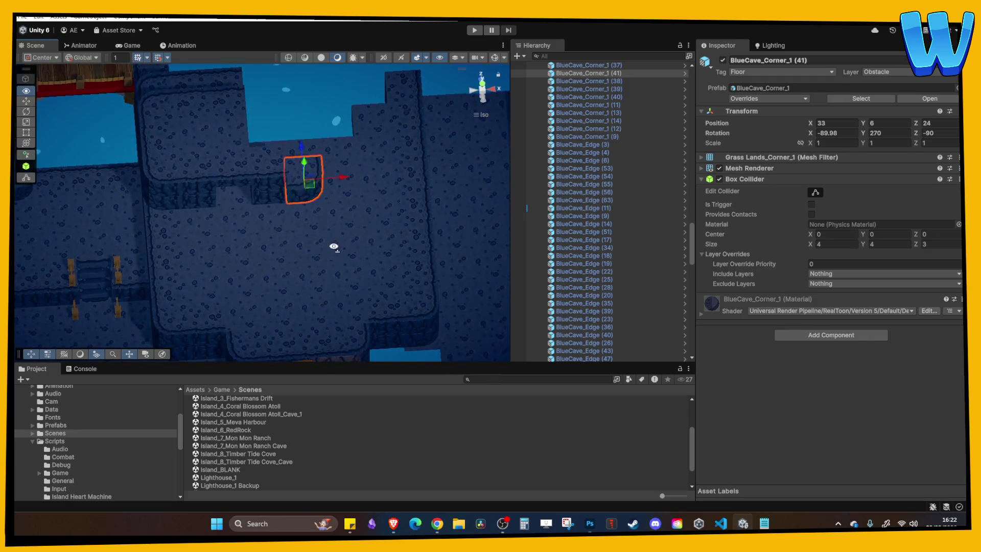
mouse_move(354, 180)
left_mouse_down()
mouse_move(366, 174)
mouse_move(346, 179)
left_mouse_up()
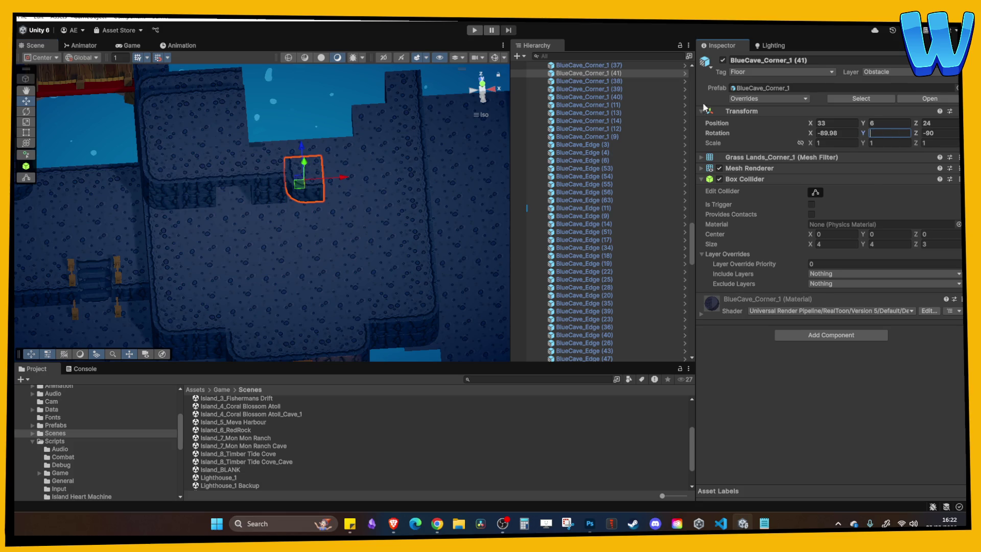
mouse_move(307, 202)
left_mouse_down()
mouse_move(276, 168)
mouse_move(299, 186)
left_mouse_up()
key("ctrl+d")
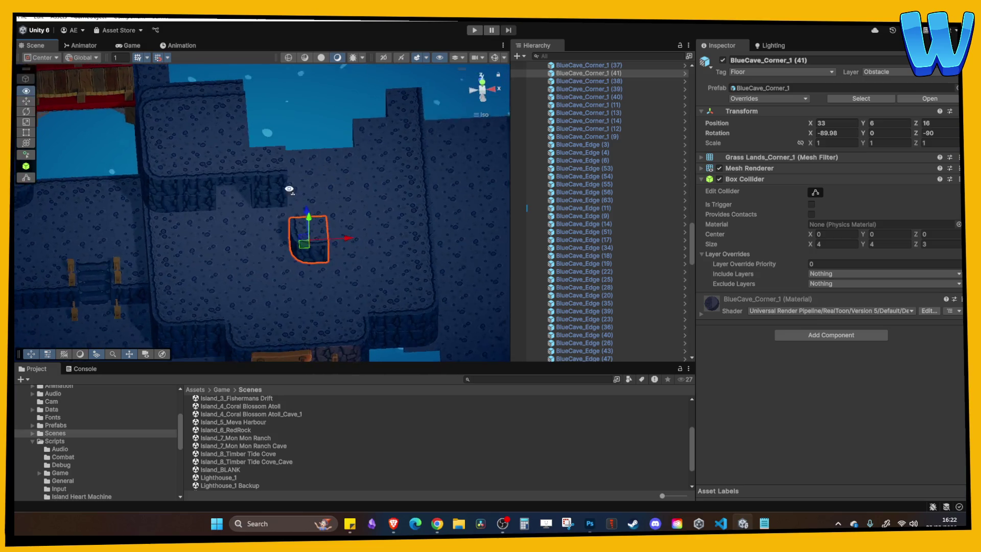
left_click_drag(386, 242, 423, 246)
type("270")
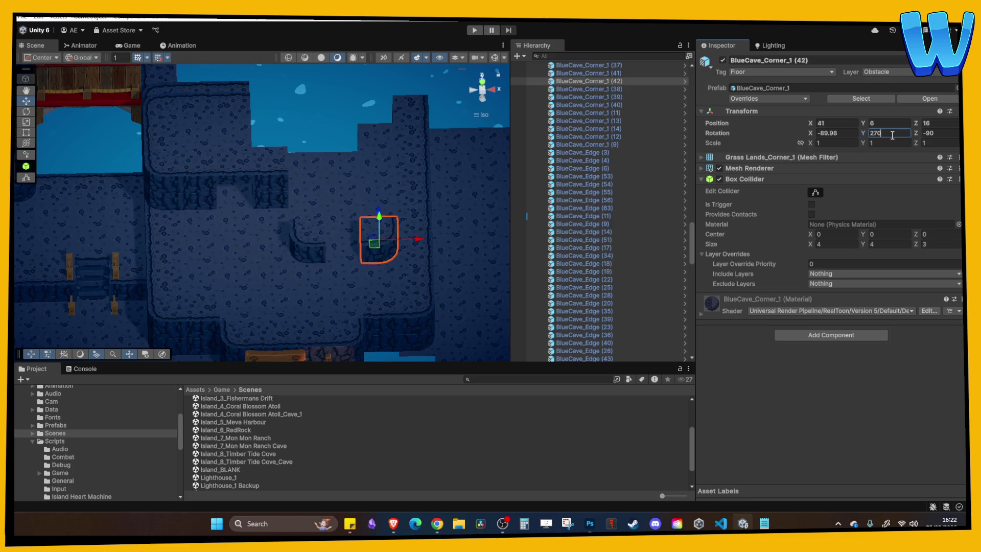
Move BlueCave_Edge (133) to X 36 along the ledge and duplicate it with Rotation Y 90.
left_click_drag(412, 189, 269, 206)
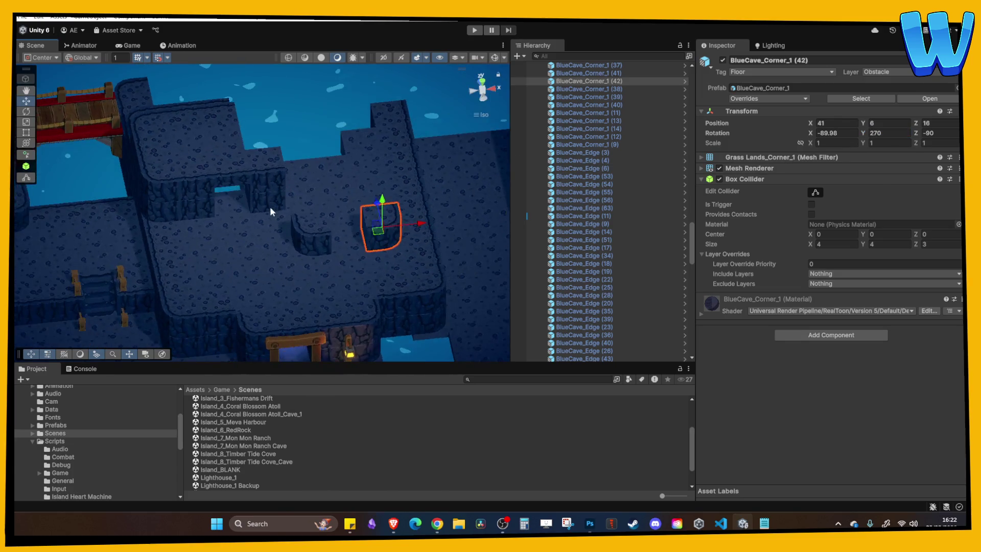
left_click(286, 192)
left_click_drag(359, 182, 365, 183)
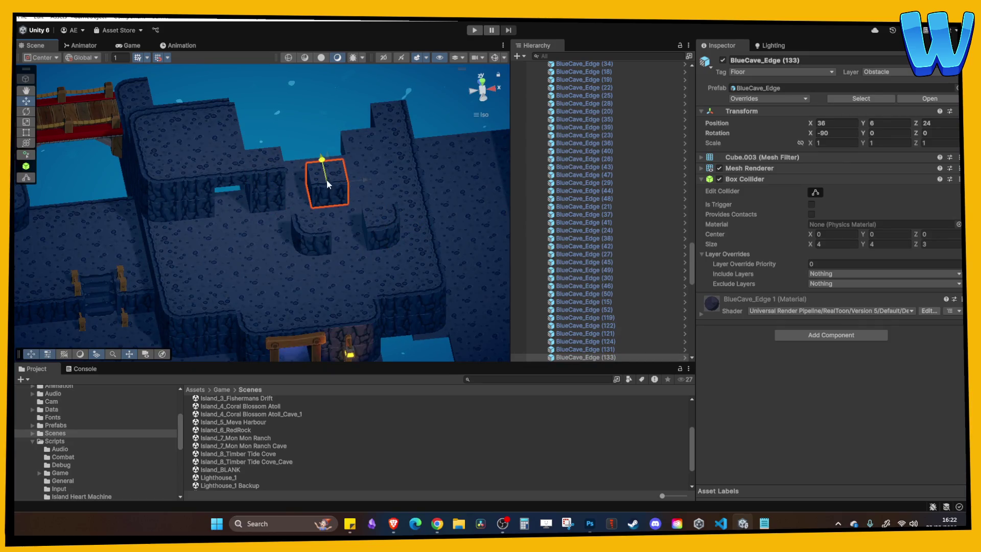
mouse_move(335, 213)
left_mouse_down()
mouse_move(333, 227)
mouse_move(335, 215)
mouse_move(385, 232)
mouse_move(233, 205)
mouse_move(339, 191)
mouse_move(313, 172)
mouse_move(312, 184)
mouse_move(335, 158)
mouse_move(339, 186)
mouse_move(275, 190)
mouse_move(157, 243)
mouse_move(249, 203)
left_mouse_up()
key("ctrl+d")
left_click(883, 132)
type("90")
Duplicate the rotated edge tile, place the copy at X 41 and turn it 270 degrees.
key("ctrl+d")
left_click_drag(295, 258, 329, 322)
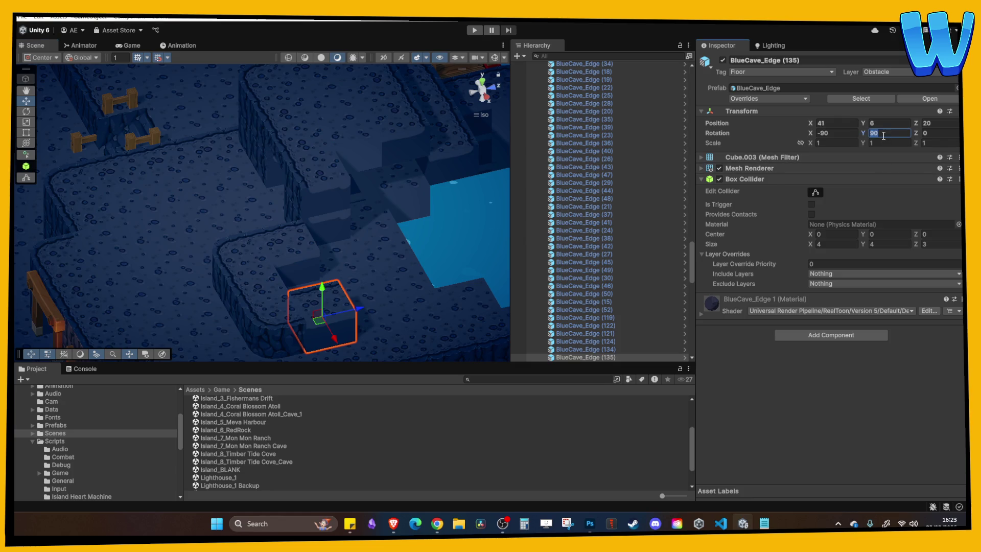
type("27")
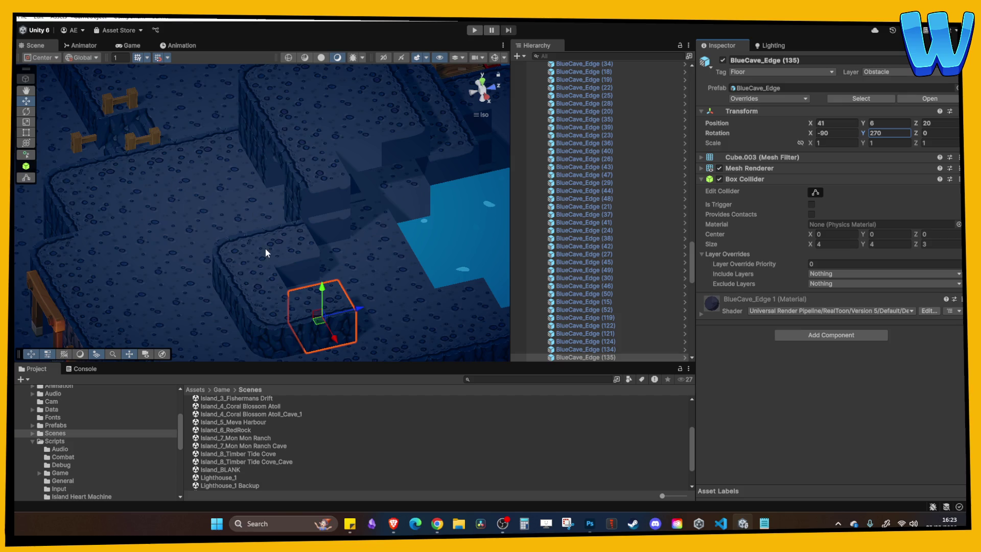
mouse_move(215, 229)
left_mouse_down()
mouse_move(280, 262)
mouse_move(375, 245)
left_mouse_up()
left_click(265, 438)
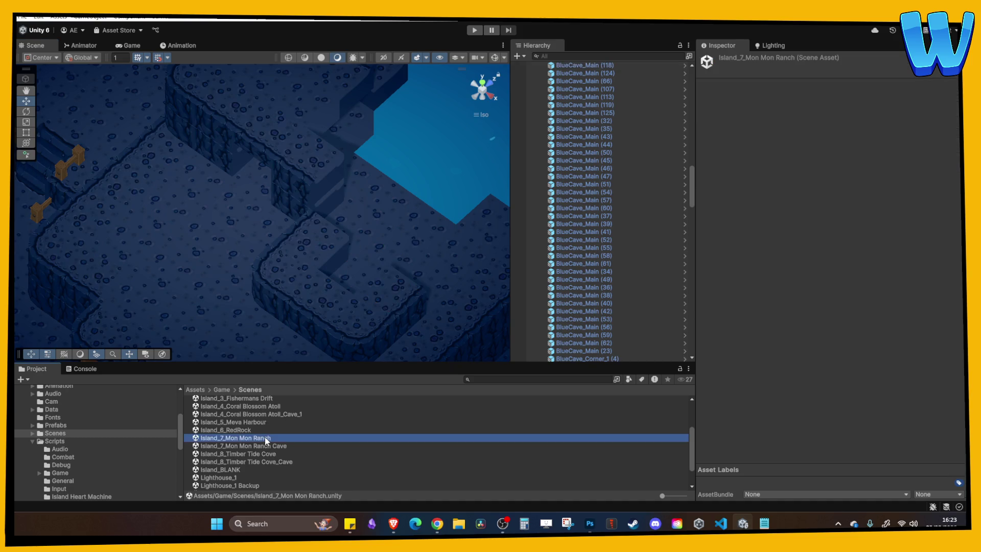
Open the Island_4_Coral Blossom Atoll scene and run a brief playtest.
double_click(264, 438)
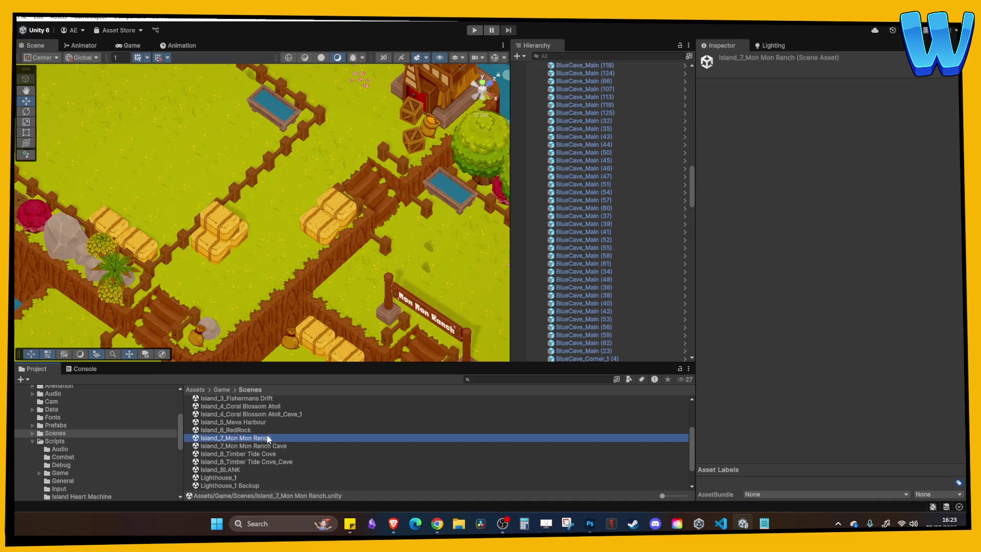
double_click(256, 407)
left_click(475, 31)
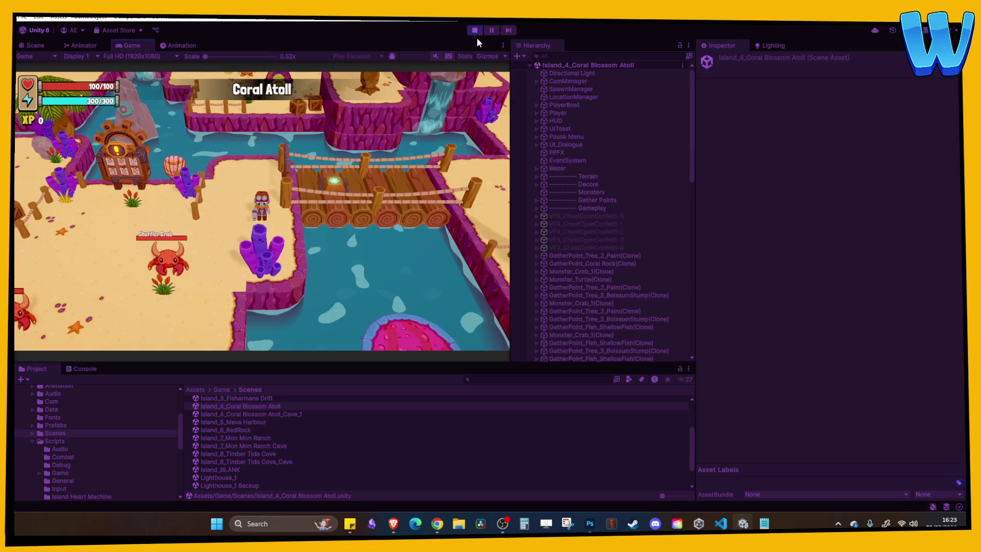
left_click(474, 30)
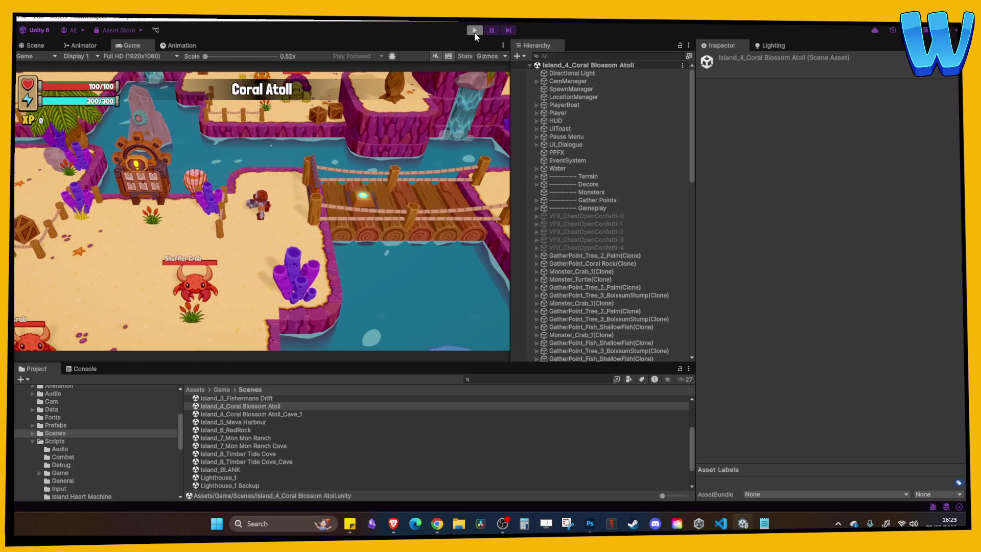
Playtest the Coral Blossom Atoll cave scene, walking to and striking the Coral Rock.
left_click(281, 414)
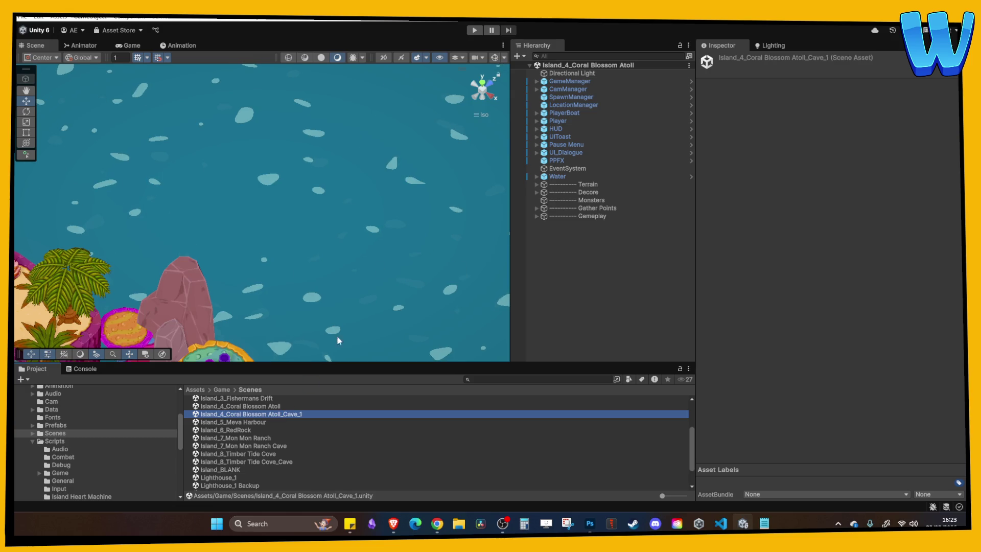
left_click(476, 30)
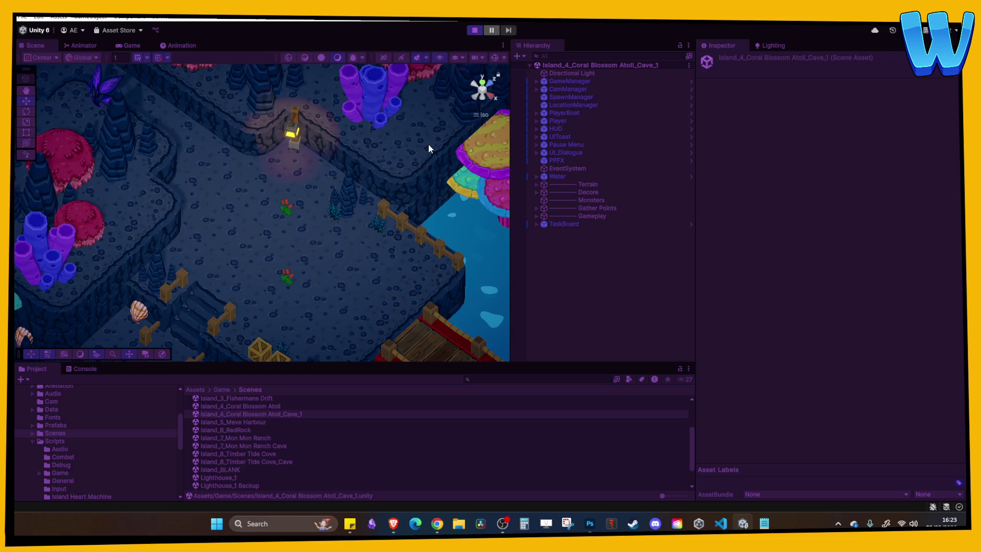
key("w")
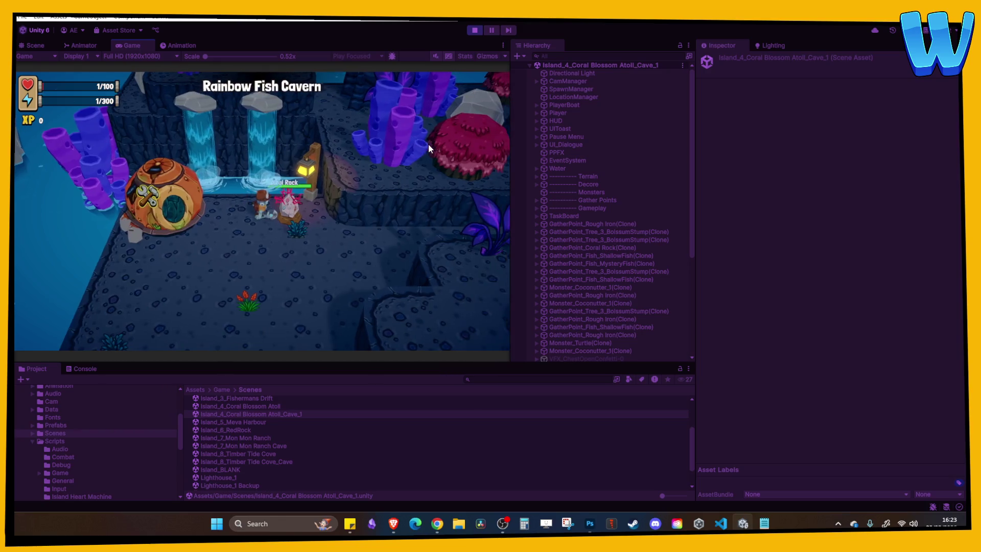
key("e")
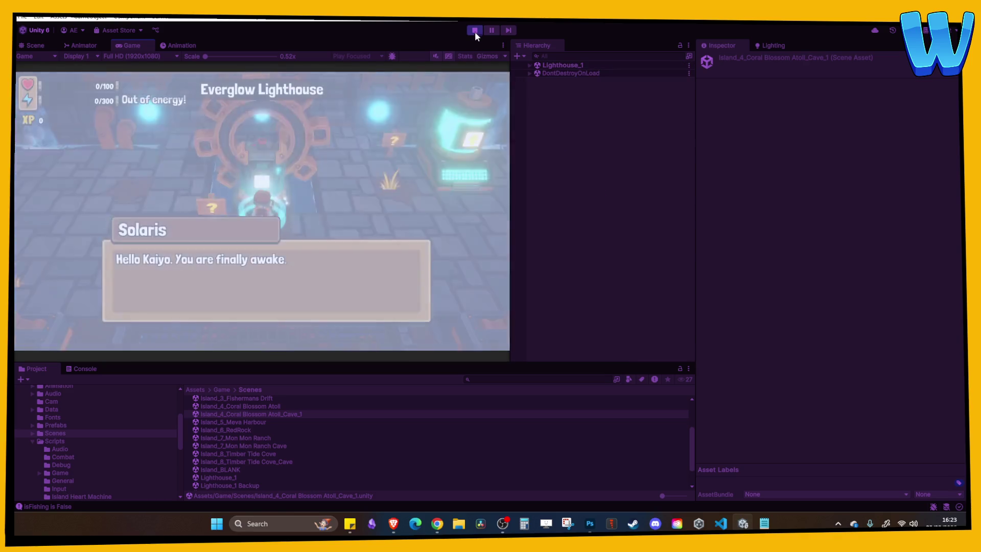
left_click(474, 32)
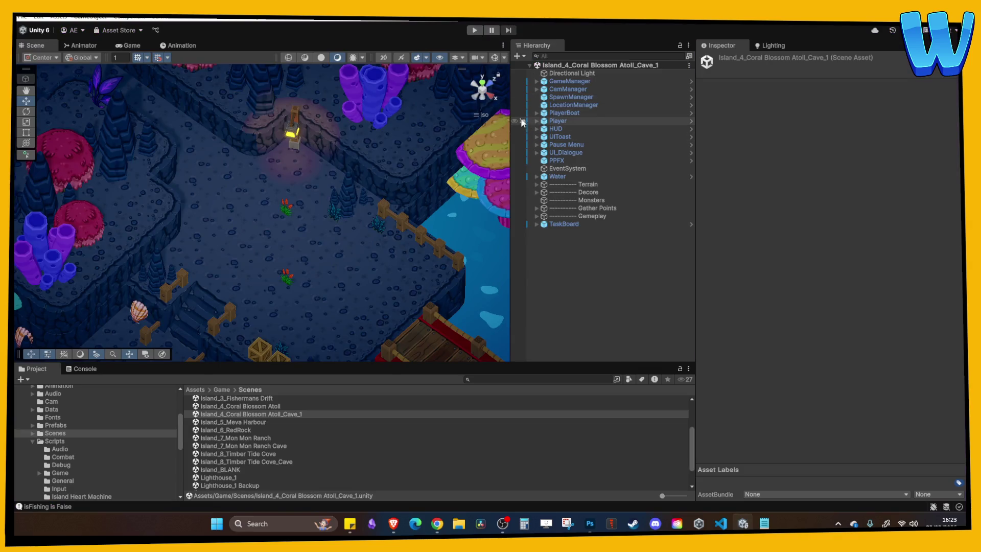
Set the Game view to Play Maximized, playtest walking to Raw Iron, then open Timber Tide Cove cave.
left_click(118, 47)
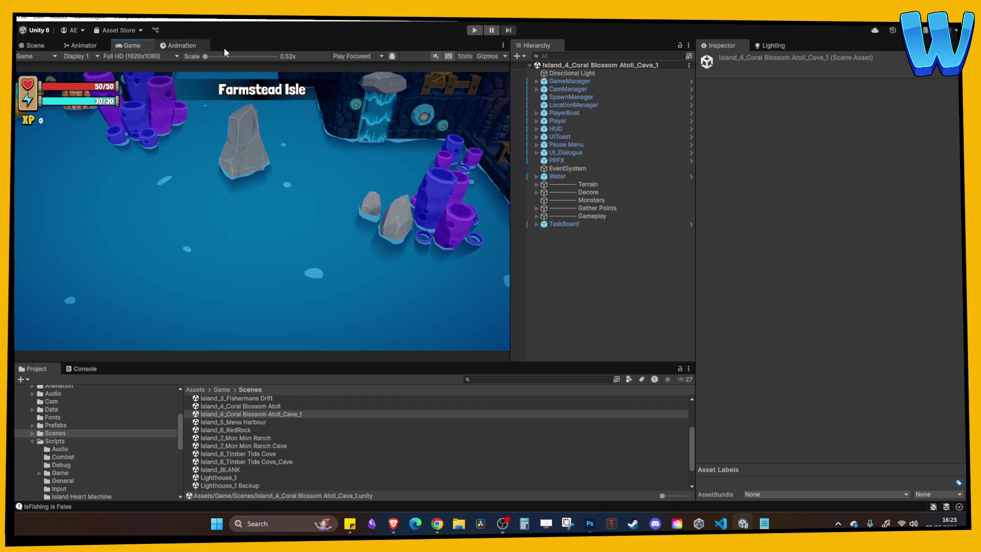
left_click(343, 57)
left_click(370, 78)
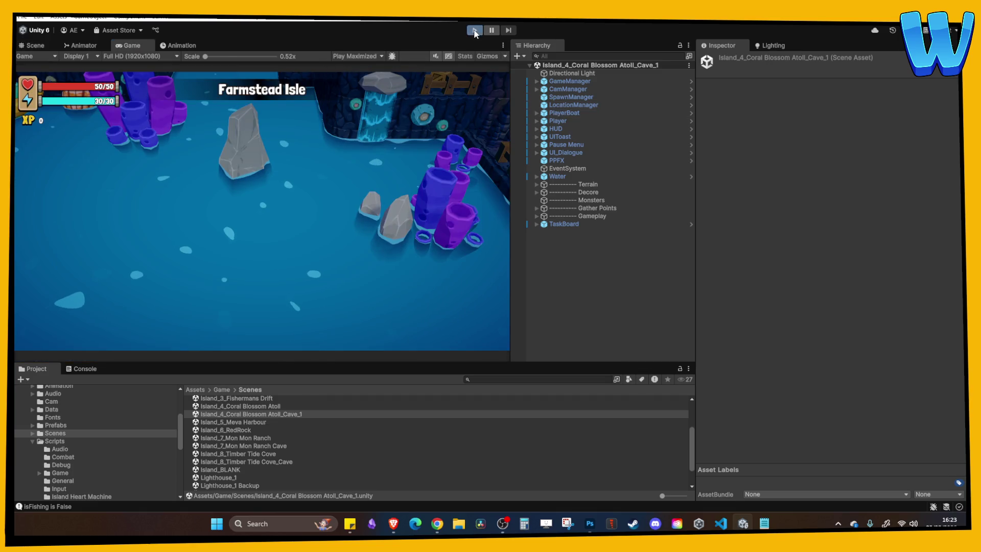
left_click(475, 31)
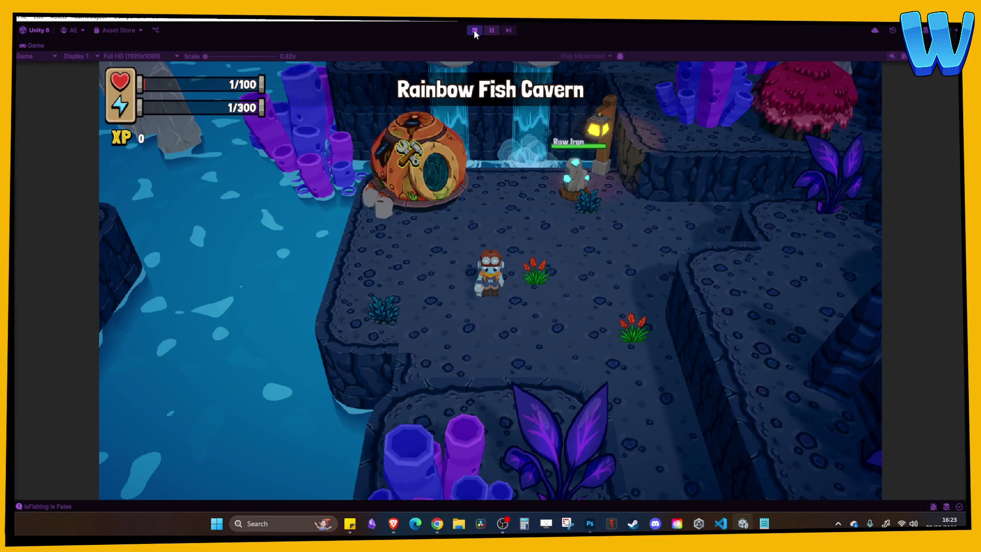
key("w")
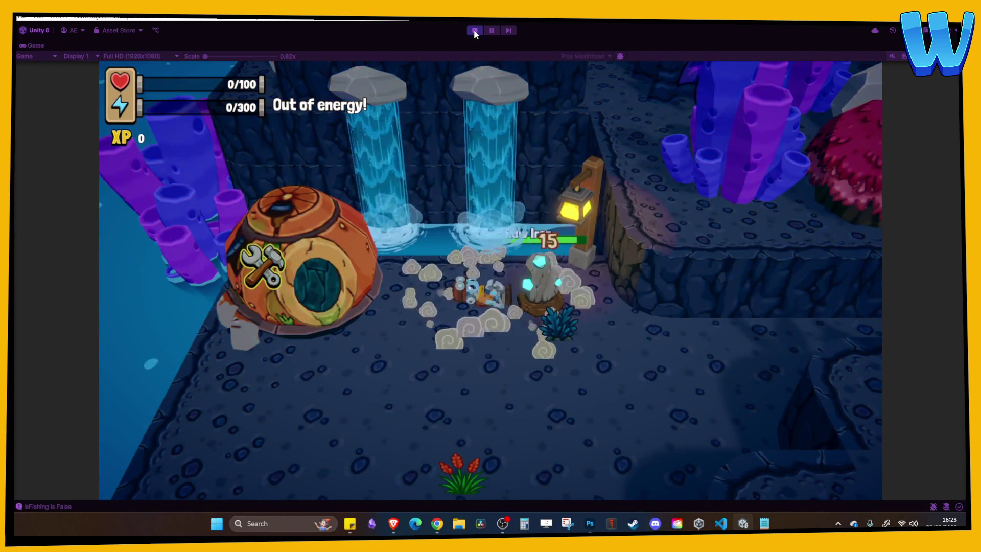
left_click(473, 29)
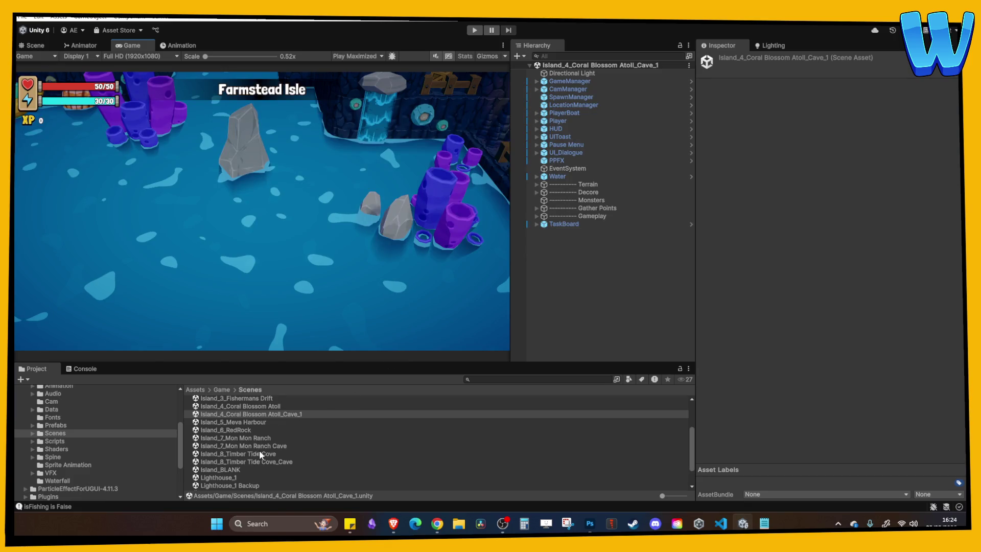
double_click(258, 462)
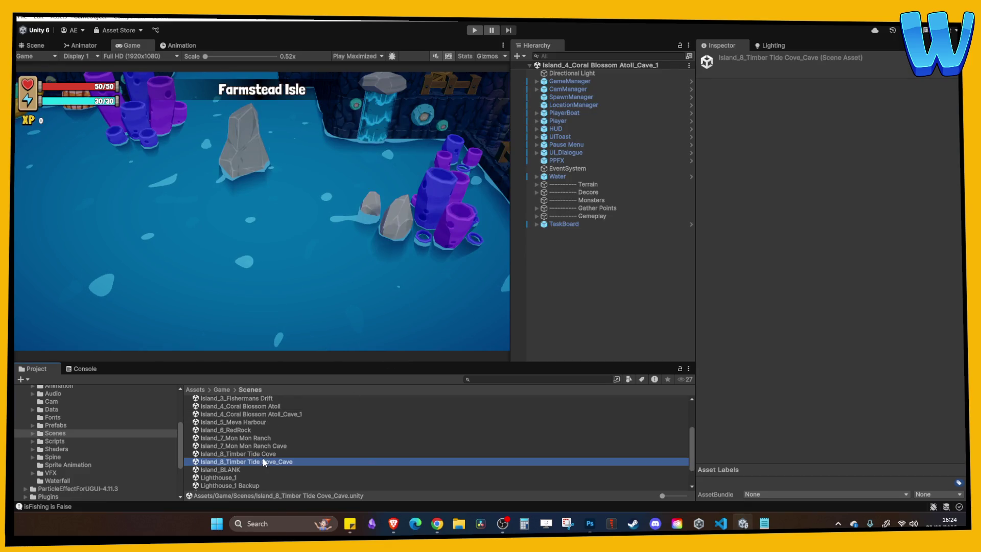
In the Scene view, move a ledge edge tile to Z 24 and add a copy at Z 33.
left_click(82, 369)
left_click(35, 368)
left_click(44, 45)
scroll(215, 225, "up", 5)
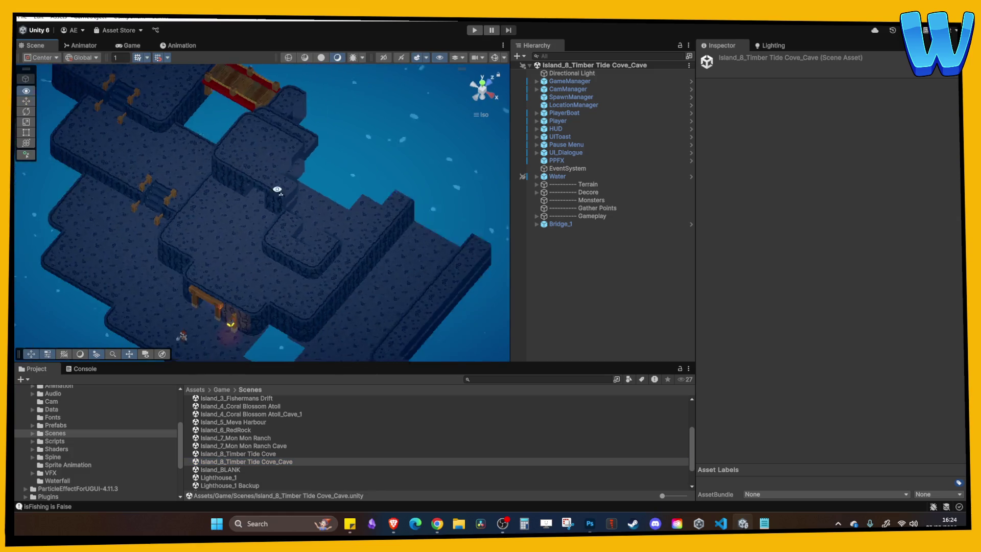
scroll(176, 257, "down", 5)
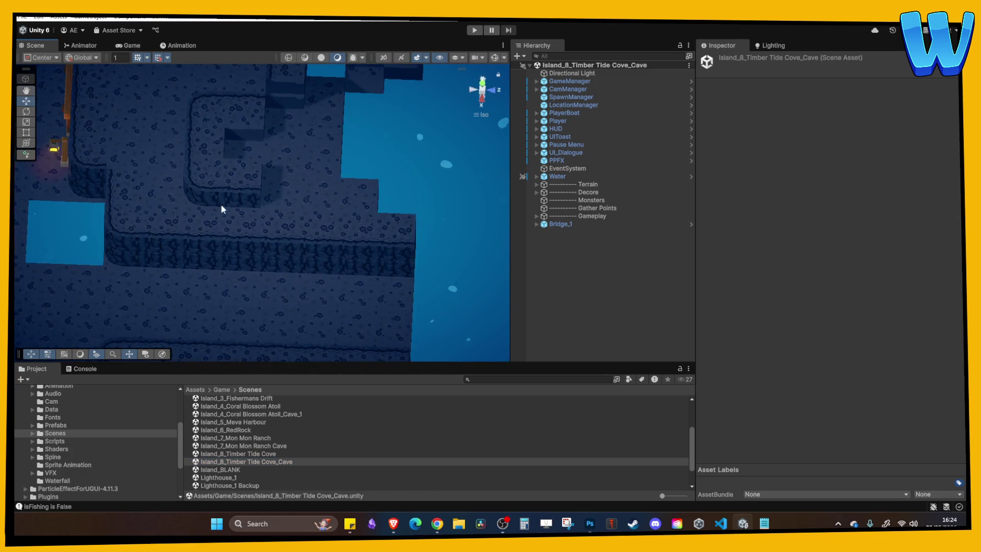
left_click(260, 235)
mouse_move(273, 249)
left_mouse_down()
mouse_move(344, 247)
mouse_move(324, 246)
left_mouse_up()
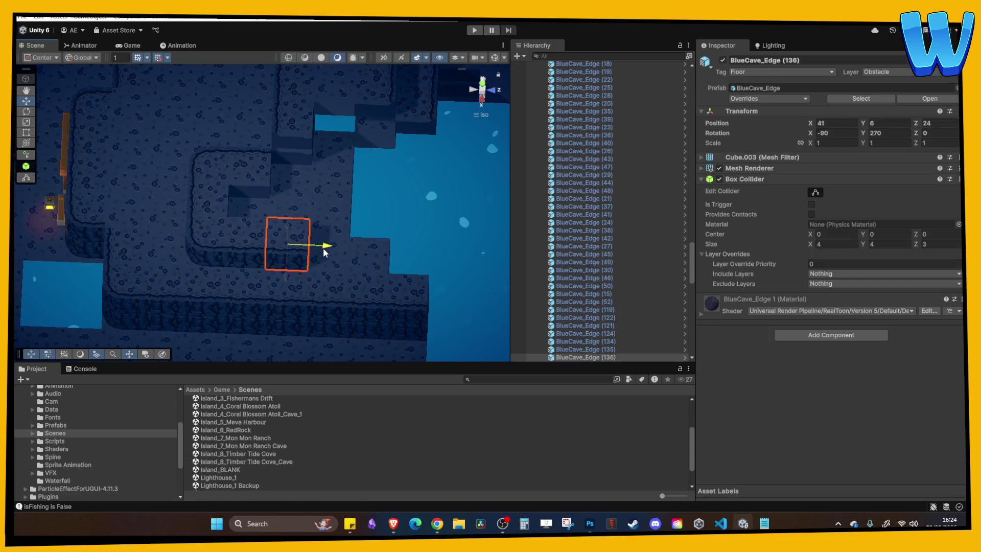
left_click_drag(336, 191, 295, 205)
key("ctrl+d")
key("ctrl+d")
mouse_move(329, 271)
left_mouse_down()
mouse_move(376, 267)
mouse_move(368, 269)
left_mouse_up()
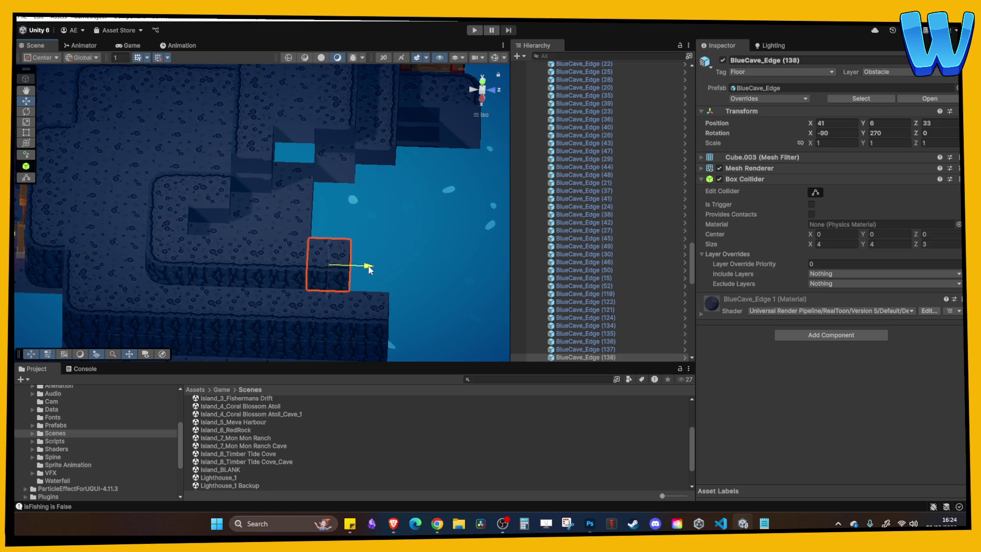
Duplicate the rounded corner tile, move it to the ledge end and set Rotation Y to 180.
left_click(174, 278)
key("ctrl+d")
left_click_drag(200, 269, 413, 269)
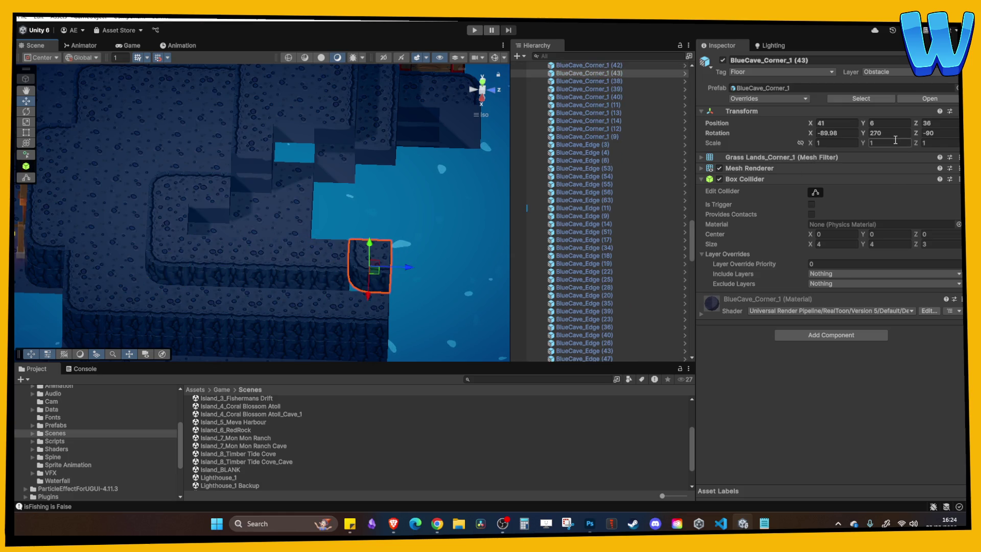
type("9")
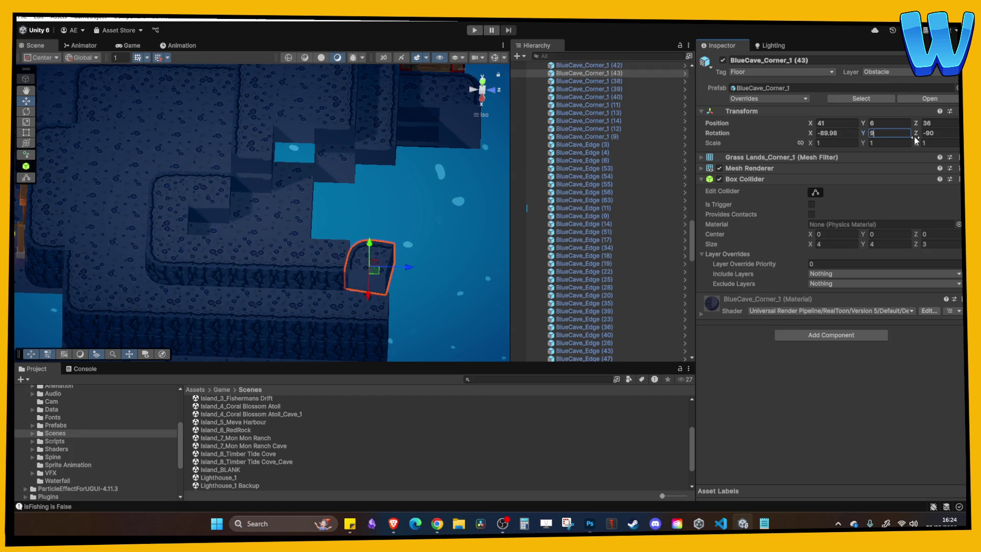
key("BackSpace")
type("180")
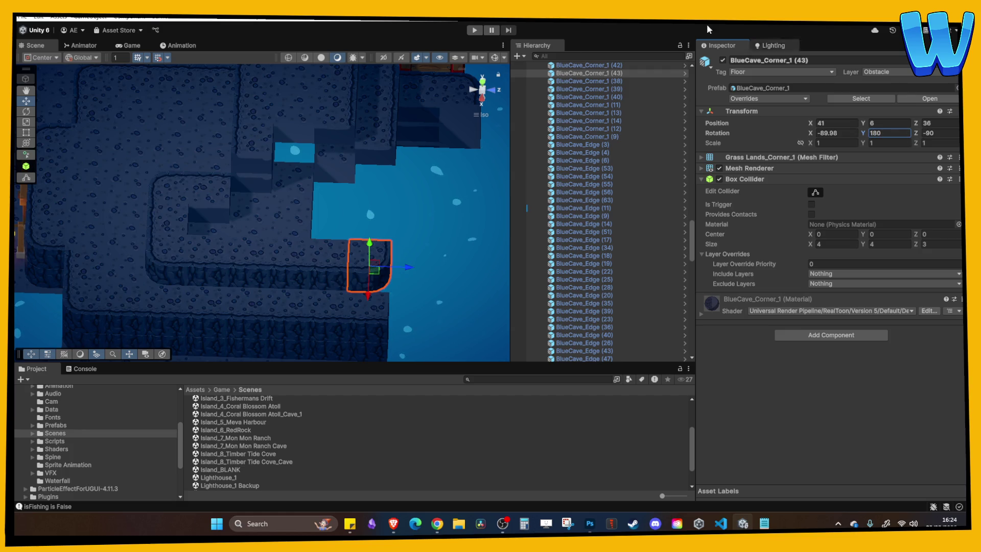
Move two edge tiles down the ledge and set the corner tile onto the hole's inner rim.
left_click(383, 139)
scroll(381, 158, "up", 3)
left_click(377, 129, "shift")
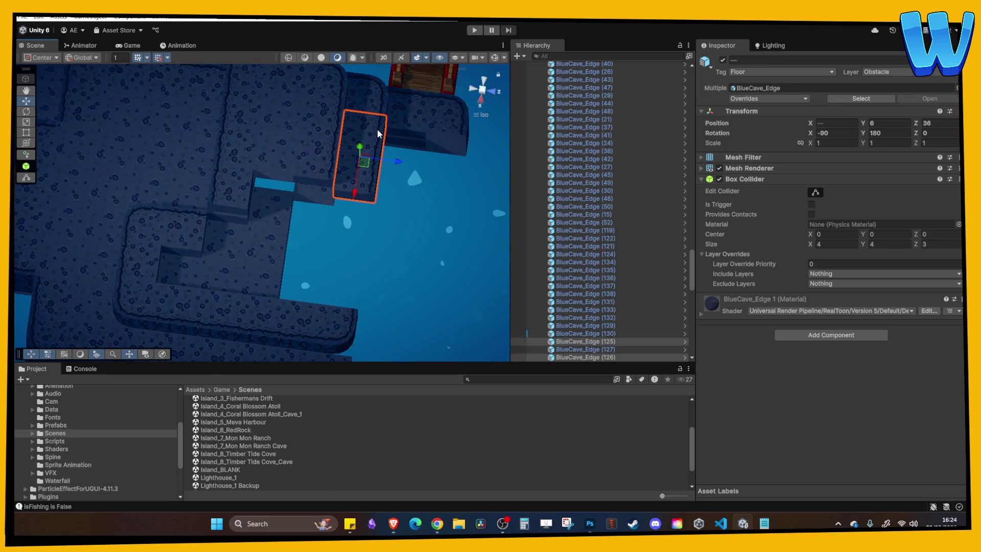
mouse_move(360, 163)
left_mouse_down()
mouse_move(336, 317)
mouse_move(305, 288)
mouse_move(352, 226)
mouse_move(250, 254)
mouse_move(240, 275)
left_mouse_up()
left_click(358, 263)
left_click(242, 275)
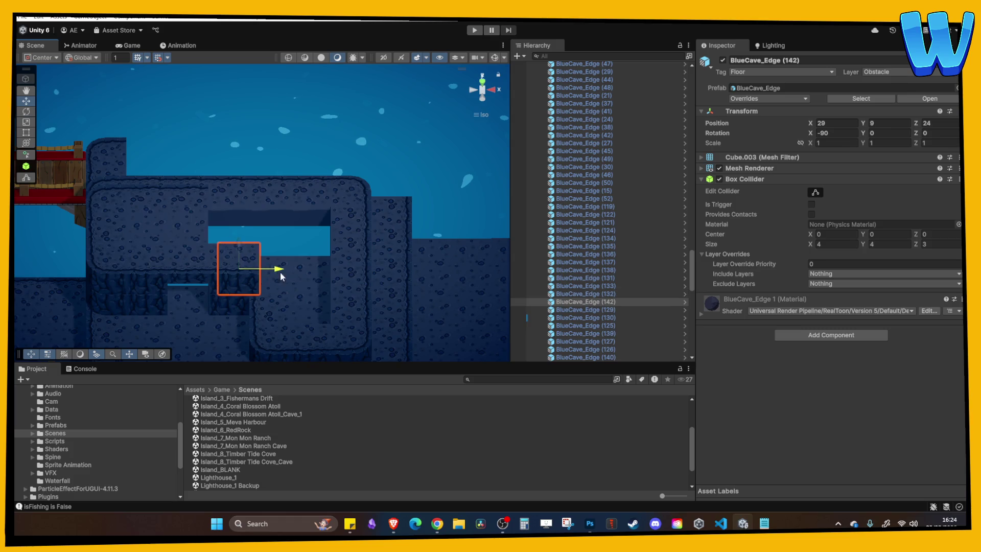
left_click(351, 345)
mouse_move(391, 334)
left_mouse_down()
mouse_move(355, 333)
mouse_move(320, 307)
mouse_move(308, 219)
left_mouse_up()
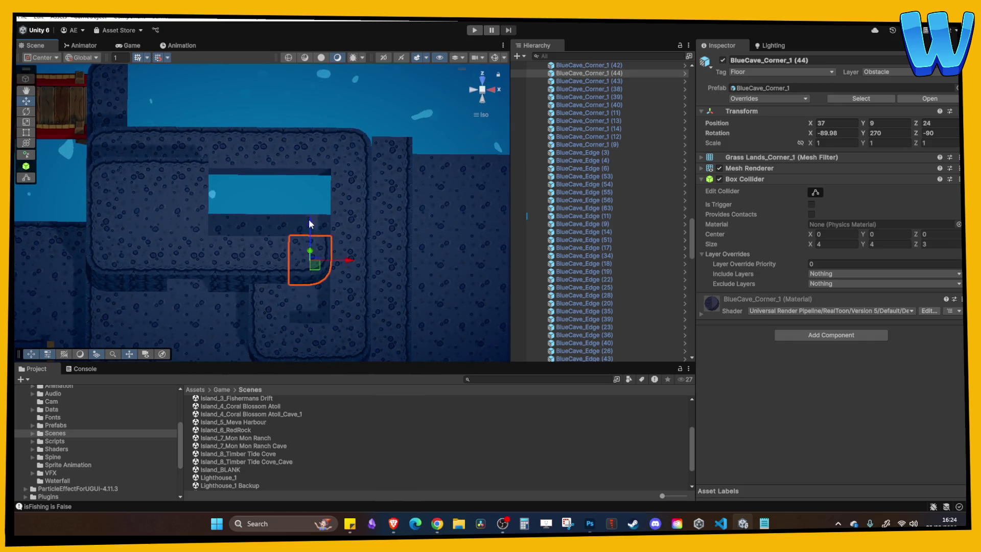
Move BlueCave_Edge (137) to X 37 at height 9 and duplicate corner (44) turned 180 degrees.
left_click(101, 206)
left_click(362, 204)
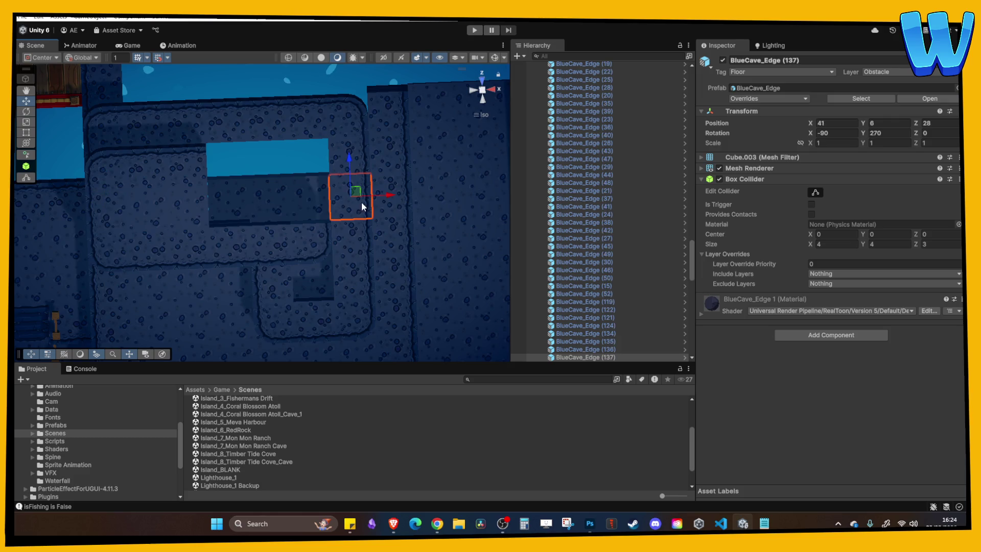
left_click_drag(391, 200, 344, 200)
mouse_move(300, 269)
left_mouse_down()
mouse_move(296, 240)
mouse_move(235, 212)
mouse_move(230, 188)
mouse_move(230, 262)
mouse_move(296, 284)
mouse_move(302, 245)
mouse_move(289, 210)
mouse_move(322, 275)
mouse_move(317, 166)
left_mouse_up()
left_click(321, 272)
key("ctrl+d")
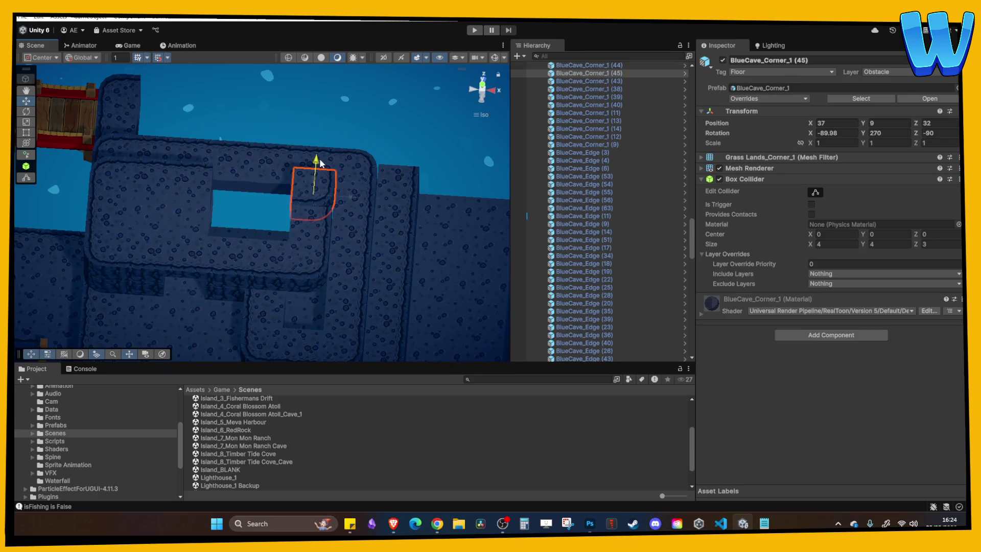
type("0")
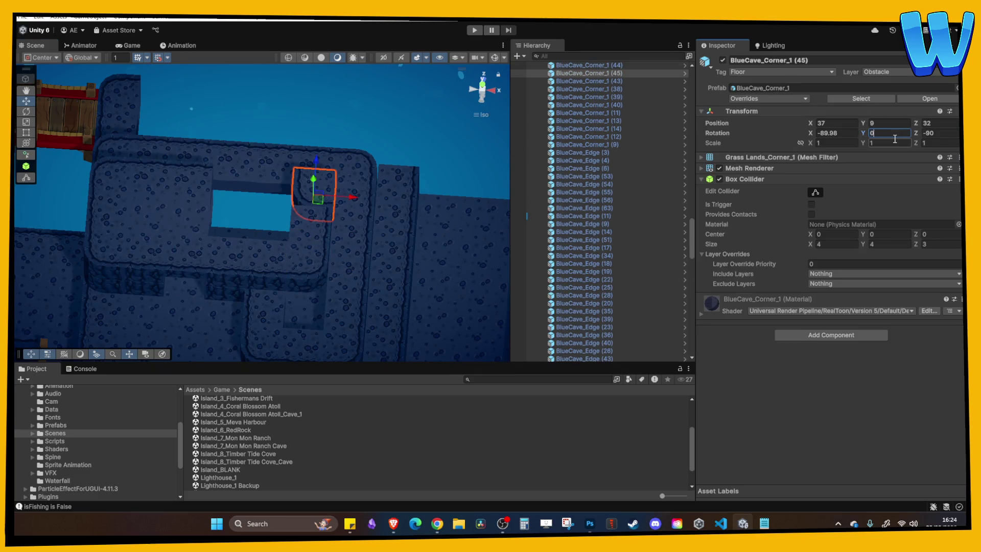
type("180")
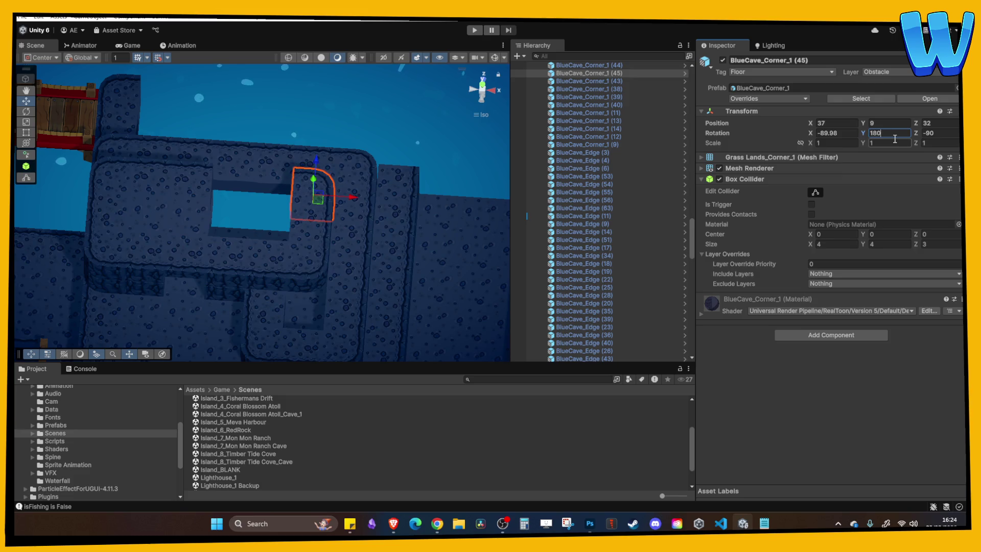
Move two edge tiles into the hole and raise its floor tile to height 9.
left_click(176, 174)
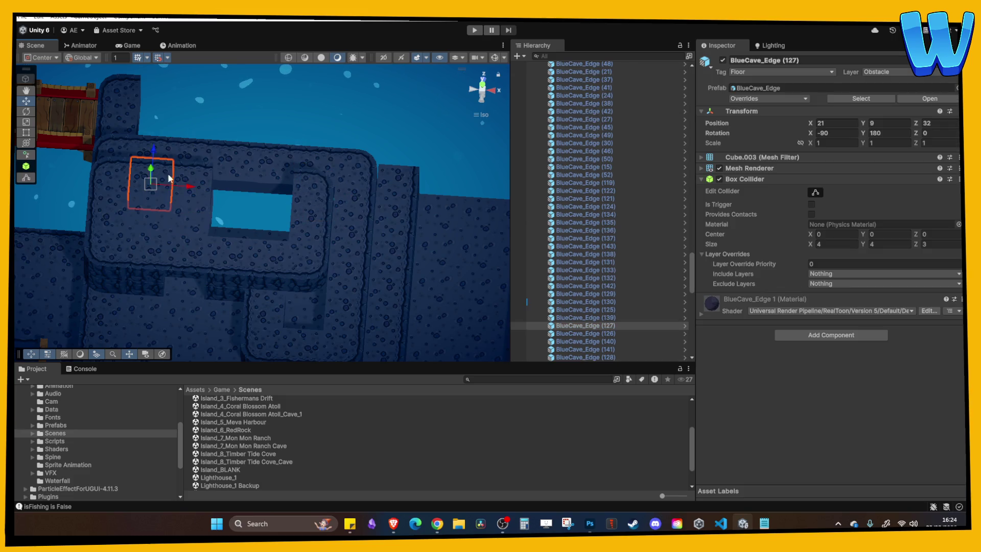
left_click(207, 181, "shift")
left_click_drag(209, 182, 284, 193)
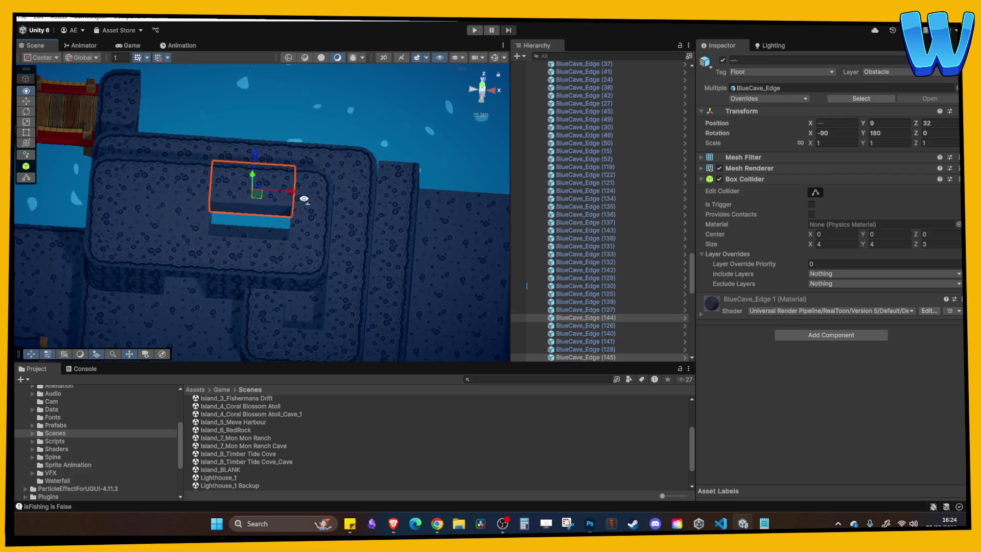
scroll(307, 203, "up", 2)
left_click(265, 216)
mouse_move(275, 232)
left_mouse_down()
mouse_move(254, 245)
mouse_move(252, 212)
left_mouse_up()
Select floor blocks BlueCave_Main (112) and (118) beside the raised tiles.
key("f")
mouse_move(179, 143)
left_mouse_down()
mouse_move(315, 277)
mouse_move(279, 321)
mouse_move(239, 316)
mouse_move(299, 339)
left_mouse_up()
left_click(279, 320)
left_click(239, 316)
left_click(240, 320)
left_click(270, 321, "shift")
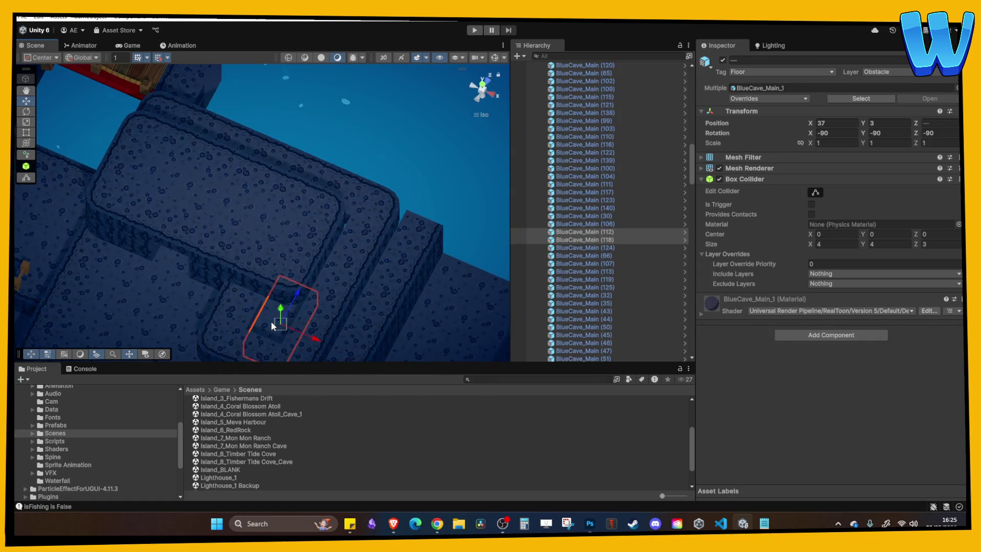
Raise the selected floor blocks to height 6 and duplicate one of them.
mouse_move(280, 305)
left_mouse_down()
mouse_move(307, 302)
mouse_move(332, 268)
mouse_move(298, 315)
mouse_move(241, 296)
mouse_move(352, 263)
mouse_move(275, 264)
mouse_move(350, 306)
left_mouse_up()
left_click(241, 296)
key("ctrl+d")
left_click(198, 309)
mouse_move(198, 309)
left_mouse_down()
mouse_move(212, 254)
mouse_move(187, 289)
mouse_move(166, 292)
mouse_move(172, 254)
mouse_move(248, 285)
left_mouse_up()
left_click(195, 284)
Move edge tile BlueCave_Edge (113) to Z 40 and turn the ledge-tip corner to 180 degrees.
left_click(155, 290)
left_click(248, 285)
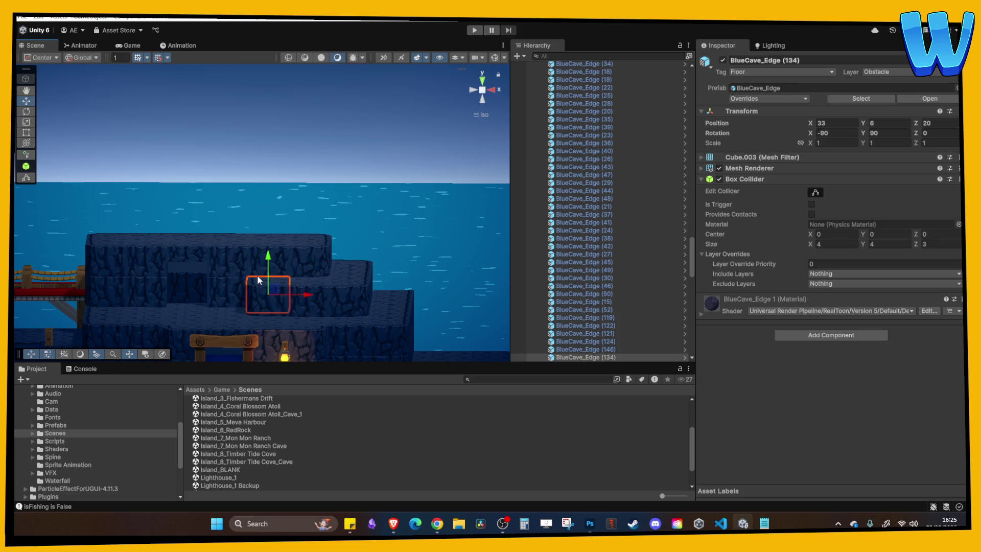
mouse_move(199, 192)
left_mouse_down()
mouse_move(329, 252)
mouse_move(296, 258)
mouse_move(320, 278)
mouse_move(230, 215)
mouse_move(267, 185)
mouse_move(256, 194)
mouse_move(260, 177)
mouse_move(161, 234)
mouse_move(212, 215)
mouse_move(199, 201)
mouse_move(234, 263)
left_mouse_up()
left_click(200, 187)
left_click_drag(365, 190, 302, 233)
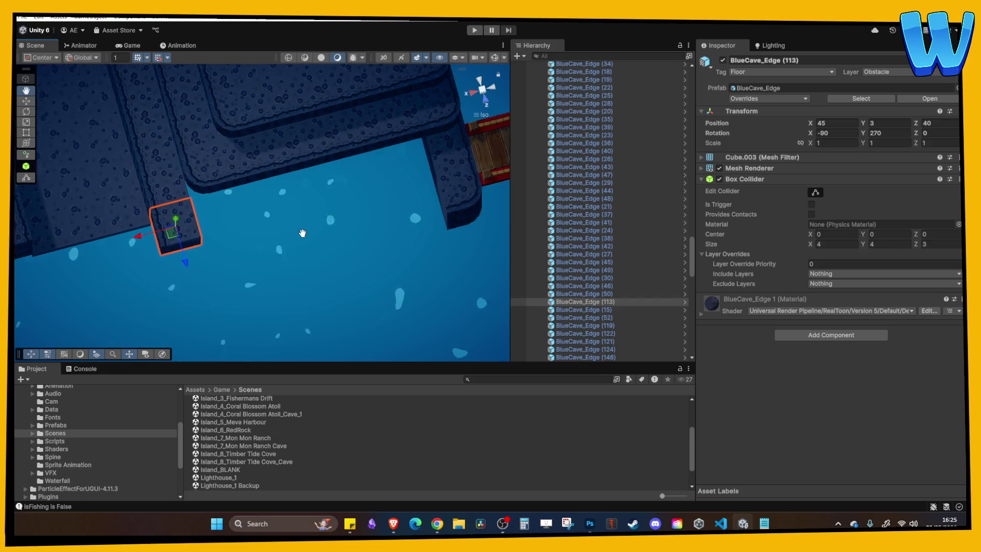
key("w")
left_click(449, 201)
mouse_move(419, 204)
left_mouse_down()
mouse_move(352, 209)
mouse_move(137, 266)
left_mouse_up()
type("0180")
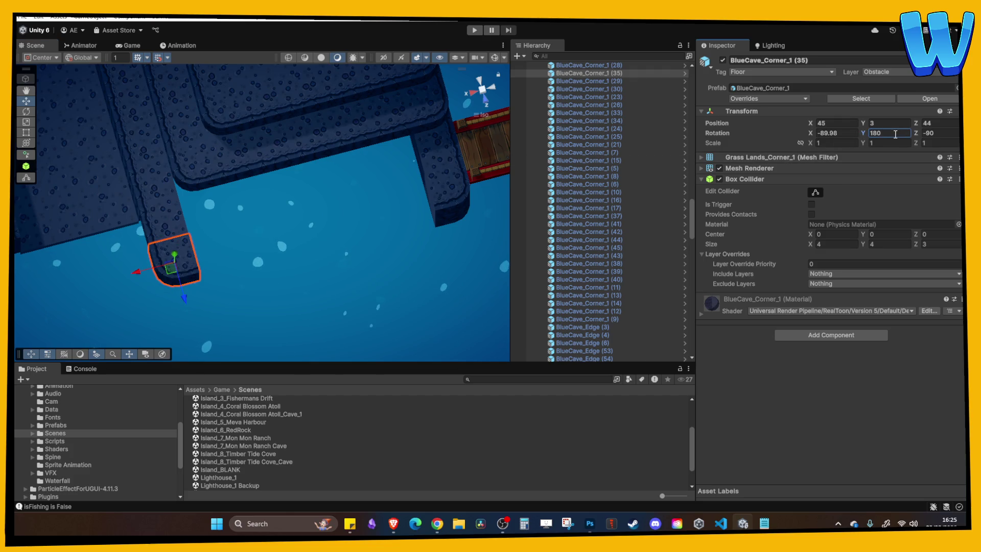
Place BlueCave_Edge (113) at X 41, Z 44 rotated 180 and duplicate it along the ledge.
left_click(175, 228)
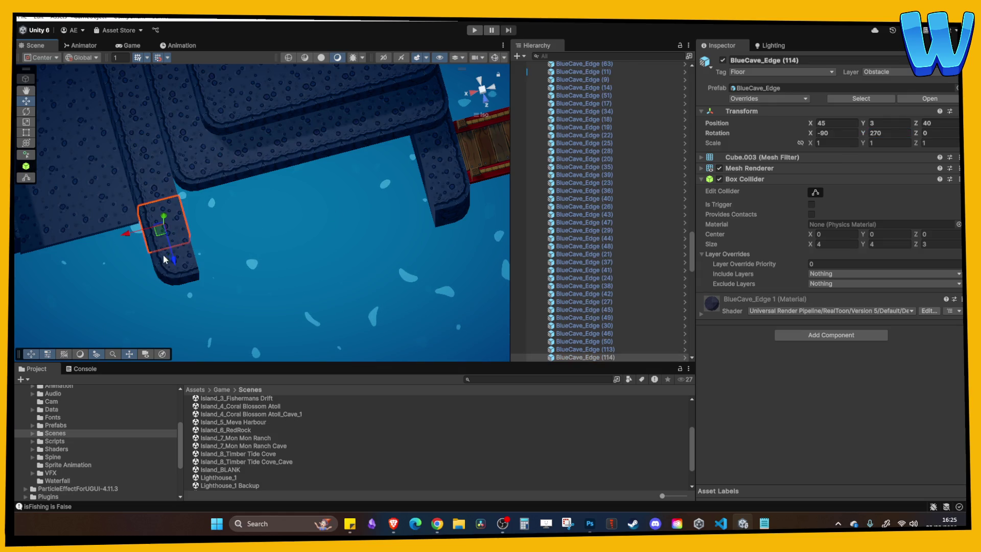
mouse_move(170, 257)
left_mouse_down()
mouse_move(190, 287)
mouse_move(207, 257)
mouse_move(184, 267)
left_mouse_up()
left_click(889, 135)
type("0180")
scroll(176, 245, "down", 2)
key("ctrl+d")
mouse_move(185, 251)
left_mouse_down()
mouse_move(378, 208)
mouse_move(273, 202)
left_mouse_up()
key("ctrl+d")
key("ctrl+d")
key("ctrl+d")
key("ctrl+d")
mouse_move(243, 204)
left_mouse_down()
mouse_move(344, 220)
mouse_move(157, 267)
left_mouse_up()
Duplicate the floor blocks in this section and move the copies out to Z 37.
left_click(115, 206)
mouse_move(114, 206)
left_mouse_down()
mouse_move(136, 88)
mouse_move(112, 164)
left_mouse_up()
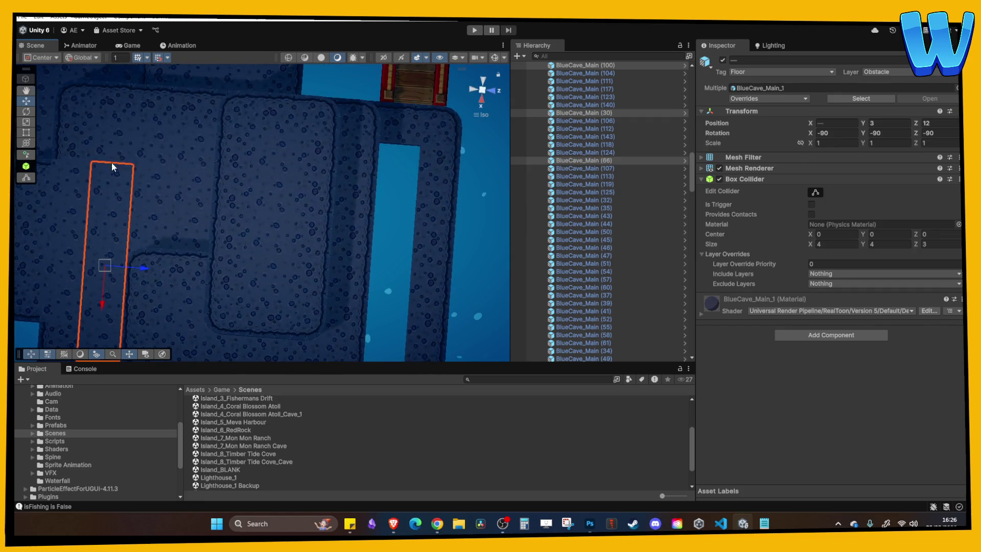
key("ctrl+d")
left_click_drag(145, 247, 424, 261)
Shift corner tiles (37) and (38) left, then undo the unwanted duplicate and edge changes.
left_click(361, 193)
mouse_move(362, 193)
left_mouse_down()
mouse_move(261, 214)
mouse_move(333, 178)
mouse_move(343, 223)
mouse_move(311, 243)
mouse_move(269, 244)
mouse_move(279, 249)
mouse_move(299, 216)
mouse_move(274, 252)
mouse_move(267, 221)
mouse_move(327, 211)
mouse_move(265, 213)
mouse_move(195, 253)
mouse_move(231, 231)
mouse_move(245, 254)
mouse_move(280, 258)
mouse_move(291, 212)
mouse_move(275, 210)
mouse_move(256, 164)
mouse_move(283, 212)
mouse_move(246, 188)
mouse_move(251, 229)
mouse_move(250, 217)
mouse_move(312, 216)
mouse_move(261, 207)
mouse_move(253, 170)
mouse_move(216, 164)
mouse_move(212, 180)
mouse_move(208, 142)
mouse_move(294, 179)
left_mouse_up()
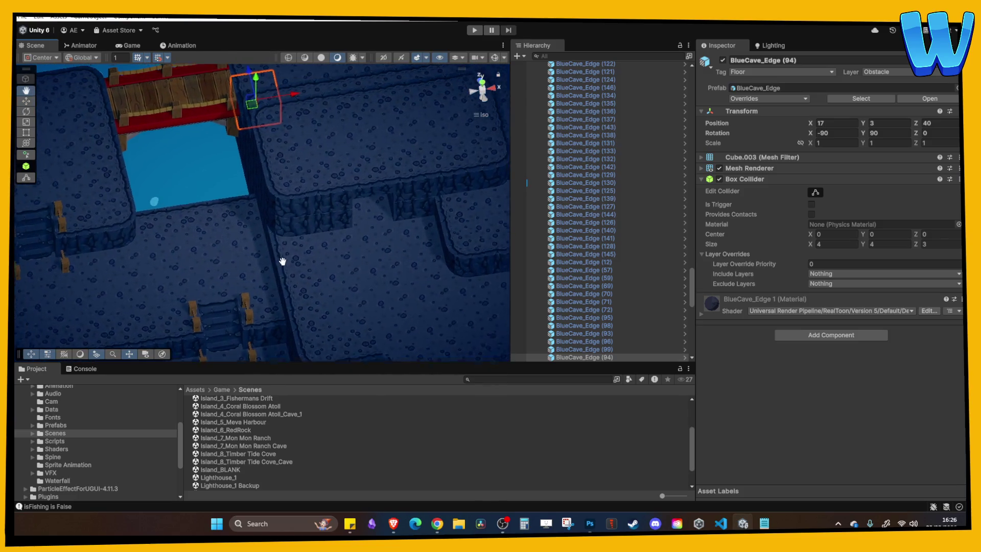
left_click(287, 230)
left_click(306, 212, "ctrl")
left_click(264, 214)
key("ctrl+d")
left_click(252, 170)
left_click(195, 179, "shift")
key("ctrl+z")
key("ctrl+z")
key("ctrl+z")
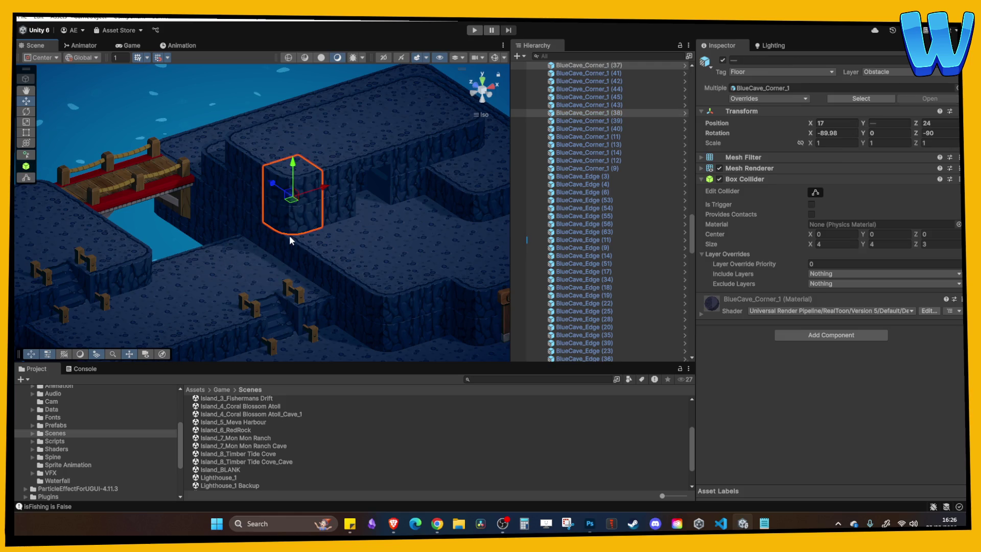
Move corner tile BlueCave_Corner_1 (36) up to X 17, Y 3, Z 24.
left_click(289, 235)
left_click_drag(289, 235, 305, 259)
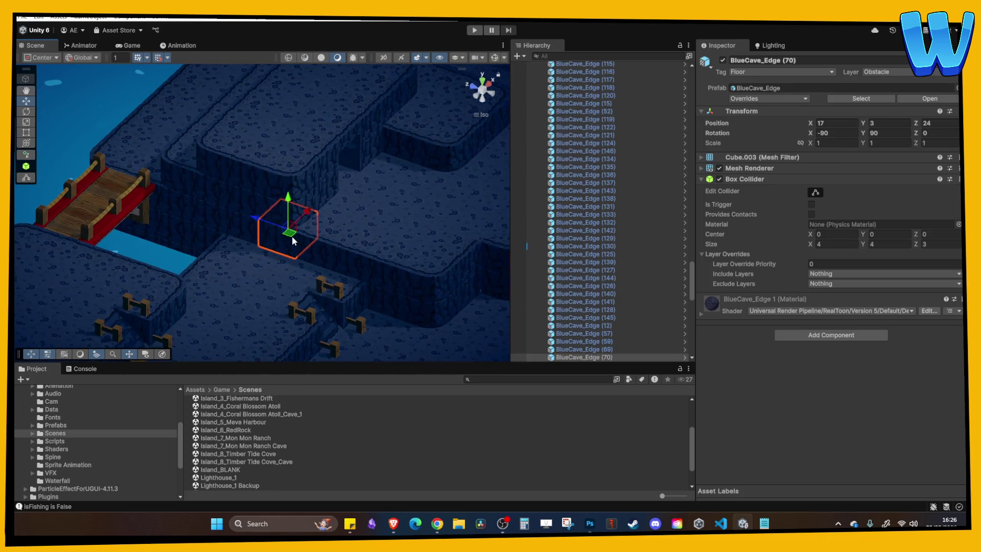
left_click(318, 279)
key("f")
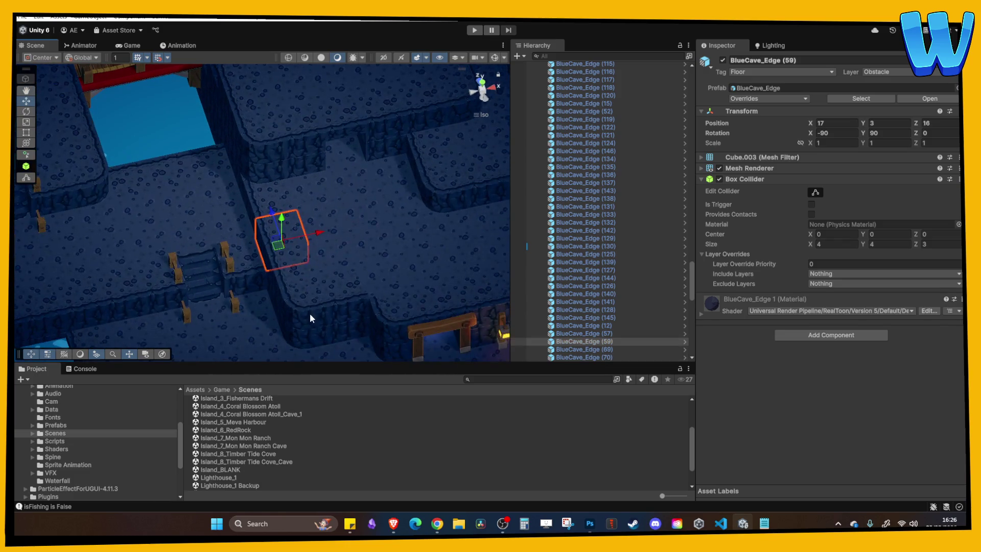
left_click(308, 315)
key("f")
left_click_drag(244, 184, 235, 160)
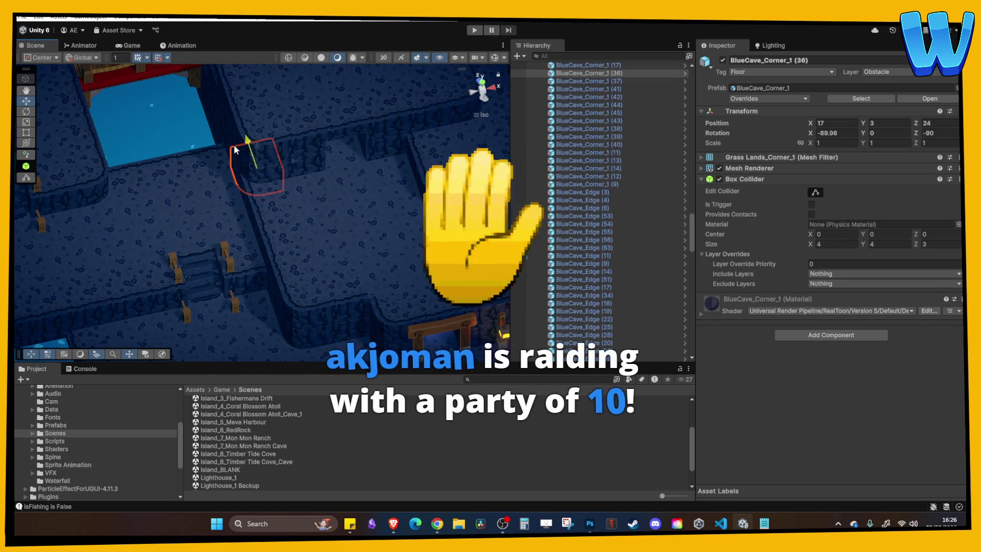